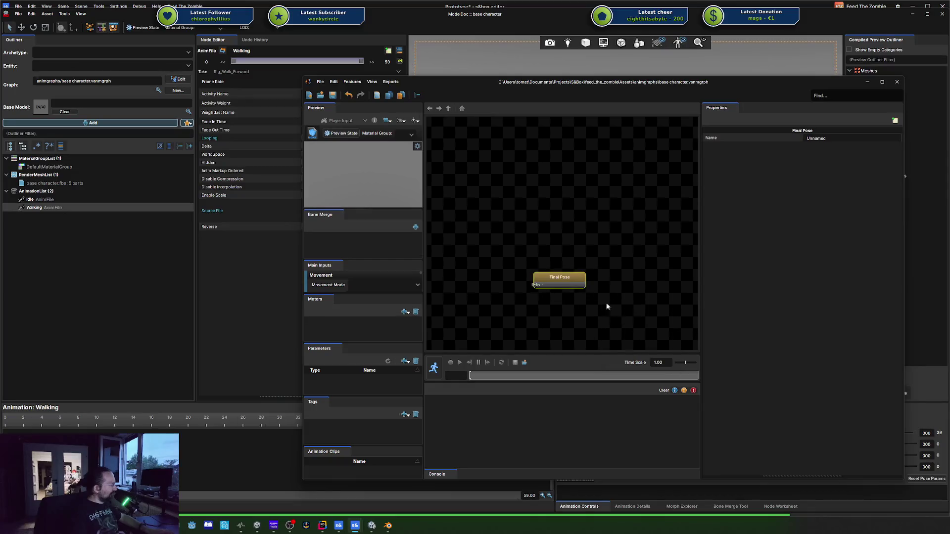
# Set the graph's preview model to models/base character and save
pyautogui.click(312, 133)
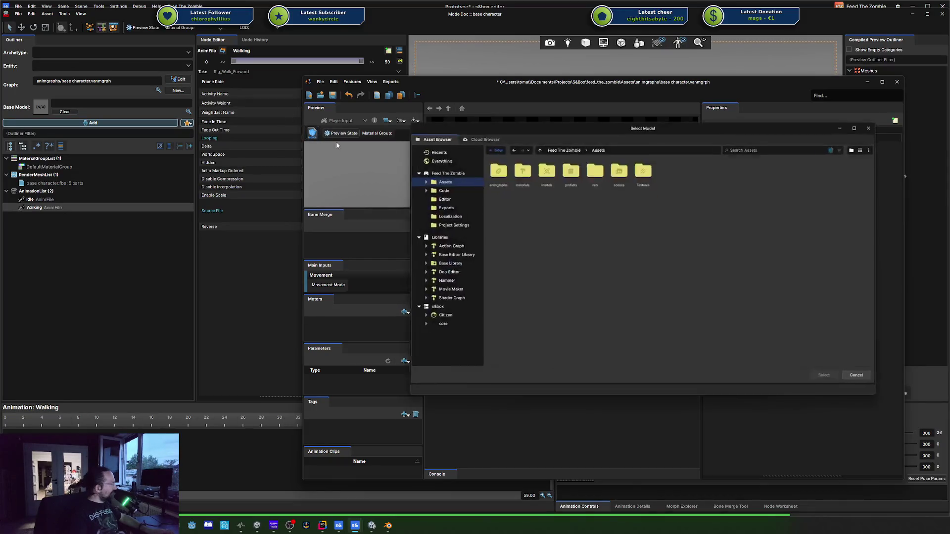
pyautogui.click(449, 197)
pyautogui.click(447, 207)
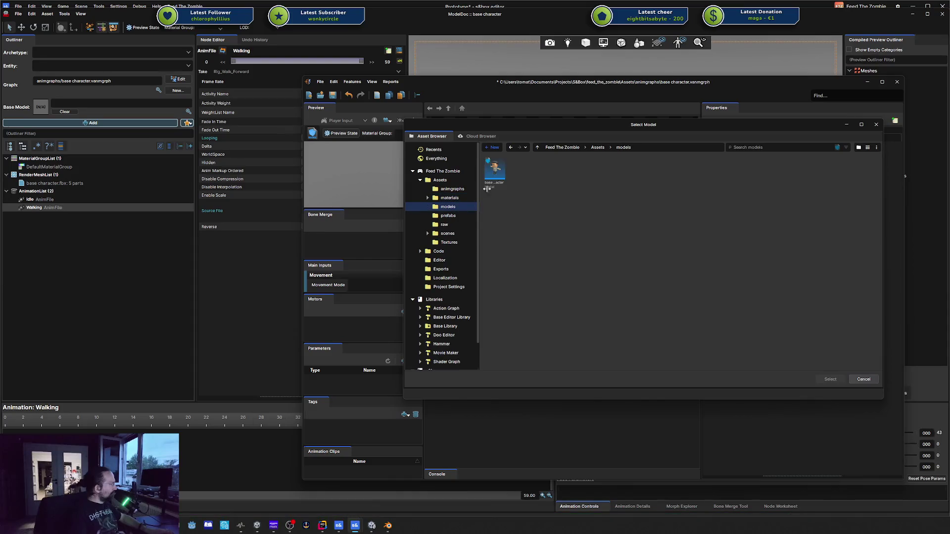
pyautogui.doubleClick(494, 170)
pyautogui.hotkey('ctrl', 's')
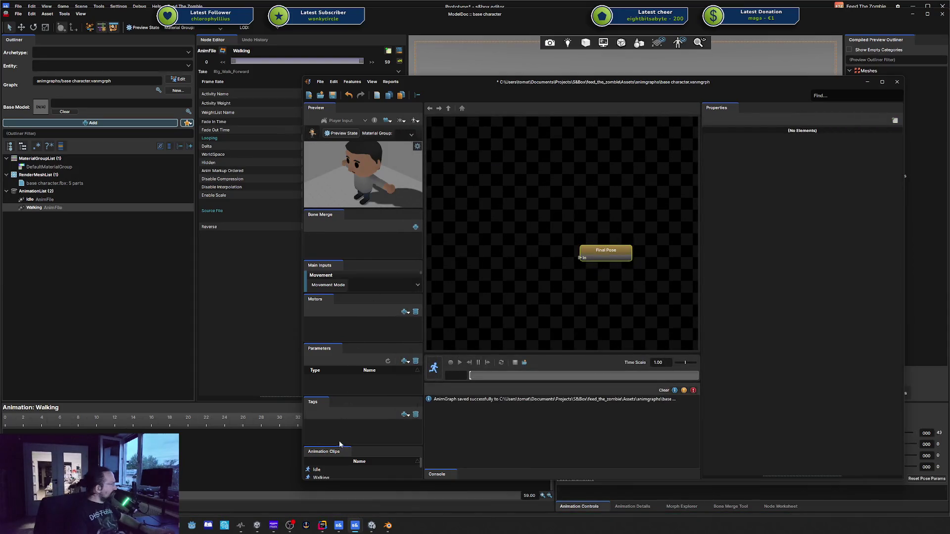
# Add an Idle clip node feeding Final Pose, save, and switch to the tutorial browser
pyautogui.moveTo(325, 470)
pyautogui.mouseDown()
pyautogui.moveTo(503, 286)
pyautogui.moveTo(504, 242)
pyautogui.moveTo(570, 262)
pyautogui.moveTo(599, 246)
pyautogui.mouseUp()
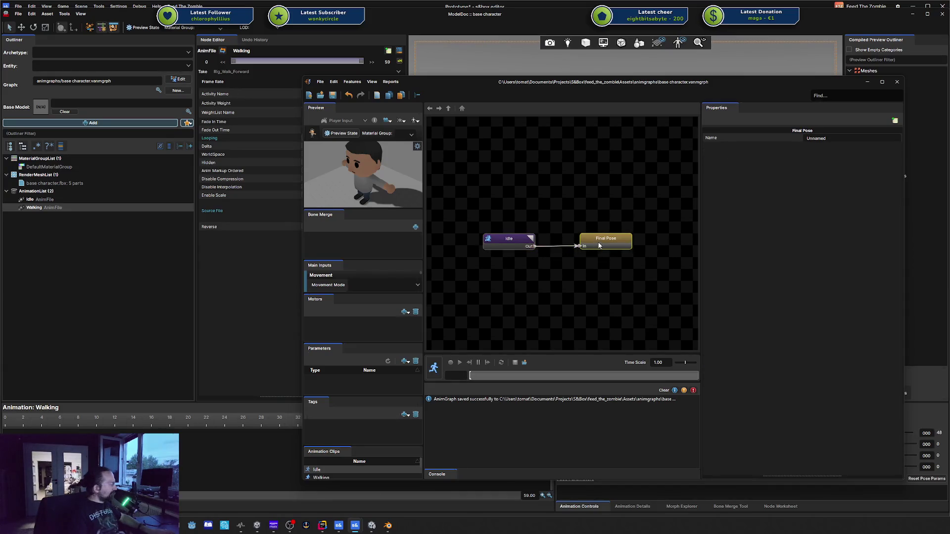
pyautogui.hotkey('ctrl', 's')
pyautogui.rightClick(523, 183)
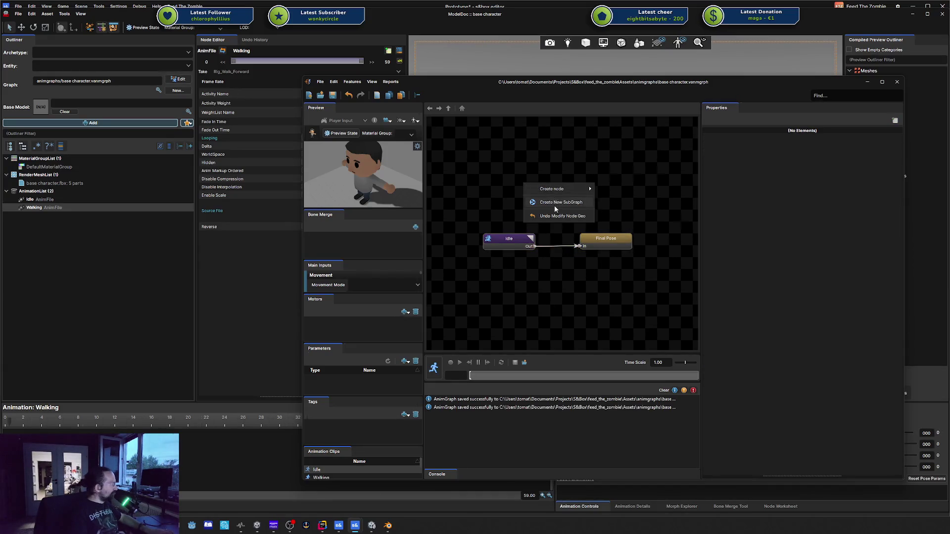
pyautogui.click(630, 193)
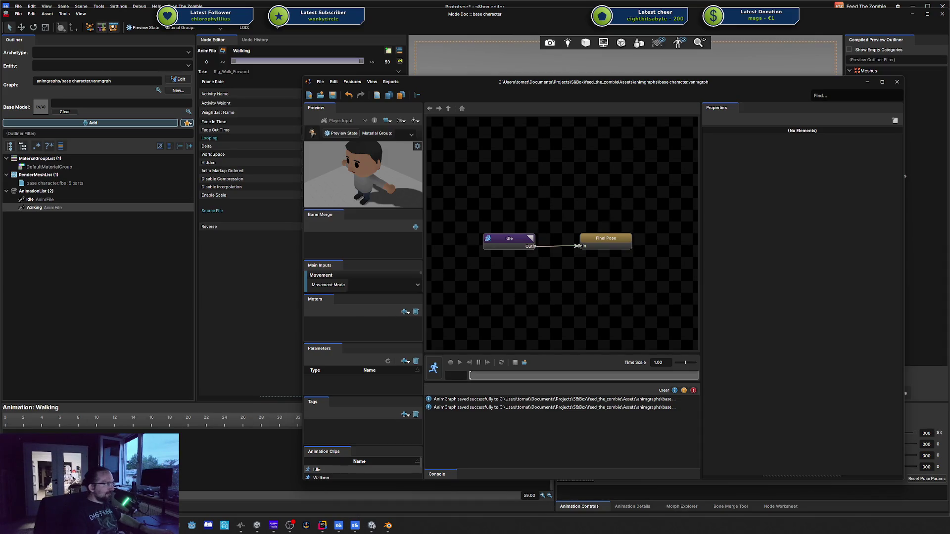
pyautogui.hotkey('alt', 'Tab')
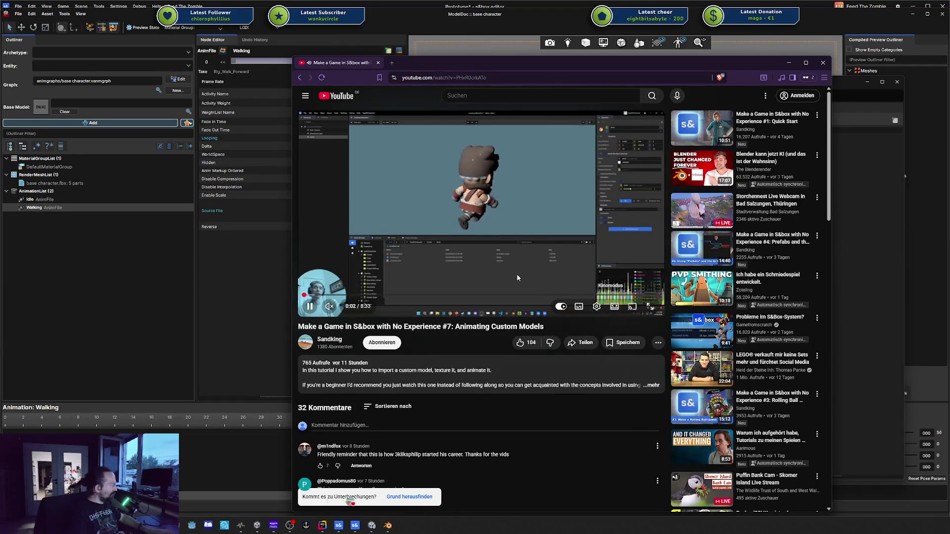
# Put the tutorial in theater mode, skip ahead to 6:38, and maximize the browser
pyautogui.press('t')
pyautogui.click(493, 258)
pyautogui.moveTo(576, 388)
pyautogui.mouseDown()
pyautogui.moveTo(782, 387)
pyautogui.moveTo(599, 388)
pyautogui.moveTo(618, 387)
pyautogui.mouseUp()
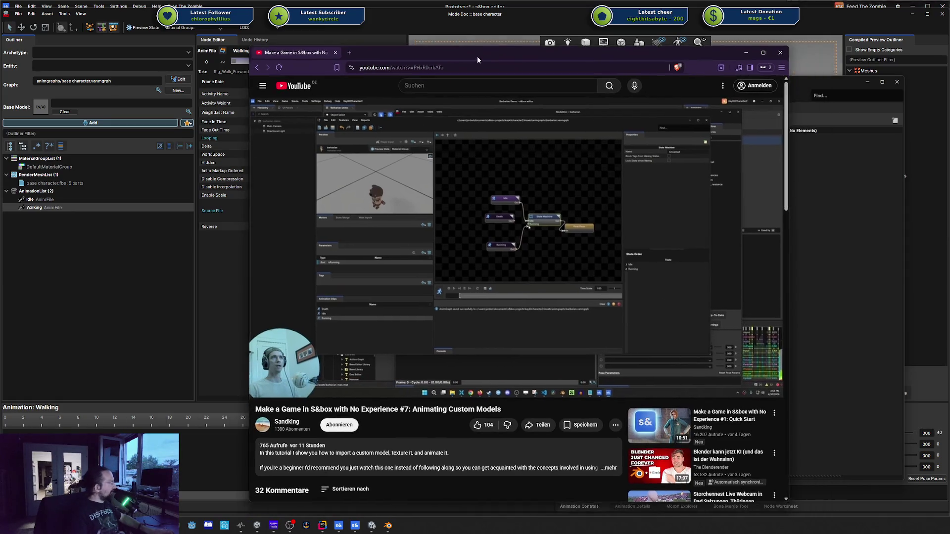
pyautogui.doubleClick(477, 58)
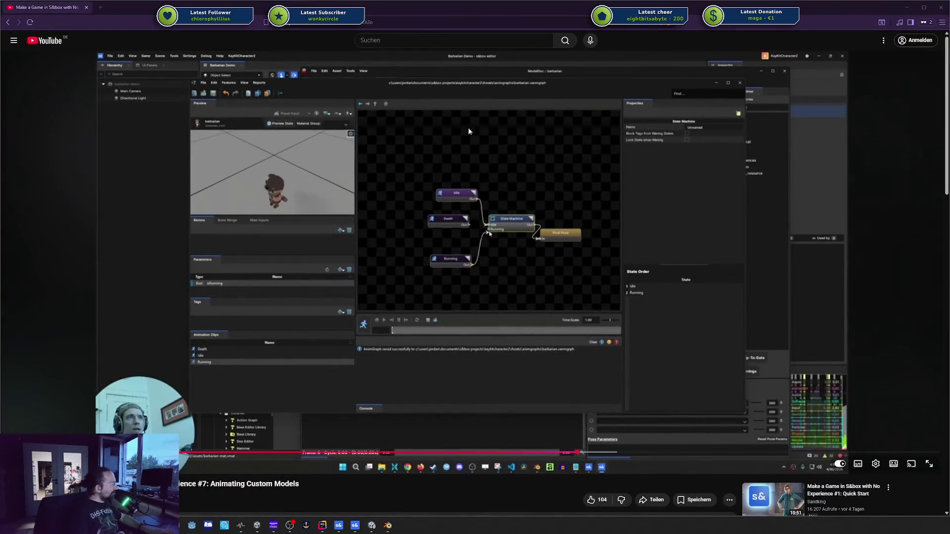
# Raise the video quality, rewatch from 5:04, then close the browser
pyautogui.click(875, 464)
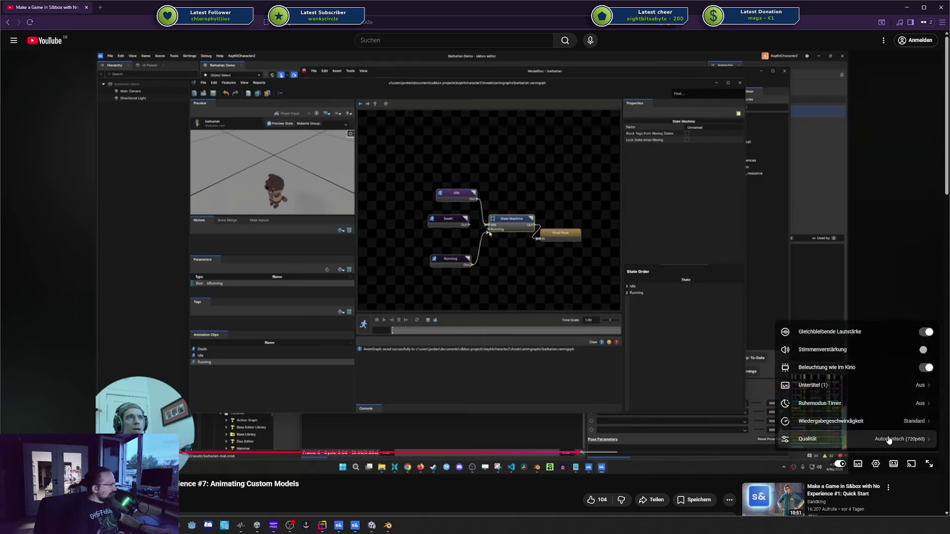
pyautogui.click(910, 443)
pyautogui.click(891, 331)
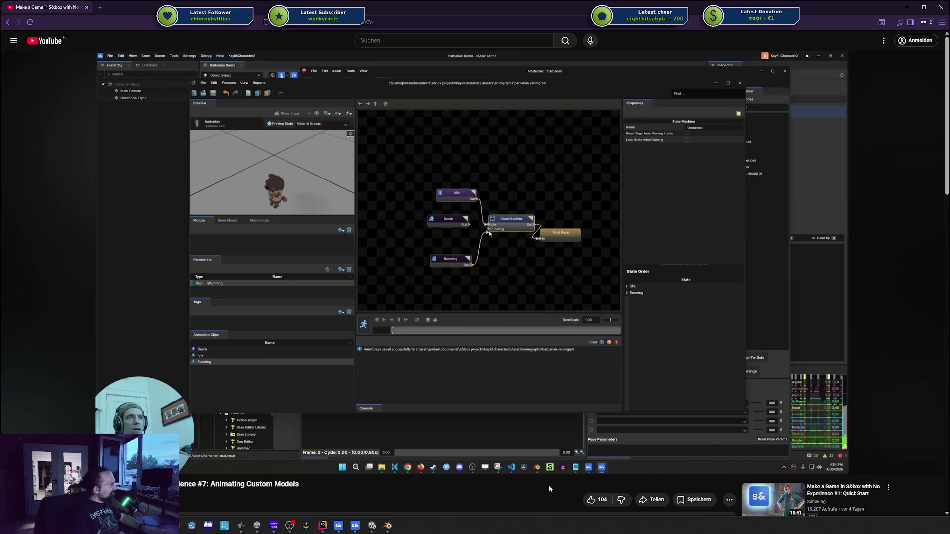
pyautogui.moveTo(576, 454)
pyautogui.mouseDown()
pyautogui.moveTo(560, 456)
pyautogui.moveTo(585, 454)
pyautogui.moveTo(574, 455)
pyautogui.mouseUp()
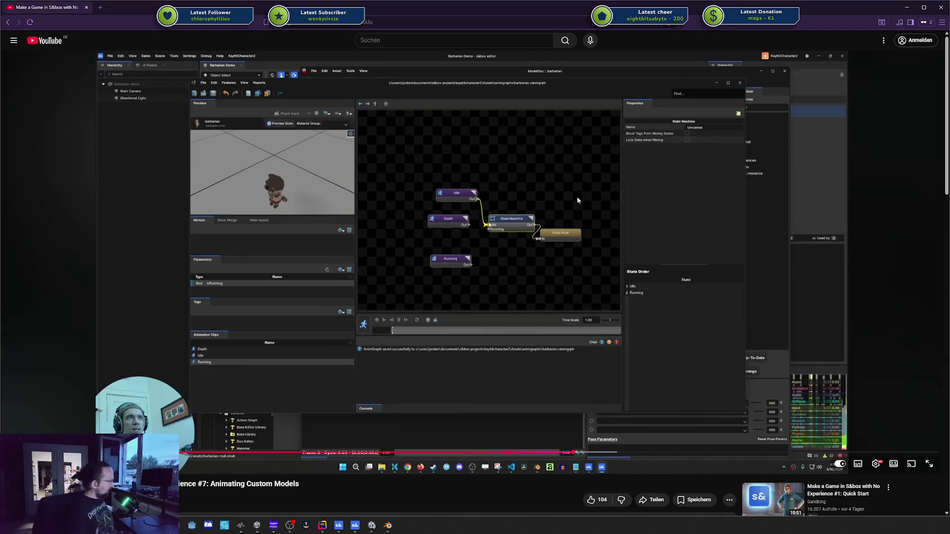
pyautogui.click(943, 11)
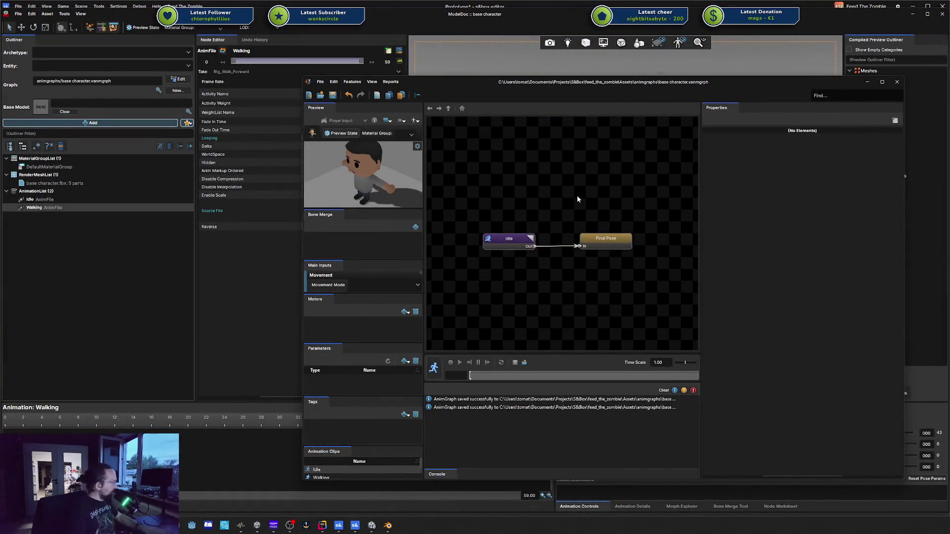
# Save the animation graph, close it and the model editor, and compile the model
pyautogui.hotkey('ctrl', 's')
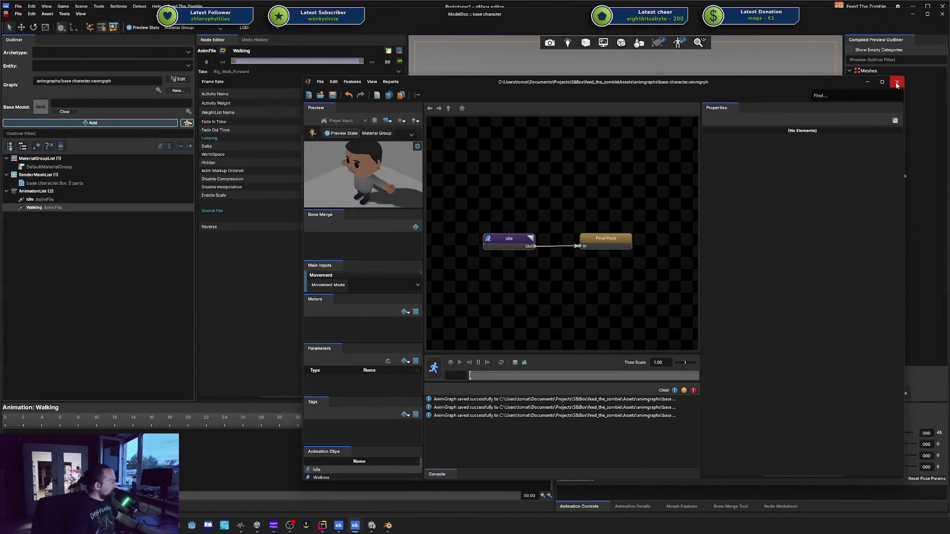
pyautogui.click(897, 83)
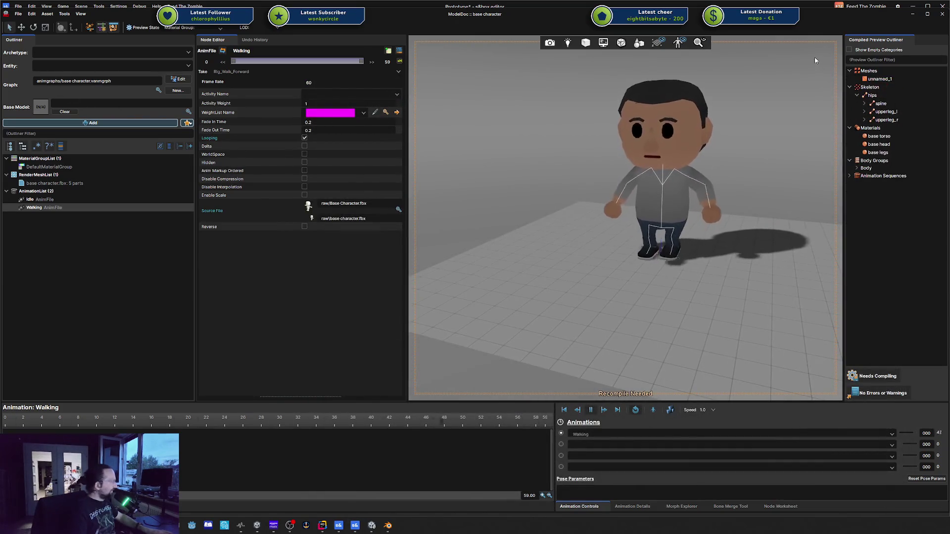
pyautogui.click(942, 13)
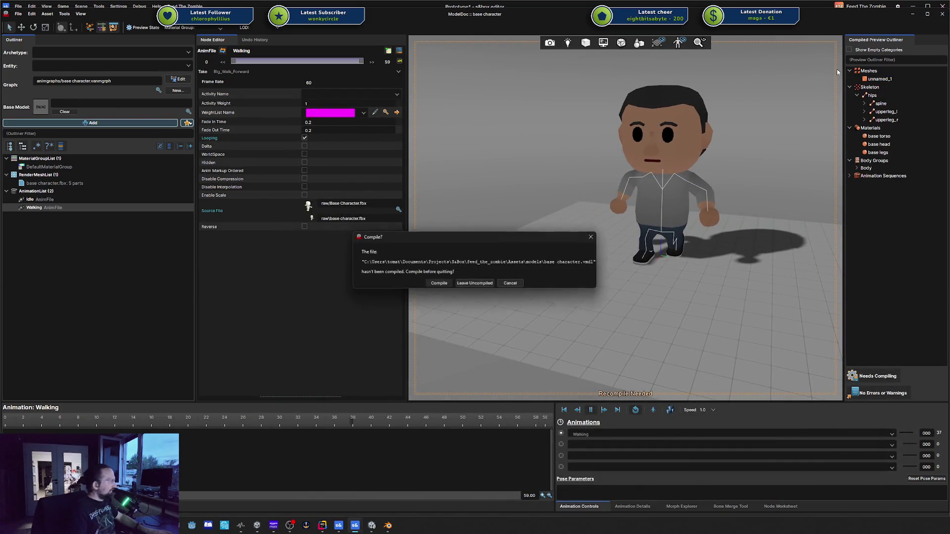
pyautogui.click(438, 283)
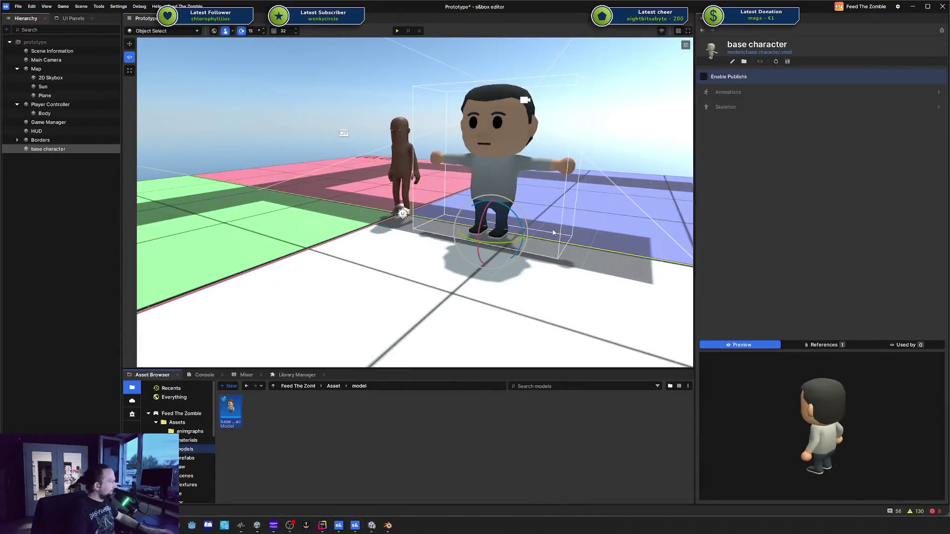
# Play-test the scene, stop it, and reopen the base character's animation graph
pyautogui.click(398, 31)
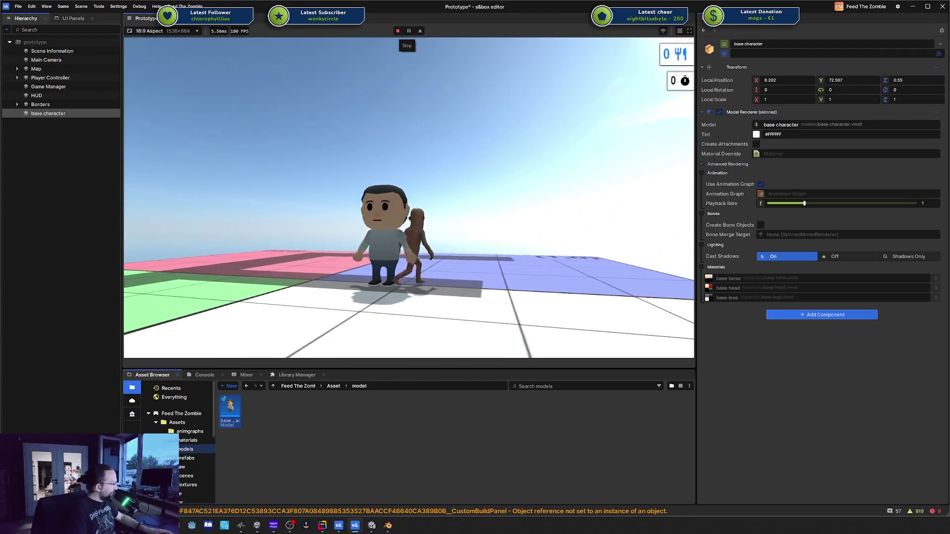
pyautogui.press('Escape')
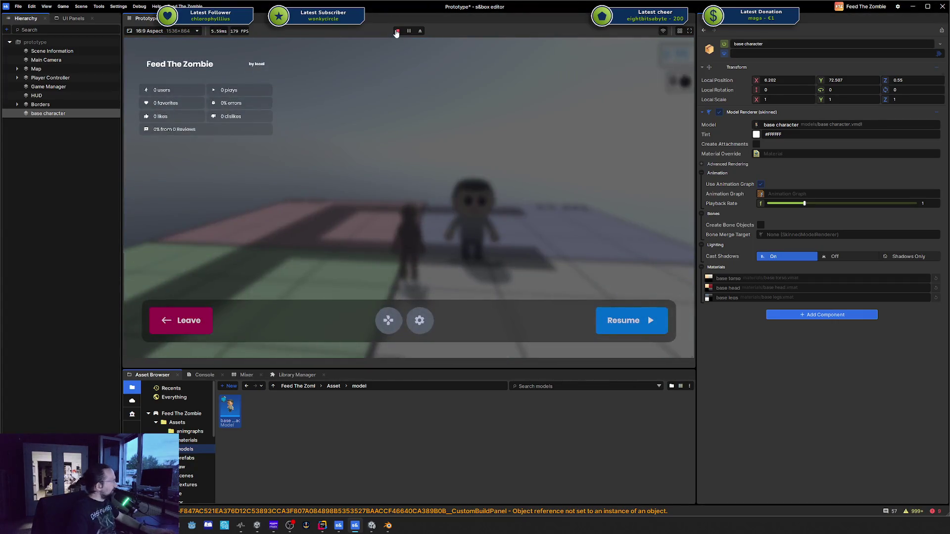
pyautogui.click(396, 31)
pyautogui.doubleClick(229, 410)
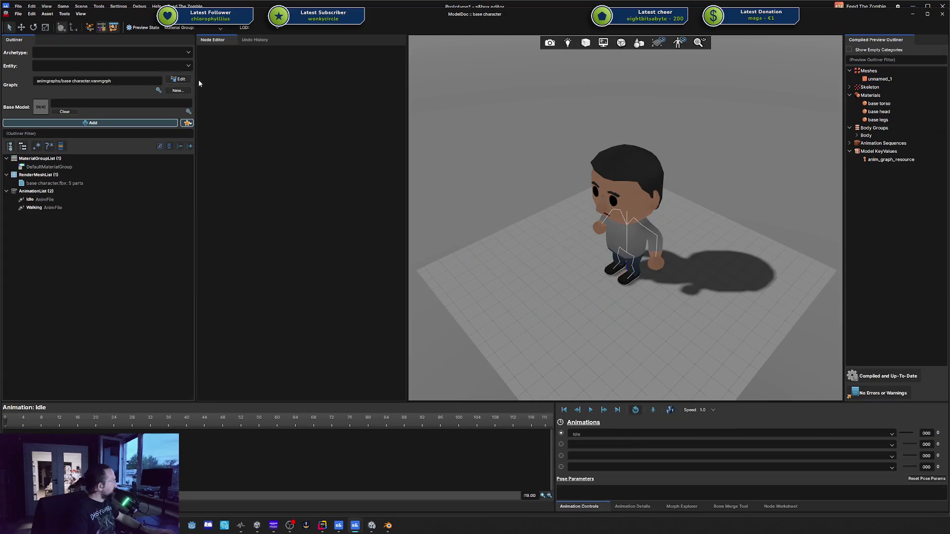
pyautogui.click(179, 80)
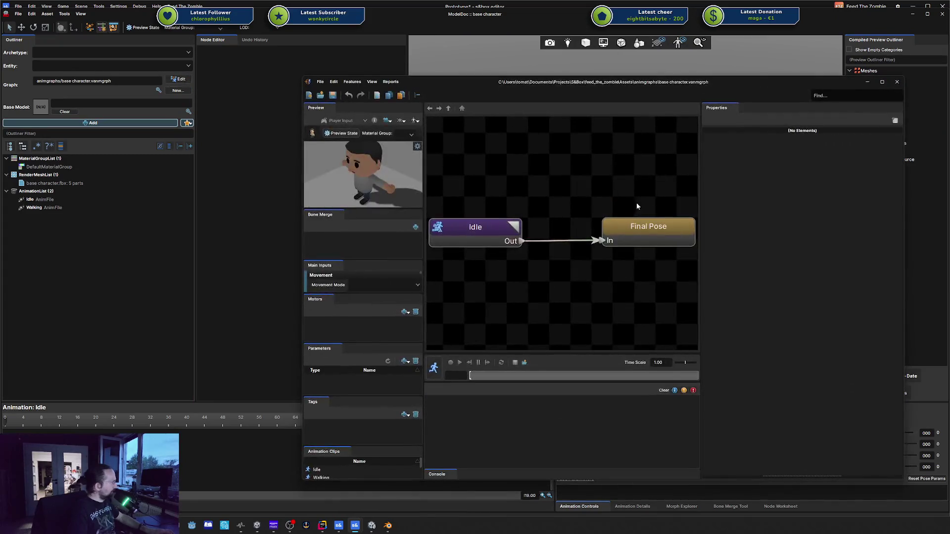
# Move Idle left and add a State Machine node placed below it
pyautogui.scroll(-3, 554, 209)
pyautogui.moveTo(503, 216); pyautogui.dragTo(466, 214)
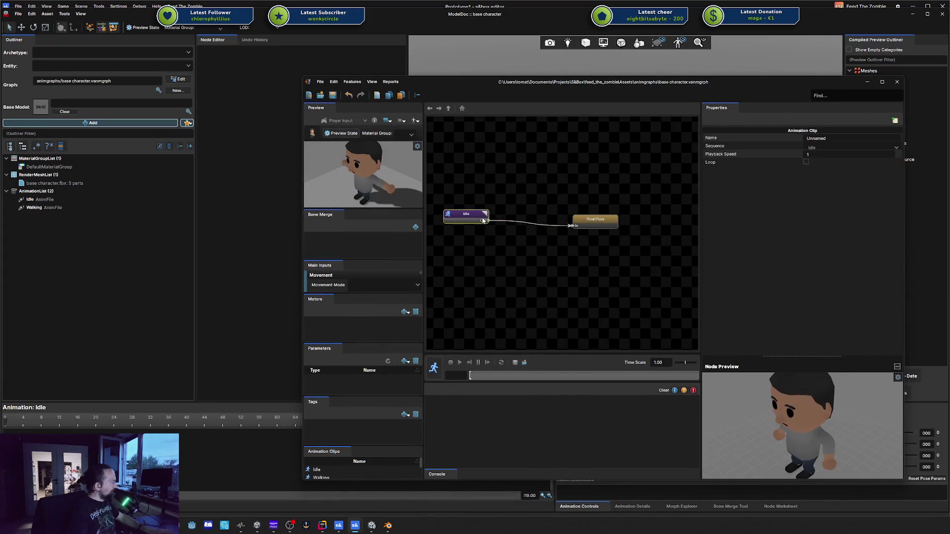
pyautogui.rightClick(517, 206)
pyautogui.moveTo(553, 216)
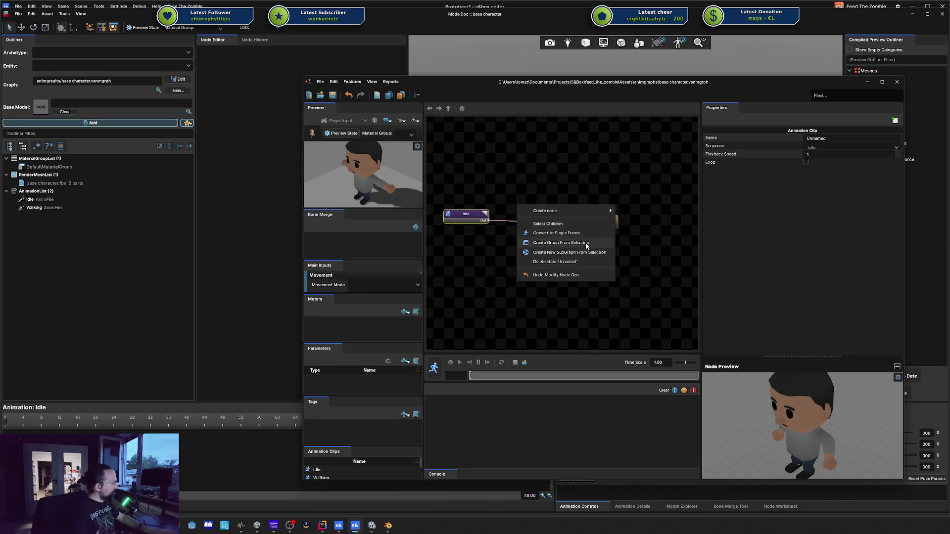
pyautogui.rightClick(482, 279)
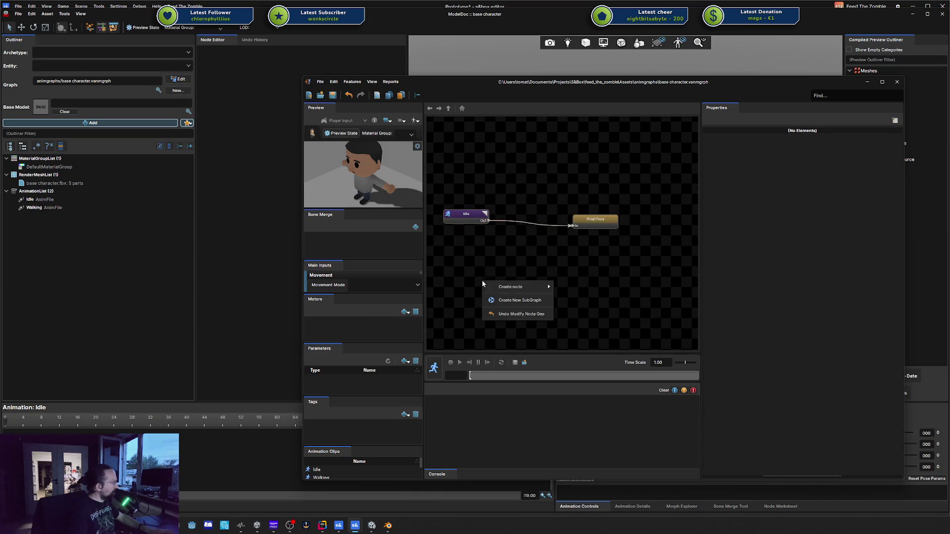
pyautogui.moveTo(513, 289)
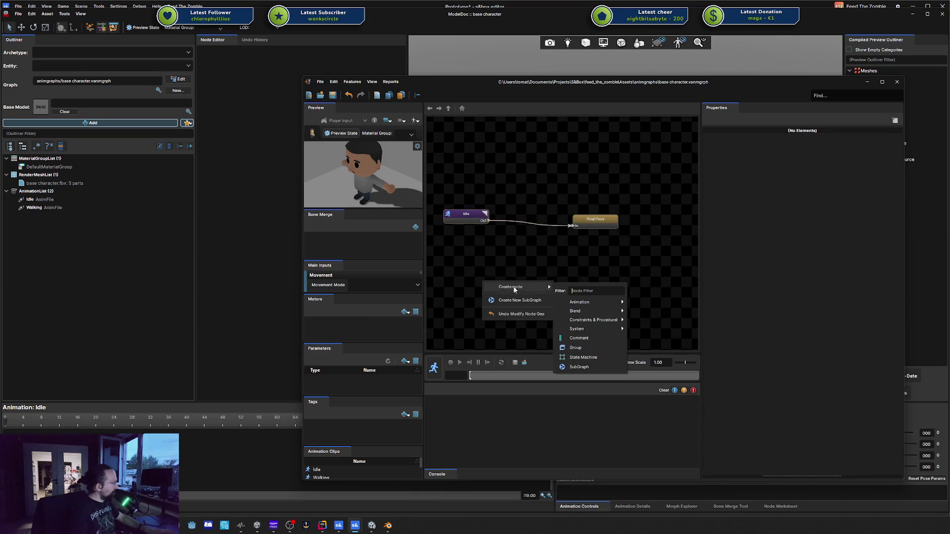
pyautogui.click(600, 357)
pyautogui.moveTo(510, 286); pyautogui.dragTo(524, 267)
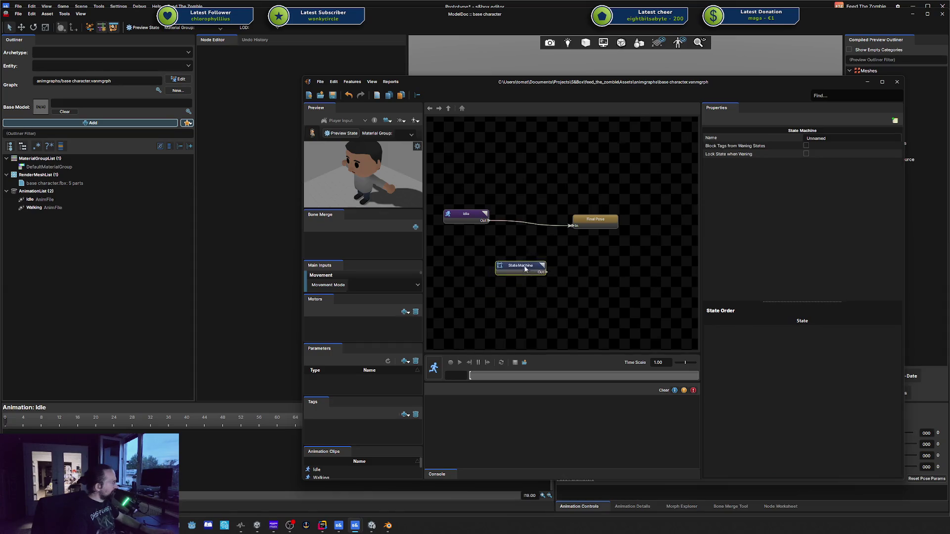
# Enter the State Machine and begin creating a new state inside it
pyautogui.doubleClick(525, 262)
pyautogui.rightClick(545, 219)
pyautogui.click(583, 225)
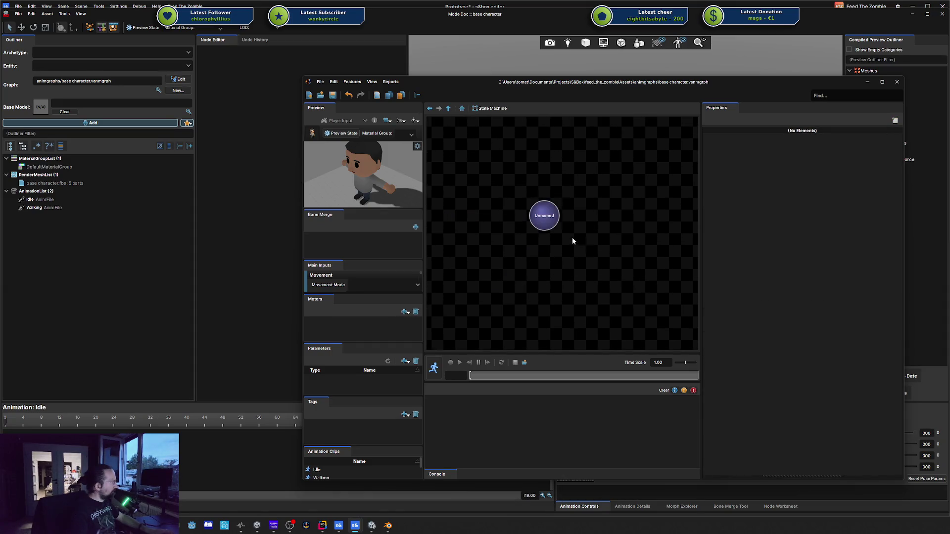
# Create the first state and name it Idle
pyautogui.click(549, 221)
pyautogui.click(822, 137)
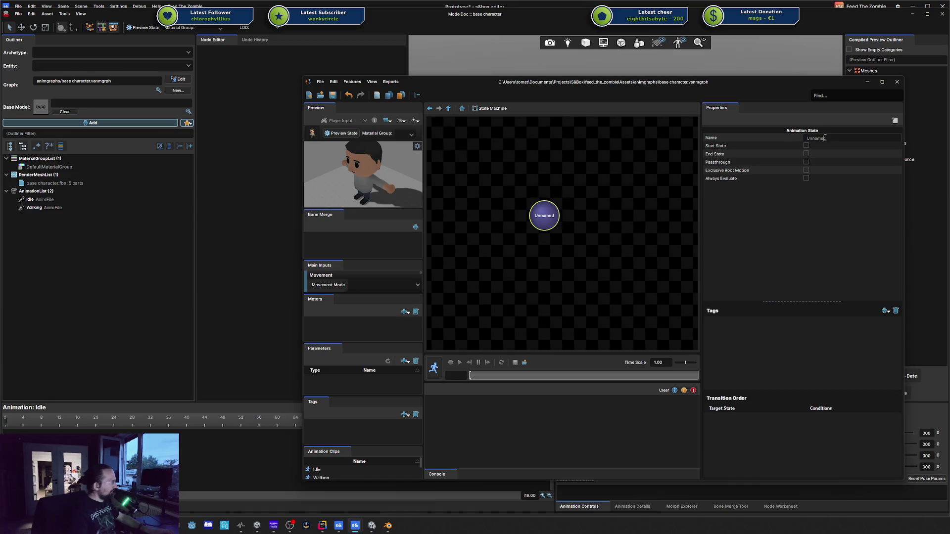
pyautogui.write('Idle')
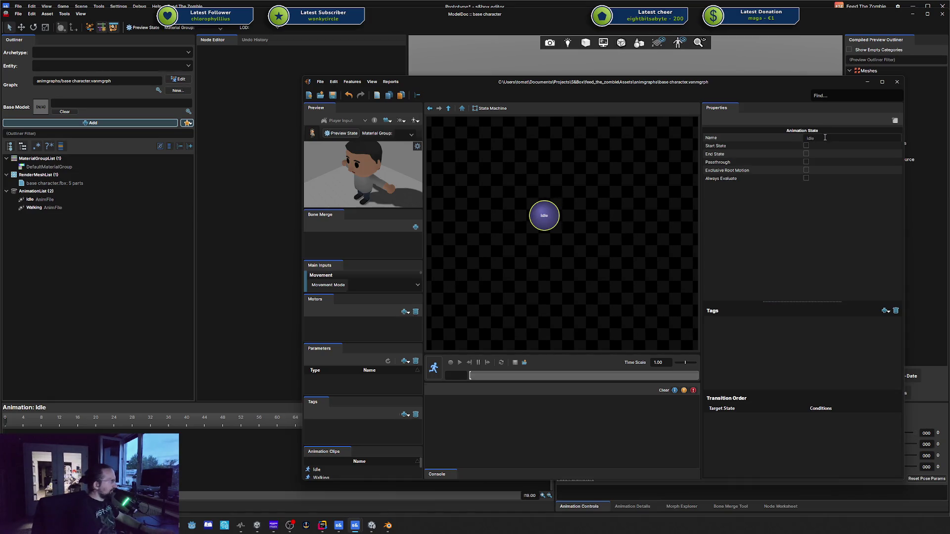
# Add a second state named Walking below Idle and save the graph
pyautogui.rightClick(594, 266)
pyautogui.click(646, 272)
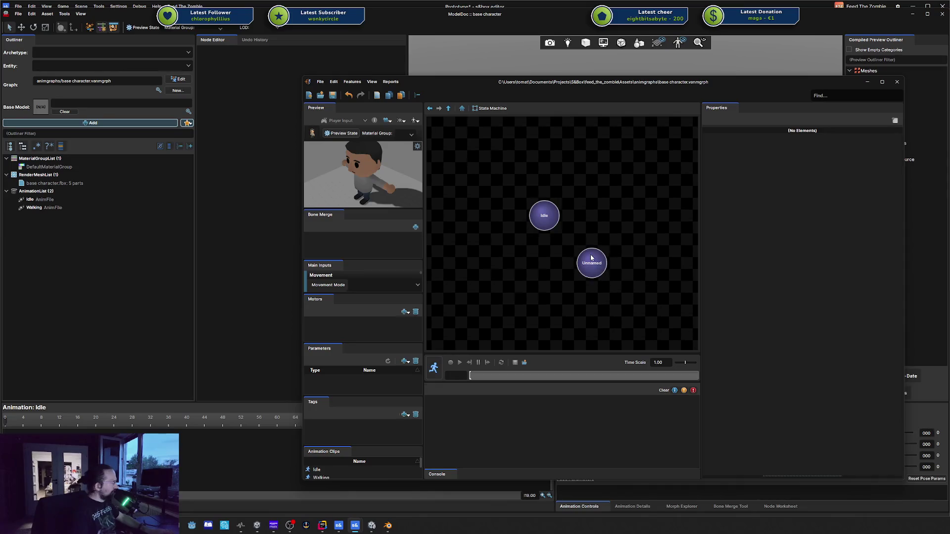
pyautogui.moveTo(591, 258); pyautogui.dragTo(543, 264)
pyautogui.click(826, 140)
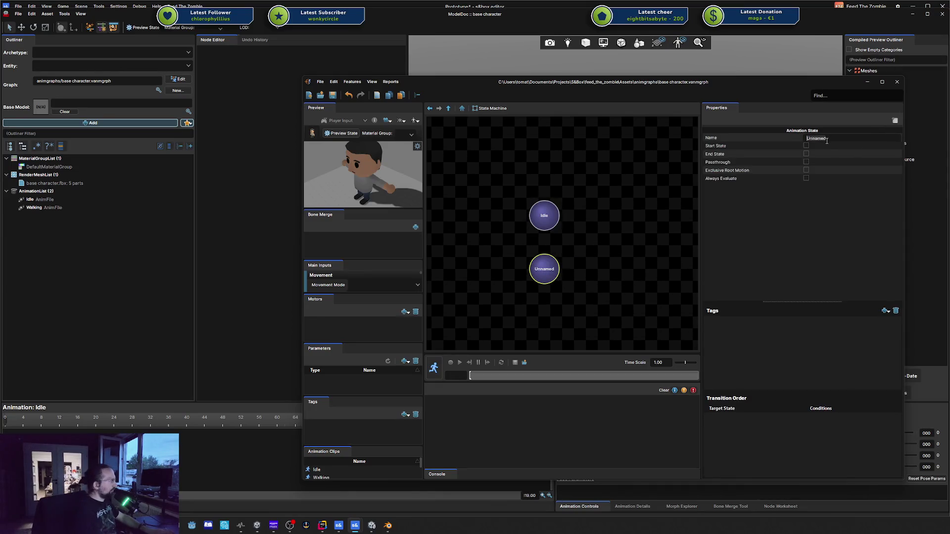
pyautogui.write('Walking')
pyautogui.hotkey('ctrl', 's')
# Inspect the Idle and Walking animation settings, then return to the AnimGraph window
pyautogui.click(650, 212)
pyautogui.click(112, 199)
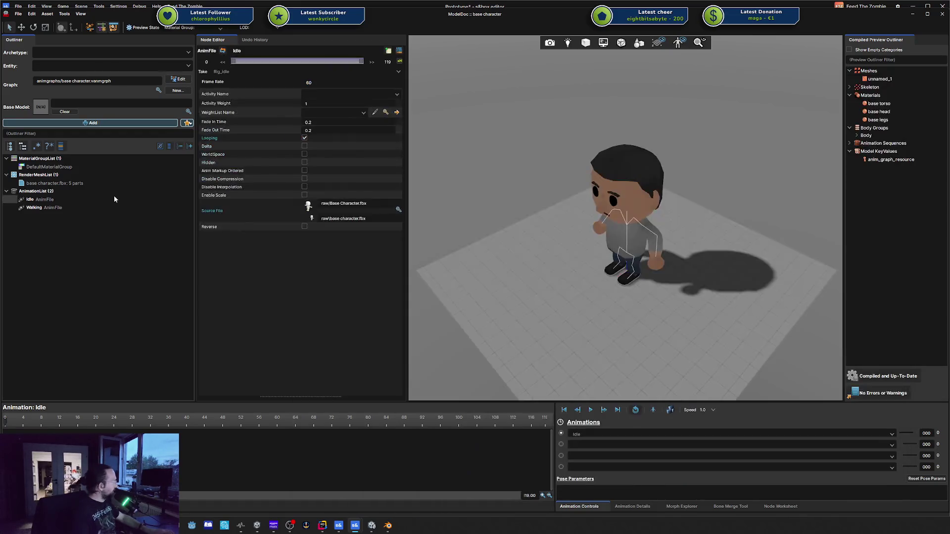
pyautogui.click(58, 208)
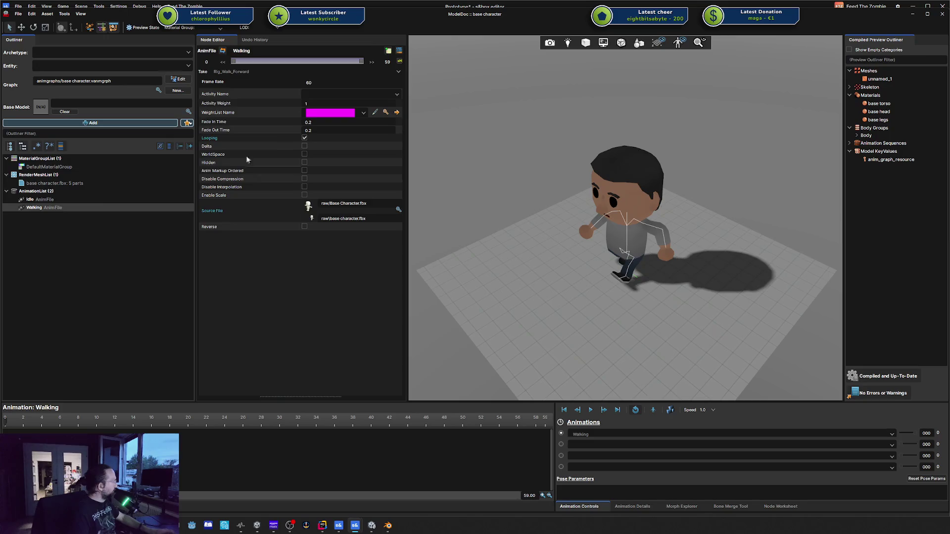
pyautogui.hotkey('alt', 'Tab')
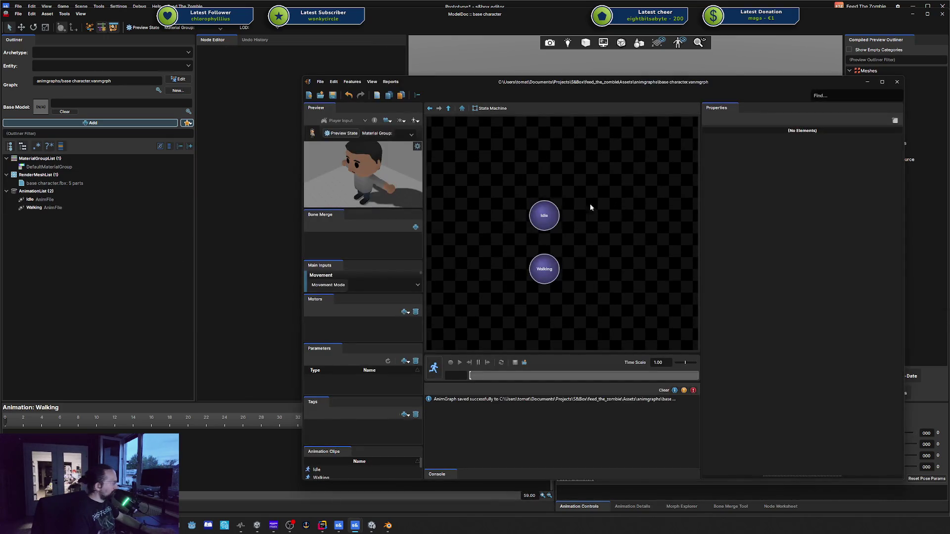
# Arrange the Idle and Walking states, undoing an accidental Idle deletion, and save
pyautogui.moveTo(544, 217); pyautogui.dragTo(544, 181)
pyautogui.rightClick(548, 186)
pyautogui.click(566, 192)
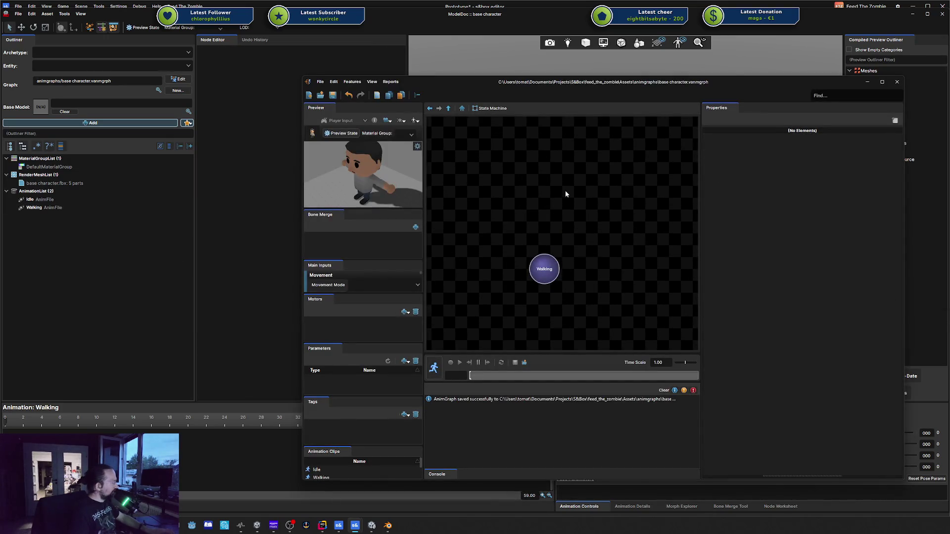
pyautogui.hotkey('ctrl', 'z')
pyautogui.moveTo(544, 191); pyautogui.dragTo(547, 189)
pyautogui.moveTo(538, 267)
pyautogui.mouseDown()
pyautogui.moveTo(579, 202)
pyautogui.moveTo(533, 244)
pyautogui.mouseUp()
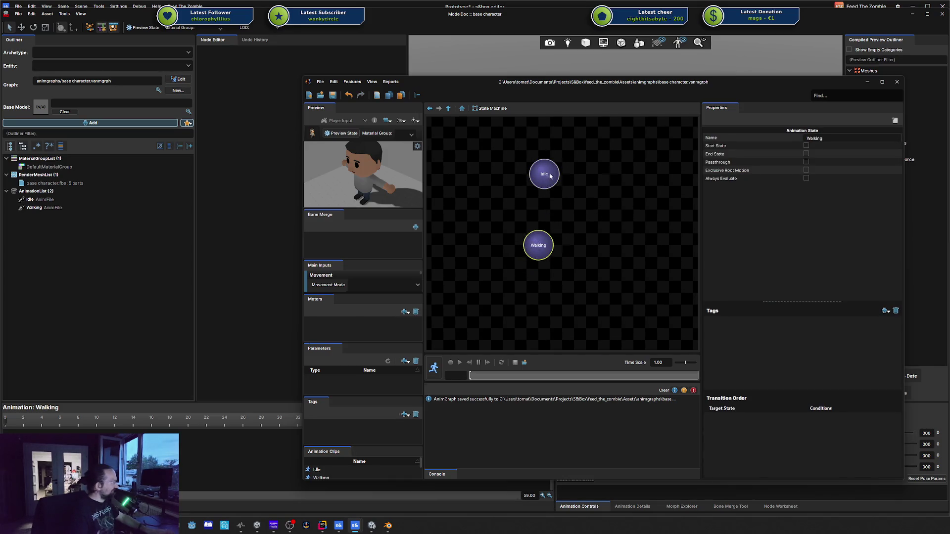
pyautogui.click(583, 185)
pyautogui.hotkey('ctrl', 's')
# Reposition the Idle state and graph view, then save again
pyautogui.moveTo(544, 185)
pyautogui.mouseDown()
pyautogui.moveTo(539, 209)
pyautogui.moveTo(538, 173)
pyautogui.mouseUp()
pyautogui.moveTo(487, 196); pyautogui.dragTo(503, 194)
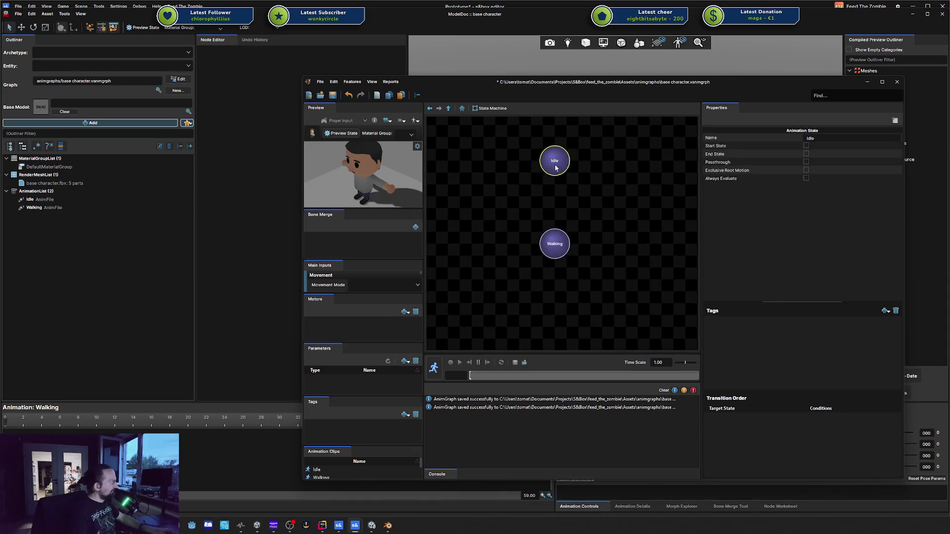
pyautogui.rightClick(504, 195)
pyautogui.click(554, 171)
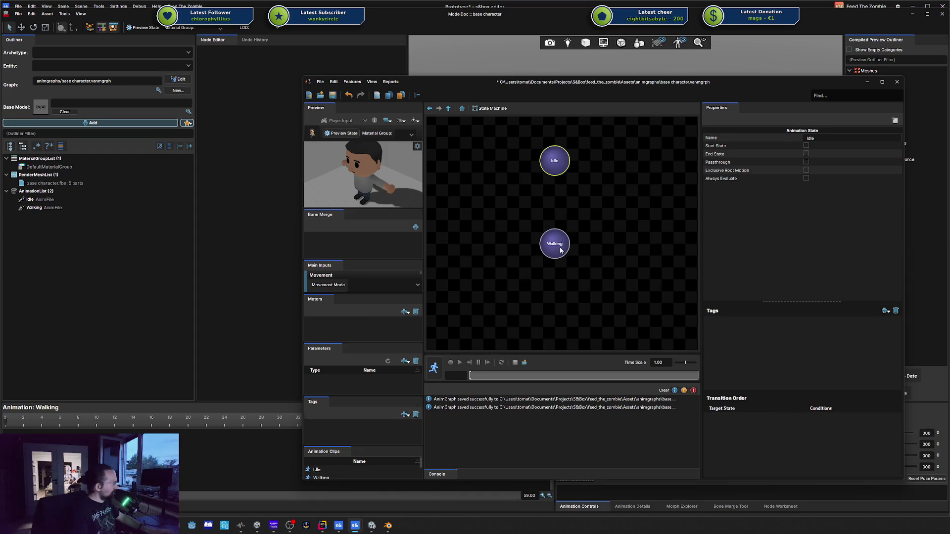
pyautogui.click(511, 283)
pyautogui.hotkey('ctrl', 's')
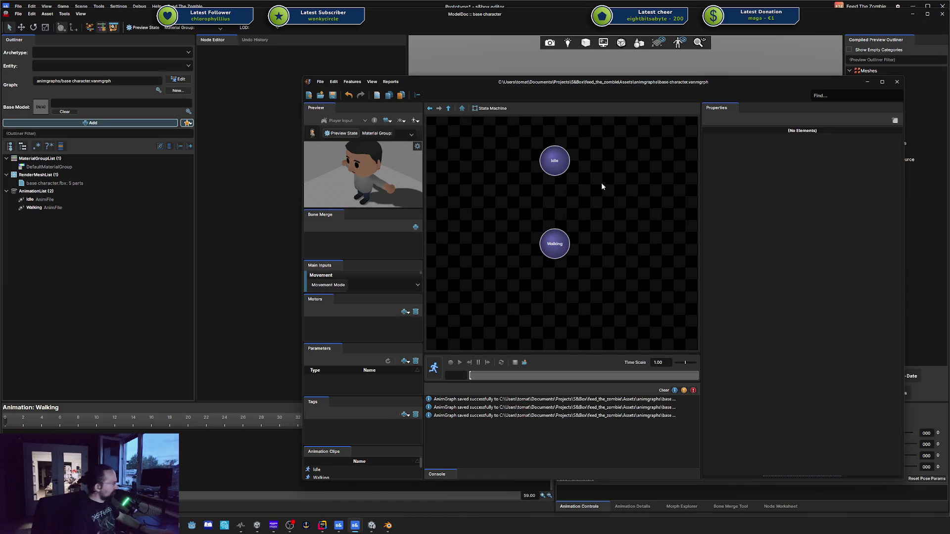
# Make Idle the start state, save, and briefly preview the state machine
pyautogui.click(565, 164)
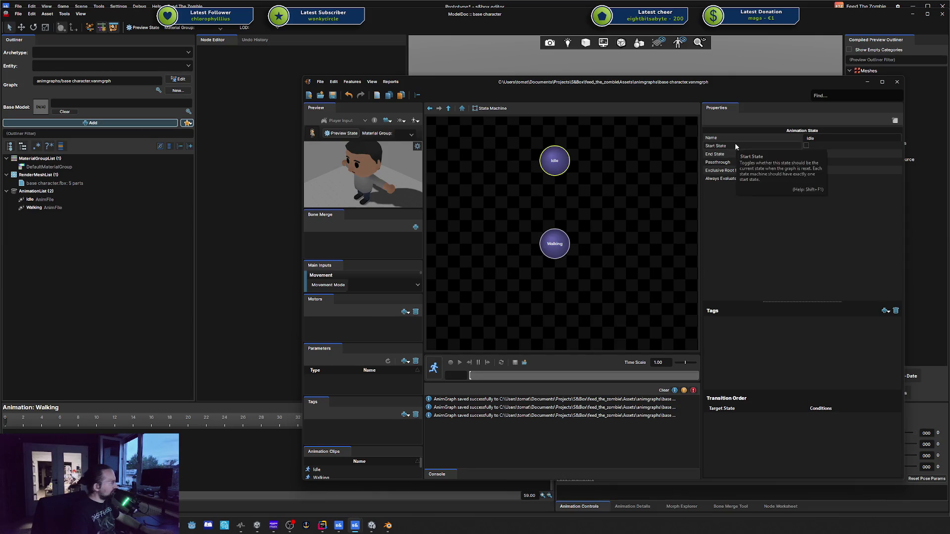
pyautogui.click(805, 147)
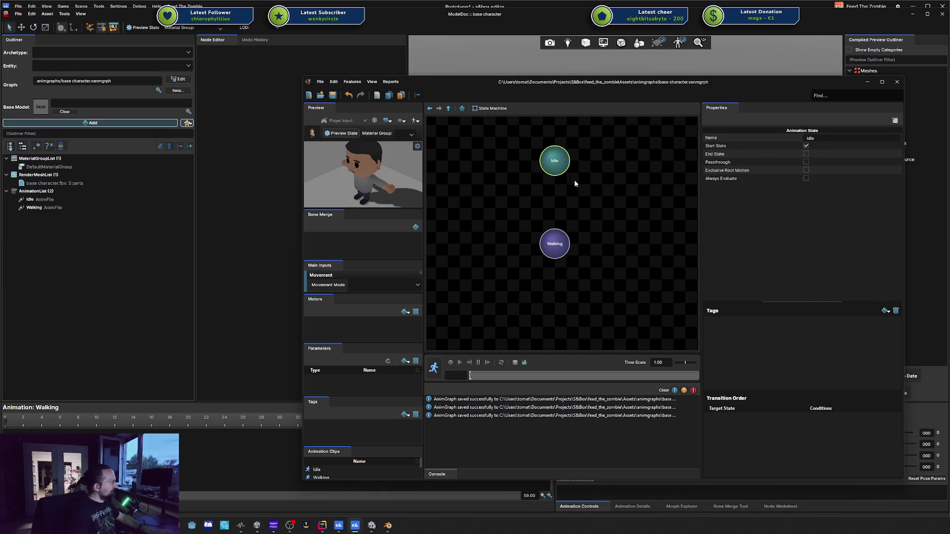
pyautogui.hotkey('ctrl', 's')
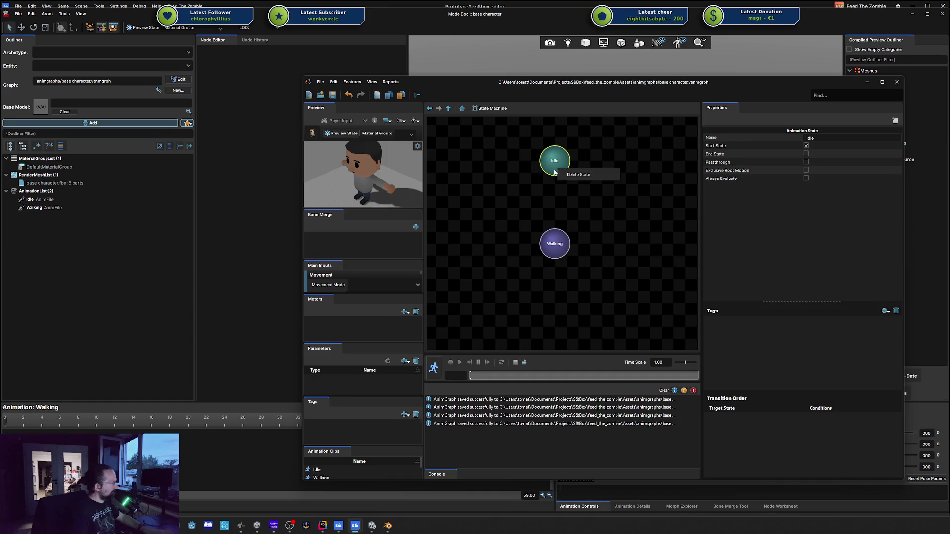
pyautogui.moveTo(555, 166); pyautogui.dragTo(551, 163)
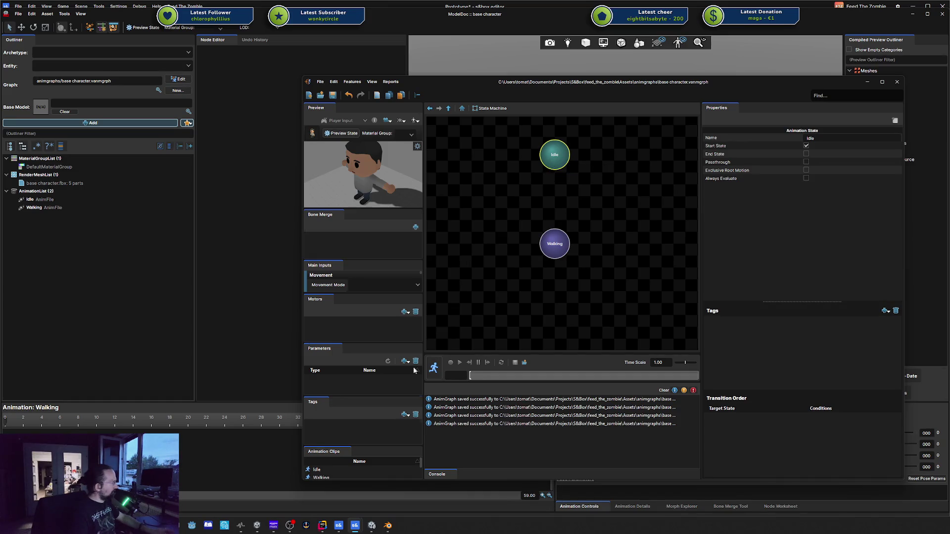
pyautogui.click(433, 368)
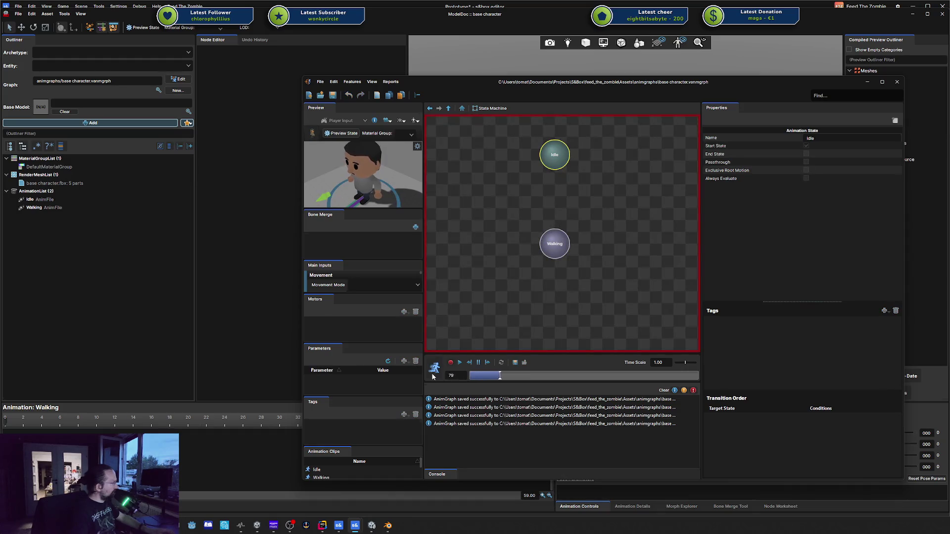
pyautogui.click(486, 267)
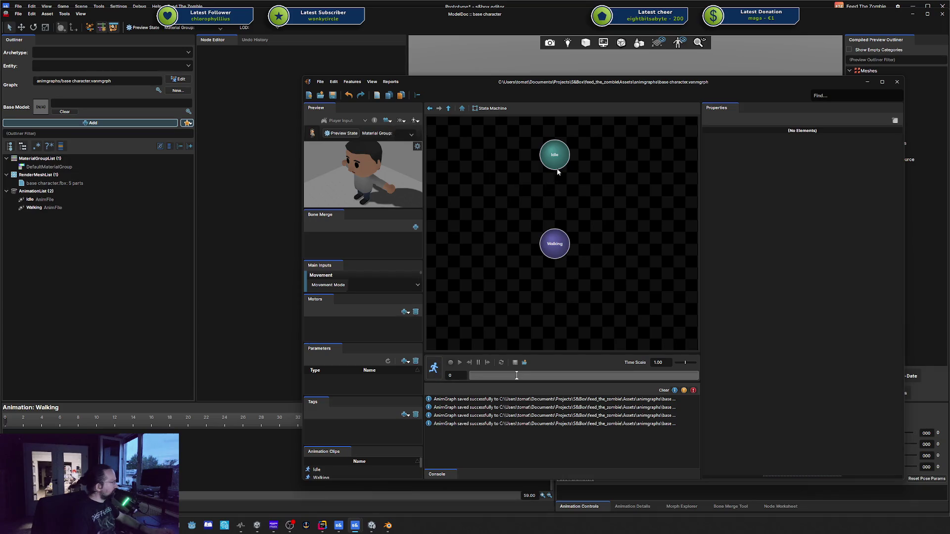
# Rearrange and review the Idle and Walking states, then add an empty Bone Merge entry
pyautogui.moveTo(557, 169); pyautogui.dragTo(560, 179)
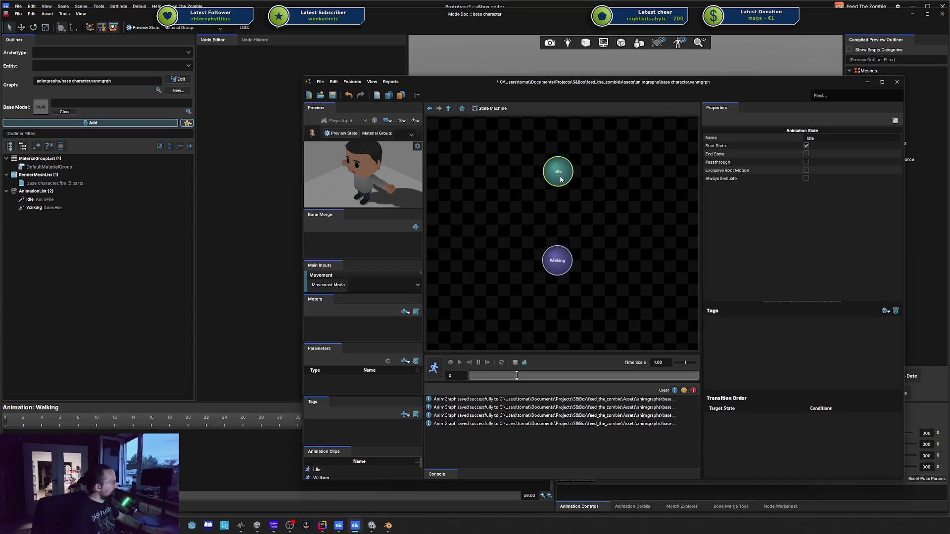
pyautogui.rightClick(587, 195)
pyautogui.click(571, 200)
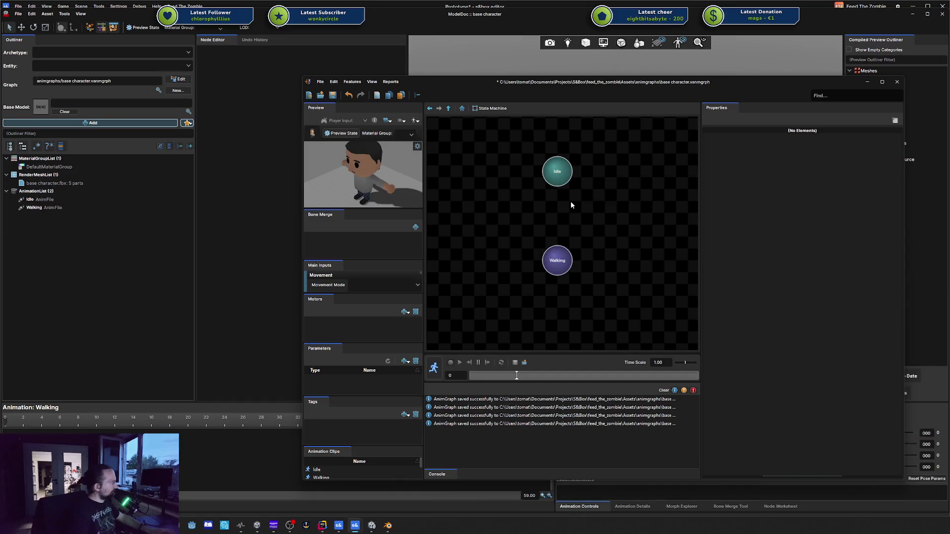
pyautogui.click(551, 174)
pyautogui.click(569, 260)
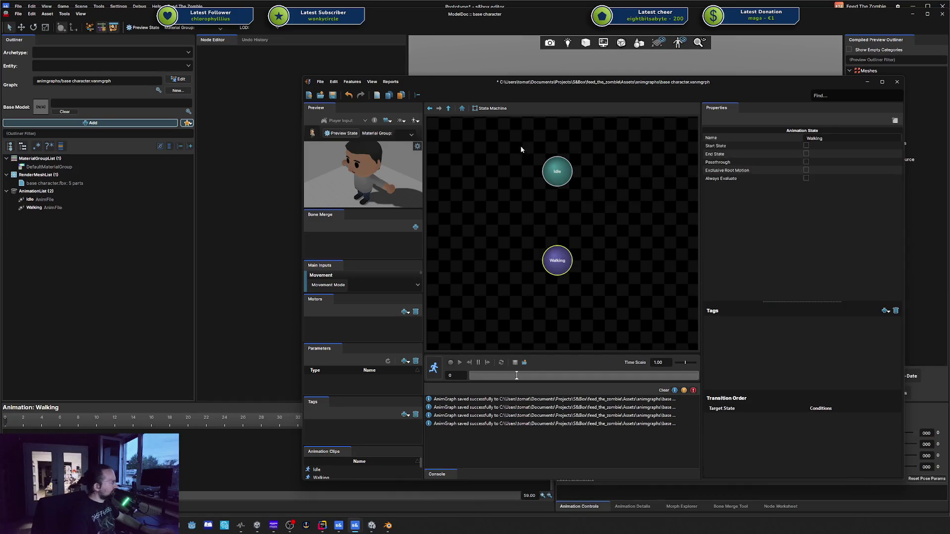
pyautogui.moveTo(522, 148); pyautogui.dragTo(608, 281)
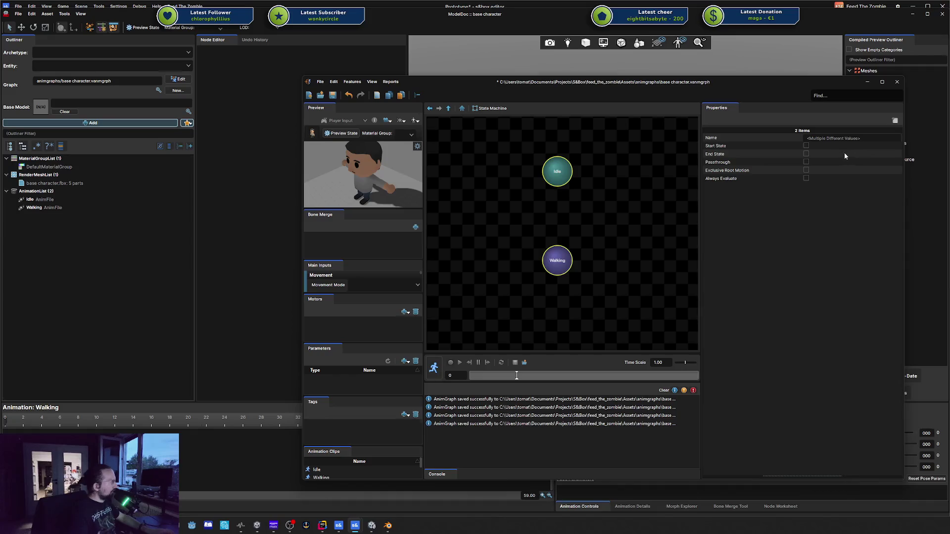
pyautogui.click(602, 236)
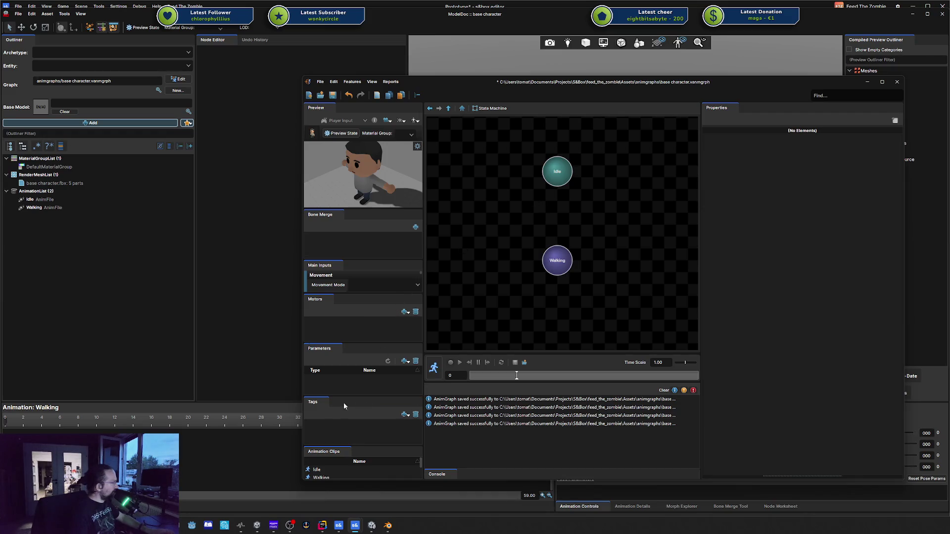
pyautogui.click(563, 182)
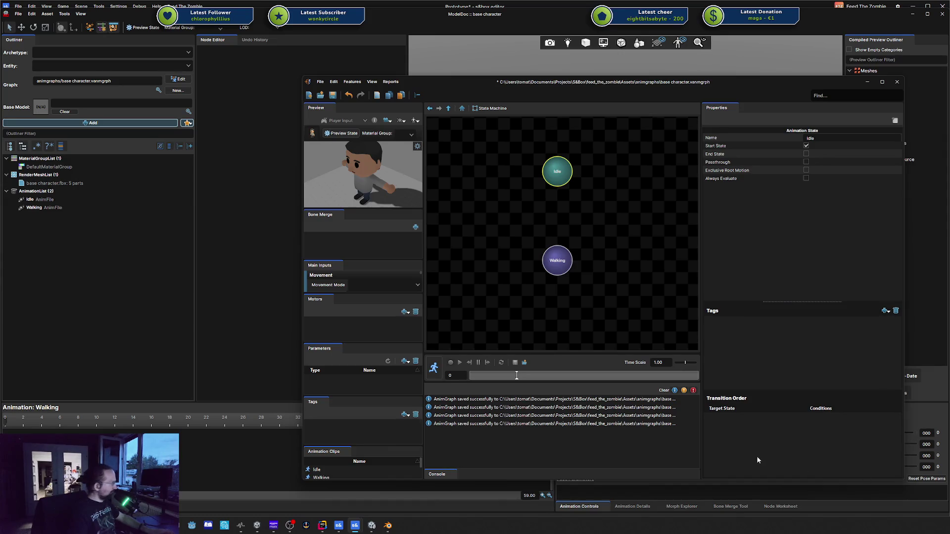
pyautogui.click(415, 228)
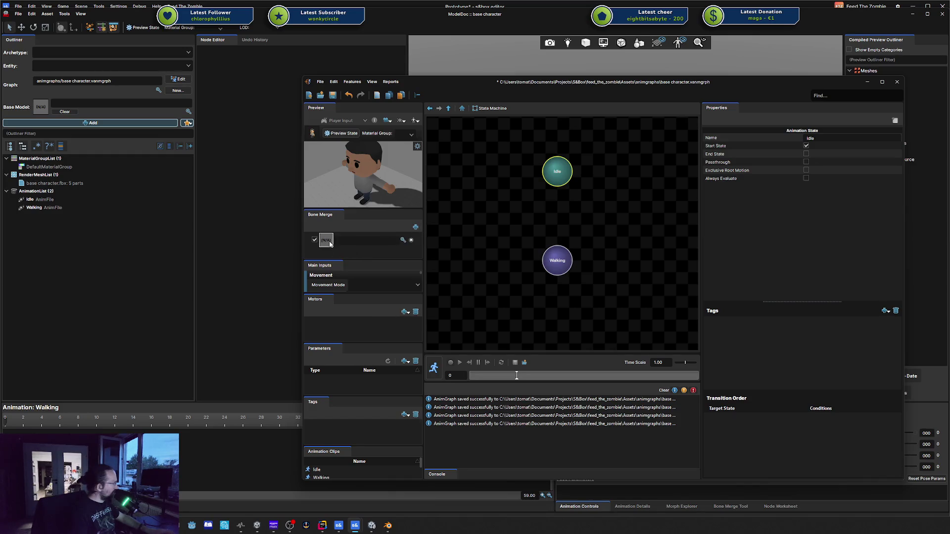
# Bone-merge the base character model, then remove that entry and save the graph
pyautogui.click(402, 240)
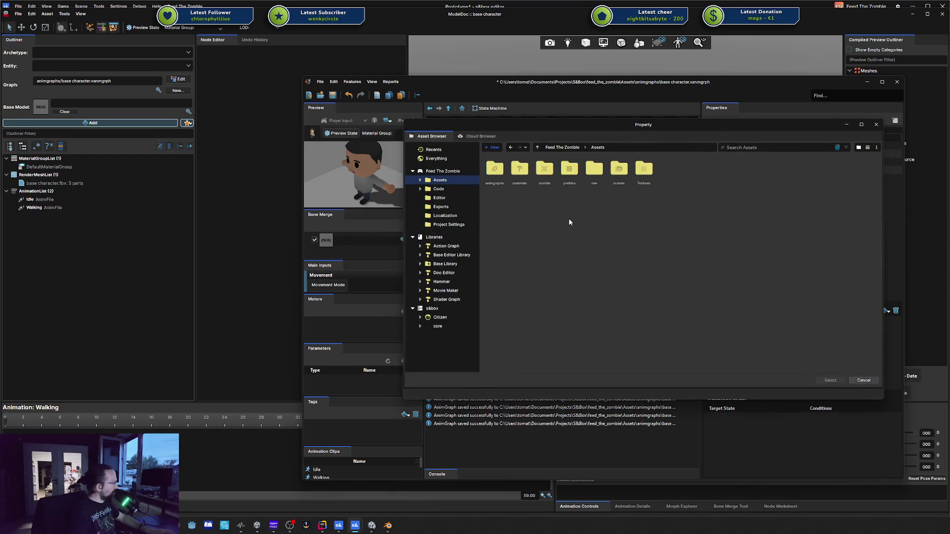
pyautogui.doubleClick(544, 168)
pyautogui.doubleClick(494, 170)
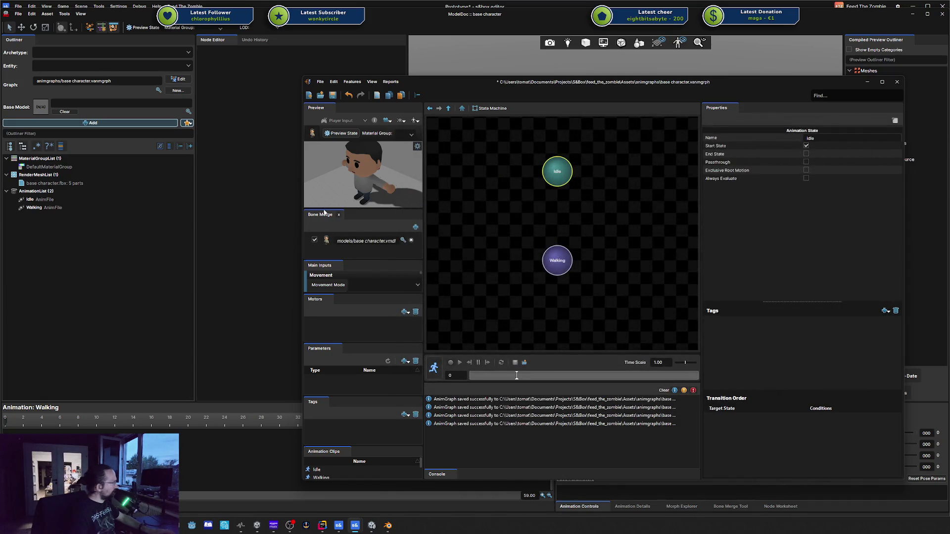
pyautogui.click(411, 240)
pyautogui.hotkey('ctrl', 's')
# Check the Movement Mode dropdown choices and deselect the Idle state
pyautogui.click(388, 288)
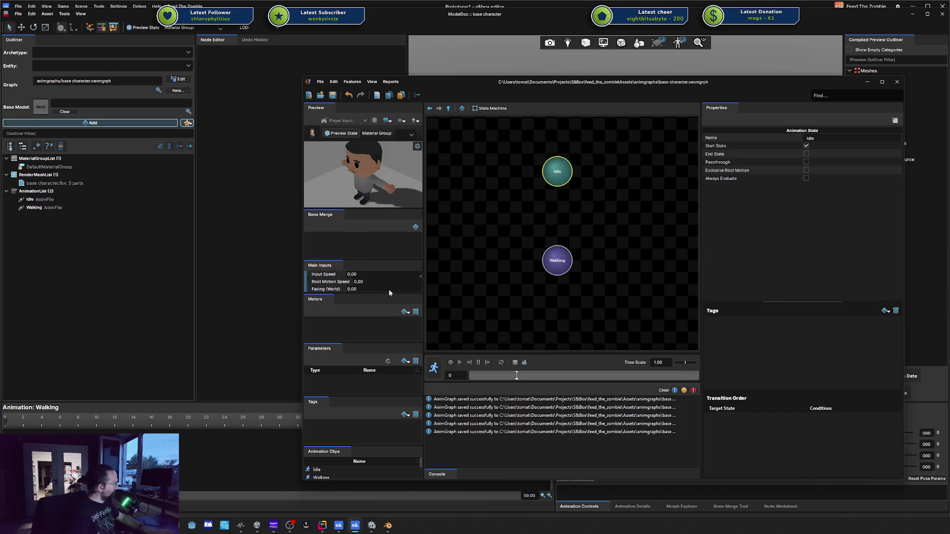
pyautogui.click(390, 286)
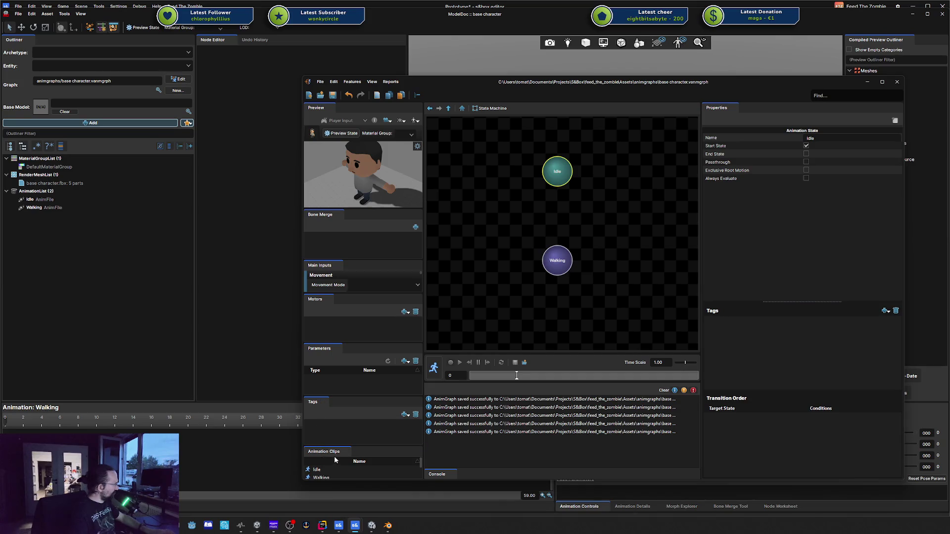
pyautogui.click(503, 128)
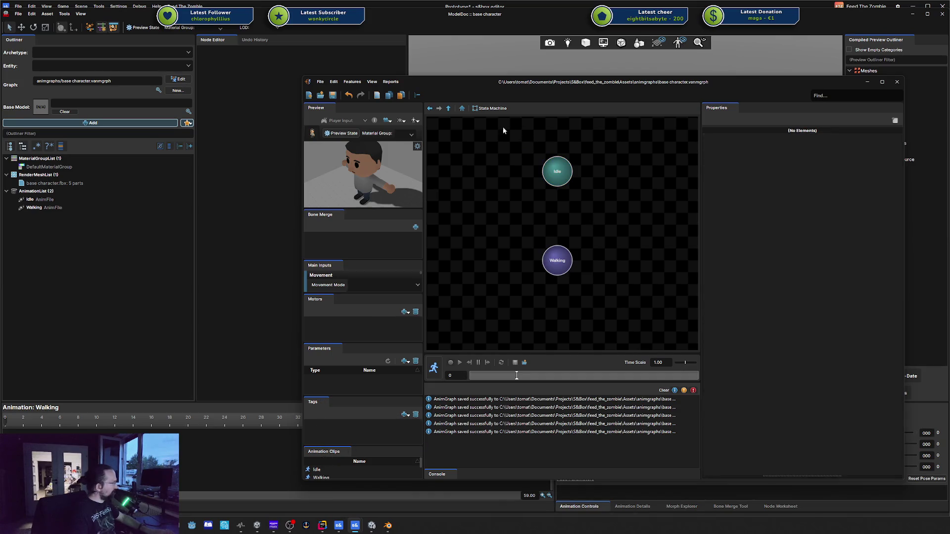
# In the root graph, feed Idle into the State Machine and connect its output to Final Pose
pyautogui.click(463, 110)
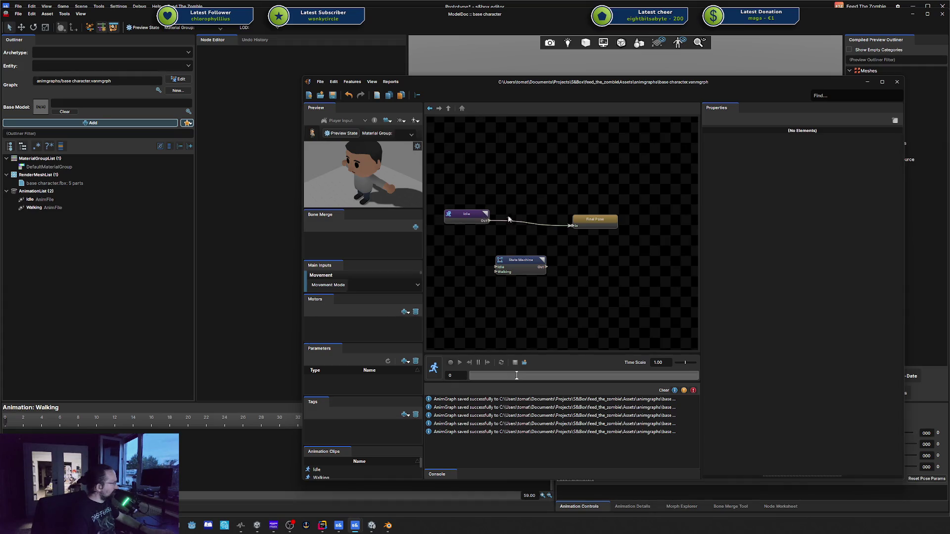
pyautogui.moveTo(562, 227)
pyautogui.mouseDown()
pyautogui.moveTo(512, 242)
pyautogui.moveTo(495, 267)
pyautogui.moveTo(517, 220)
pyautogui.mouseUp()
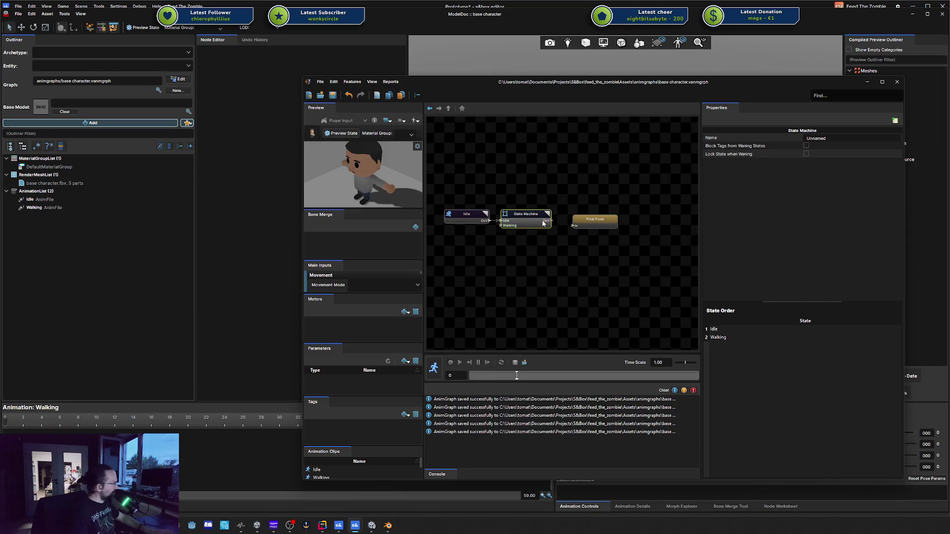
pyautogui.moveTo(584, 225)
pyautogui.mouseDown()
pyautogui.moveTo(563, 222)
pyautogui.moveTo(576, 223)
pyautogui.mouseUp()
pyautogui.moveTo(481, 219); pyautogui.dragTo(466, 220)
pyautogui.click(464, 233)
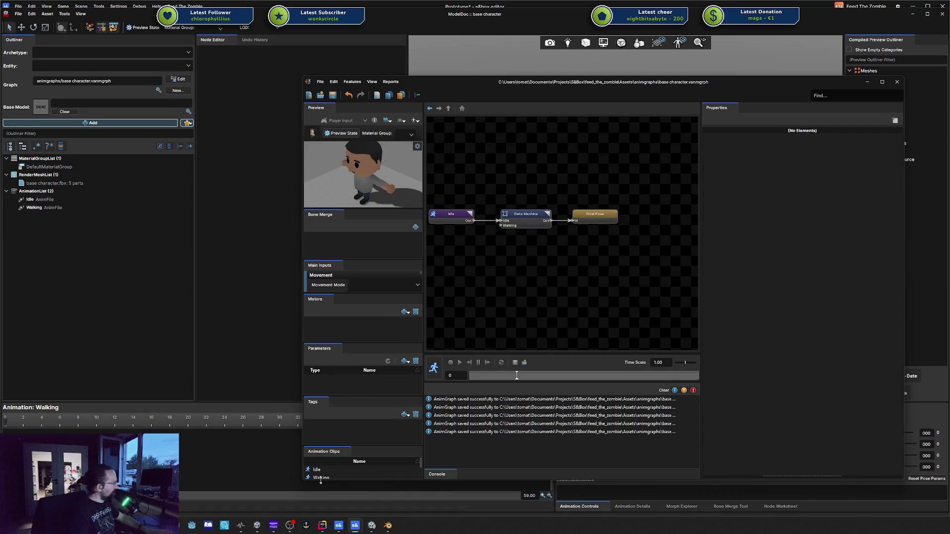
# Add a Walking clip node, then add and delete an unused Selector node
pyautogui.moveTo(322, 479); pyautogui.dragTo(469, 280)
pyautogui.rightClick(525, 271)
pyautogui.moveTo(564, 280)
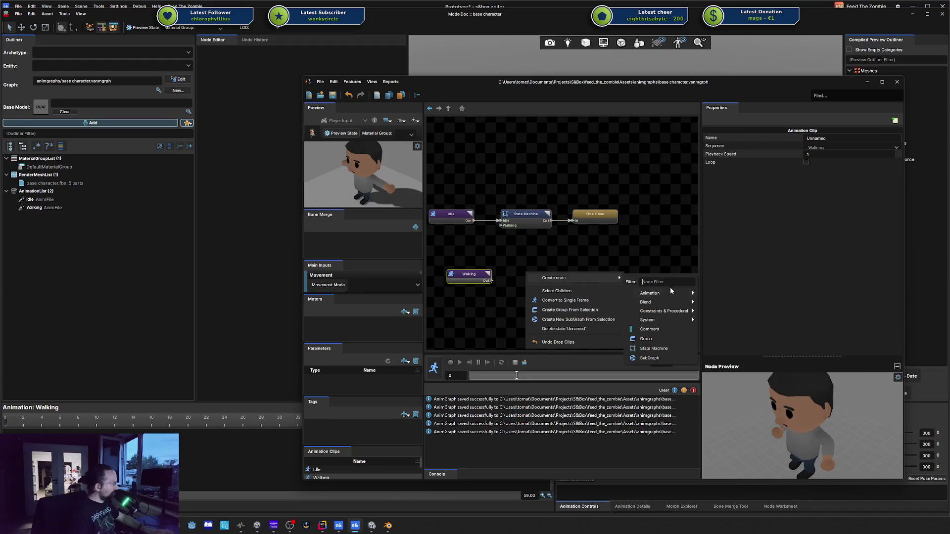
pyautogui.moveTo(676, 312)
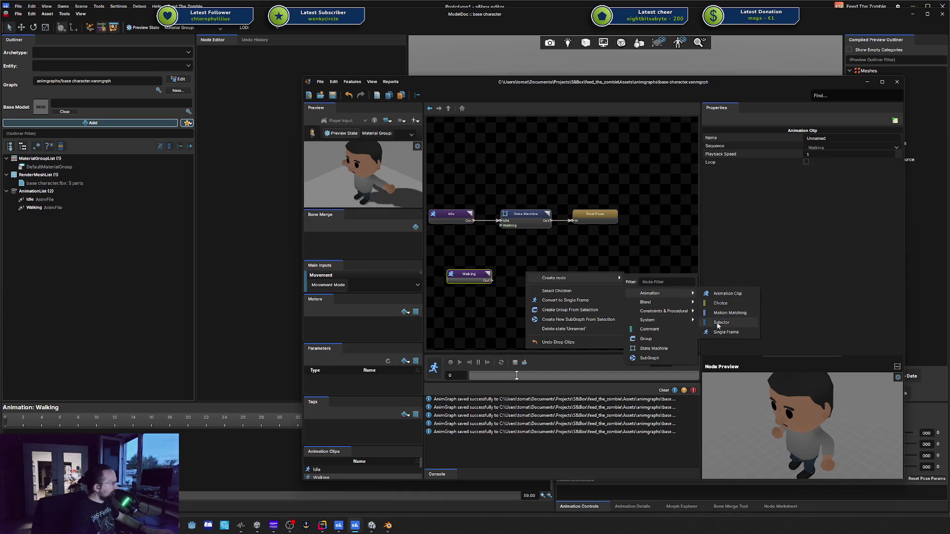
pyautogui.click(718, 323)
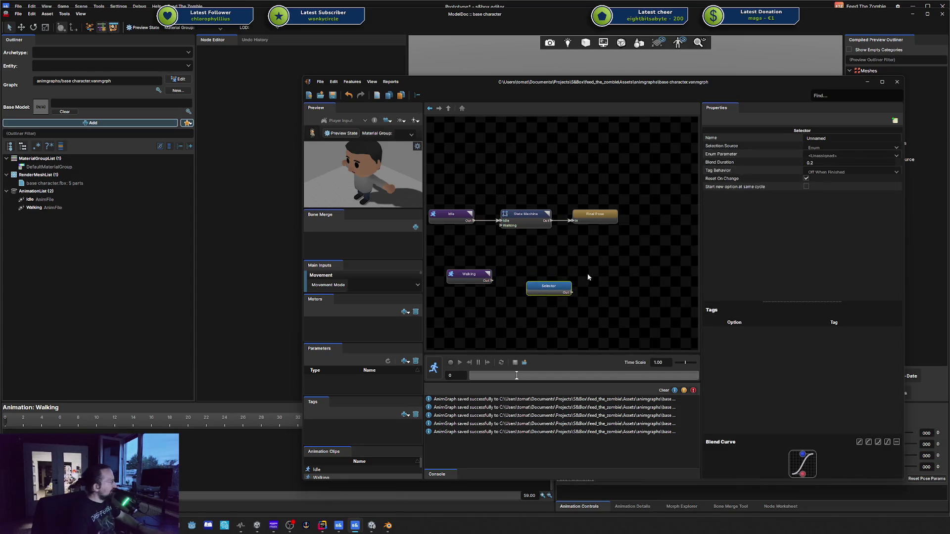
pyautogui.press('Delete')
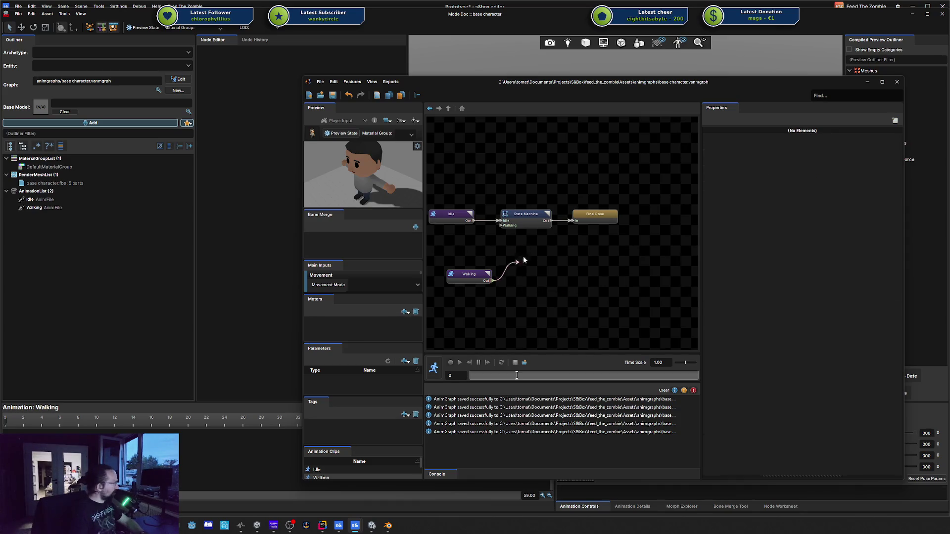
# Wire Walking into the State Machine's Walking input and open the State Machine
pyautogui.moveTo(523, 259); pyautogui.dragTo(504, 228)
pyautogui.moveTo(472, 268); pyautogui.dragTo(455, 229)
pyautogui.click(479, 252)
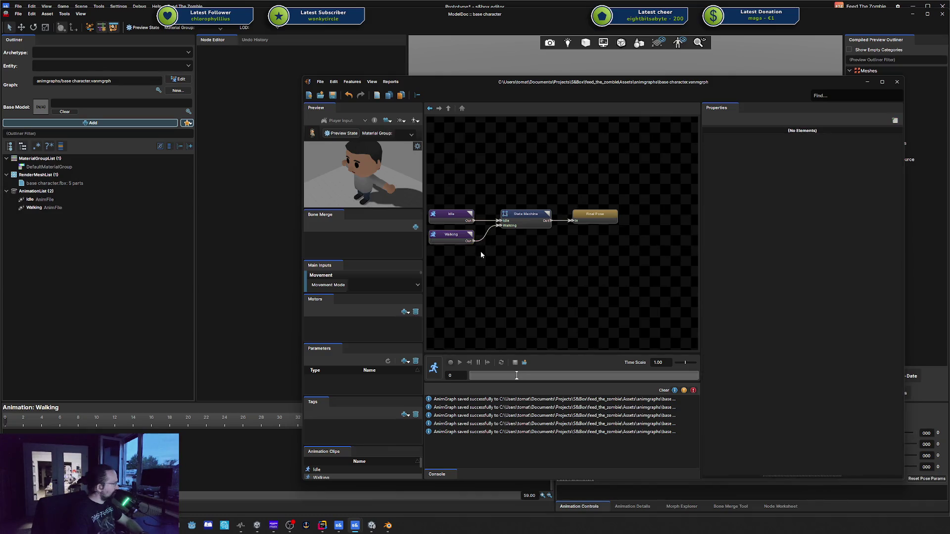
pyautogui.click(532, 216)
pyautogui.doubleClick(532, 217)
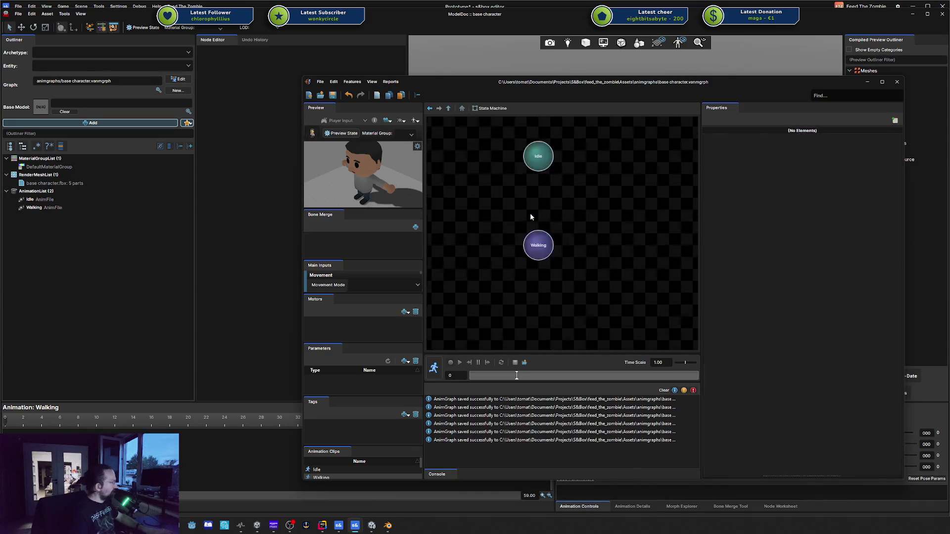
# Select and deselect the Idle state, pan the graph, and save
pyautogui.click(535, 164)
pyautogui.click(552, 191)
pyautogui.moveTo(624, 209); pyautogui.dragTo(638, 219)
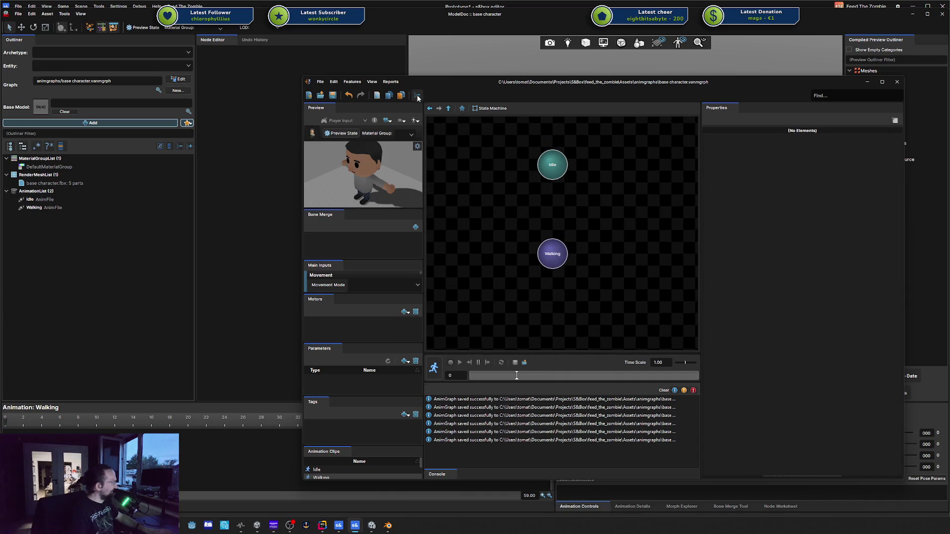
pyautogui.click(320, 83)
pyautogui.click(335, 84)
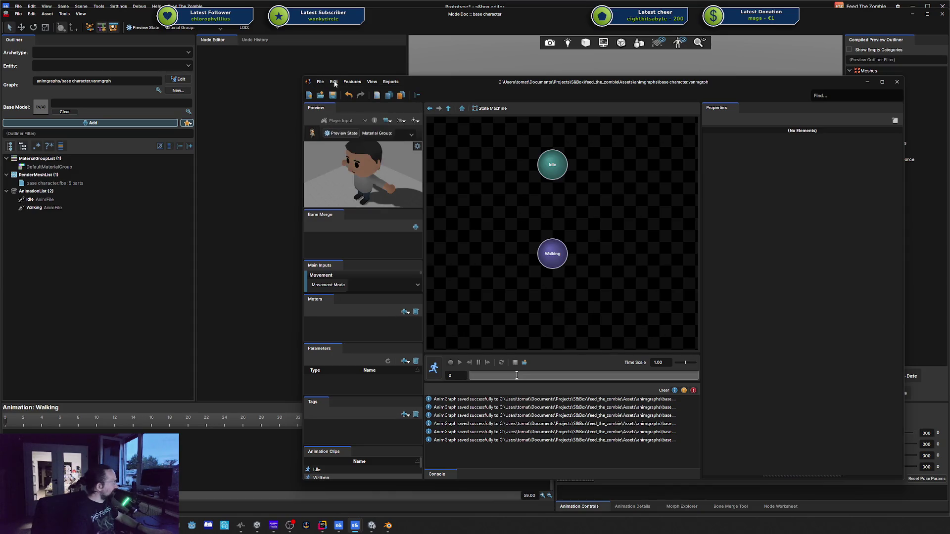
pyautogui.hotkey('ctrl', 's')
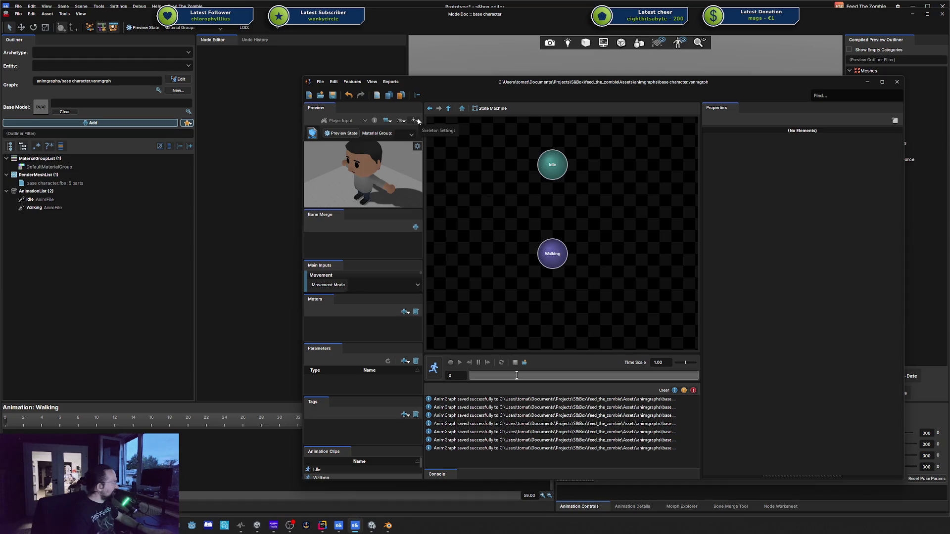
# Toggle the skeleton Bones display on and off, save again, and select Idle
pyautogui.click(417, 121)
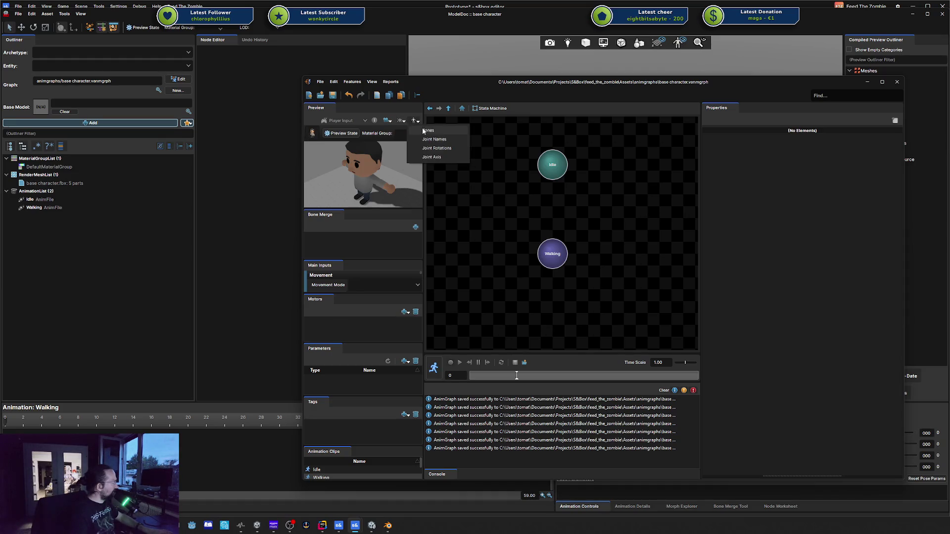
pyautogui.click(424, 129)
pyautogui.click(417, 122)
pyautogui.click(421, 130)
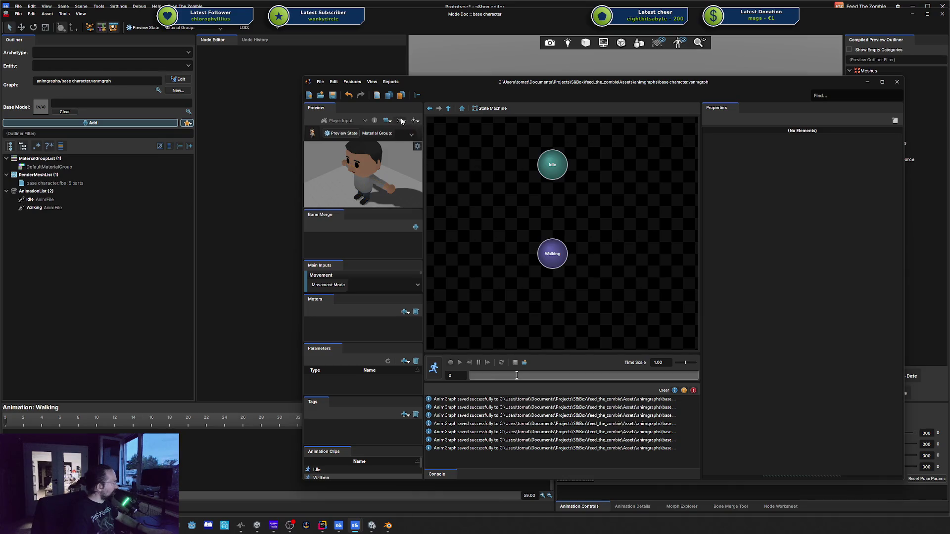
pyautogui.rightClick(468, 133)
pyautogui.click(450, 174)
pyautogui.hotkey('ctrl', 's')
pyautogui.click(552, 180)
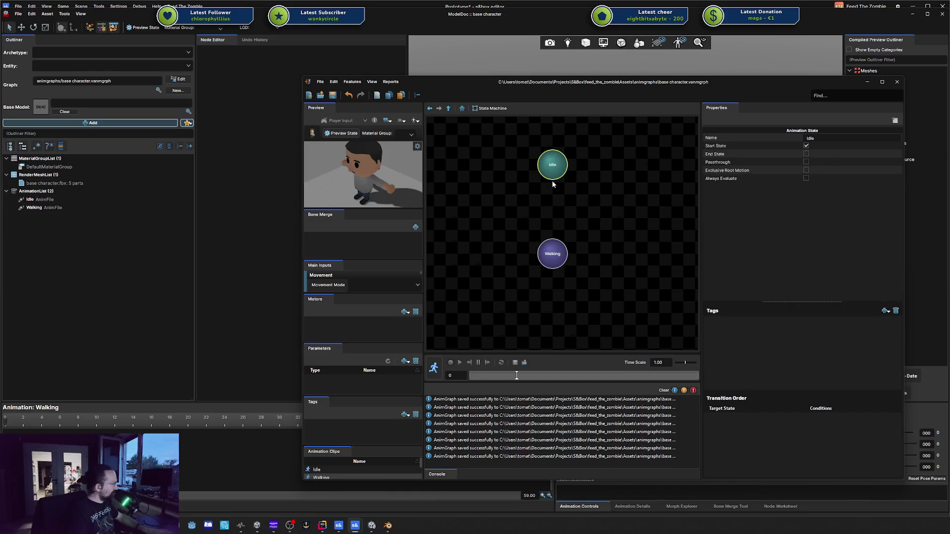
pyautogui.moveTo(561, 186)
pyautogui.mouseDown()
pyautogui.moveTo(552, 208)
pyautogui.moveTo(597, 188)
pyautogui.mouseUp()
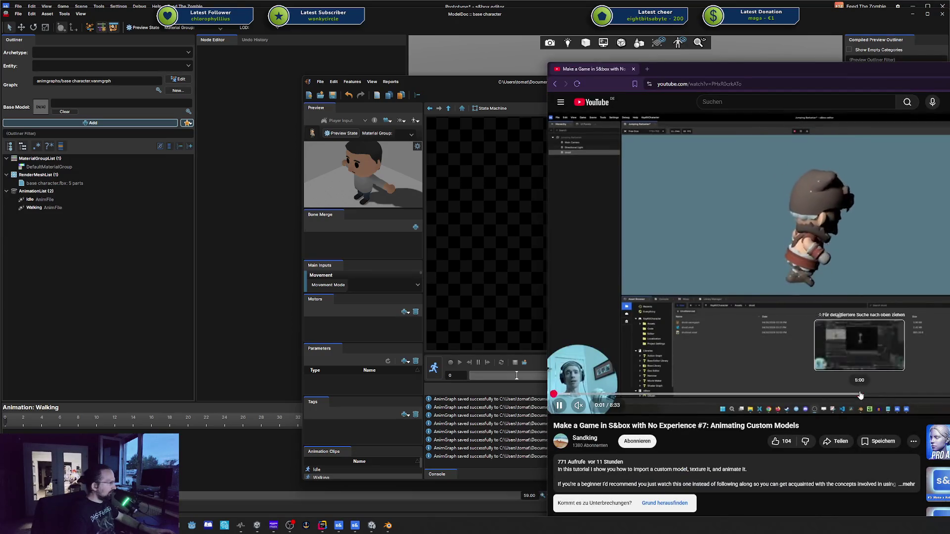
# Seek the tutorial between 5:01 and 4:14 and unmute it
pyautogui.click(861, 394)
pyautogui.click(812, 395)
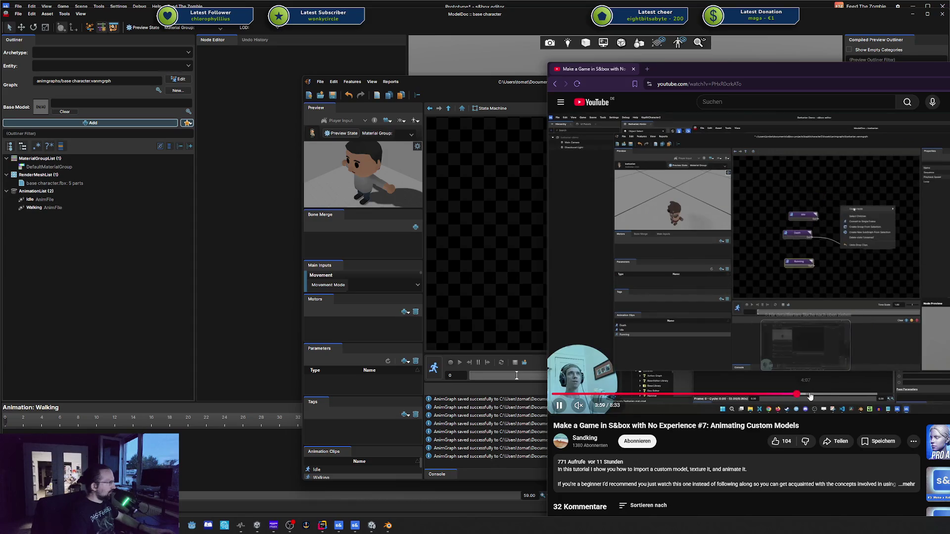
pyautogui.click(579, 405)
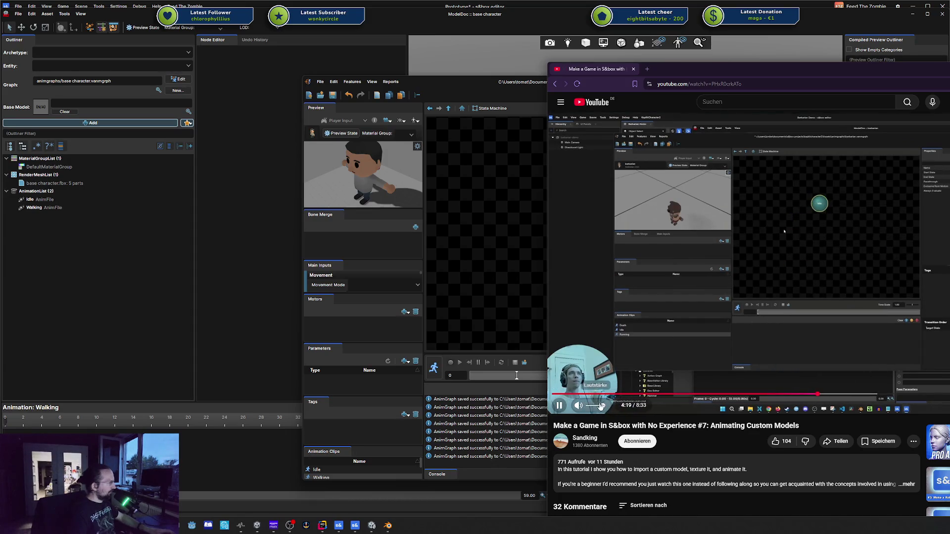
# Replay from 4:26, move the browser aside, and draw a transition from Idle to Walking
pyautogui.click(827, 394)
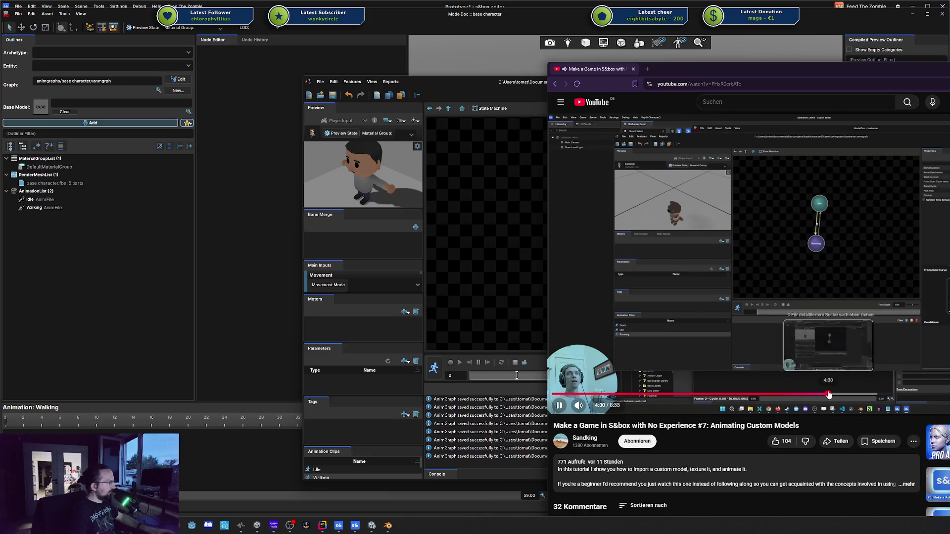
pyautogui.click(825, 394)
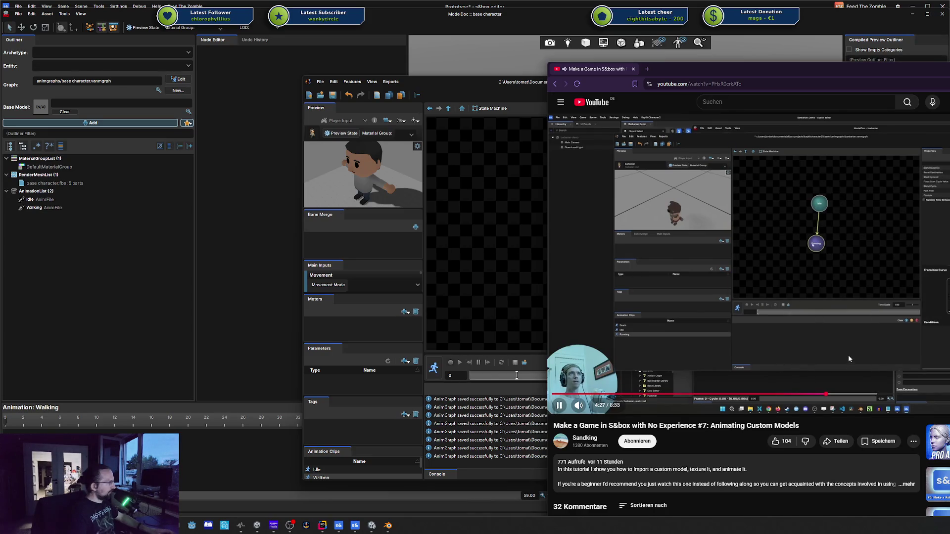
pyautogui.moveTo(842, 77); pyautogui.dragTo(949, 78)
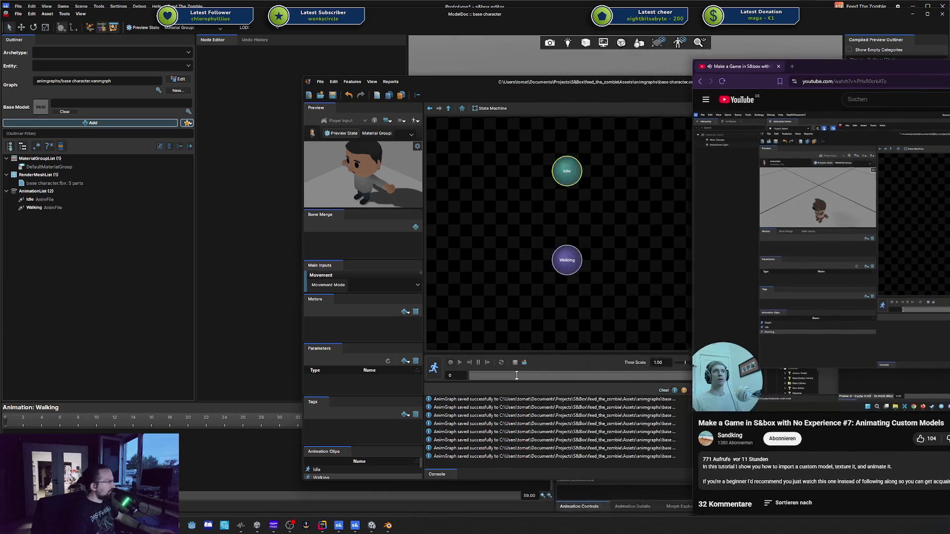
pyautogui.moveTo(577, 181)
pyautogui.mouseDown()
pyautogui.moveTo(539, 226)
pyautogui.moveTo(566, 259)
pyautogui.mouseUp()
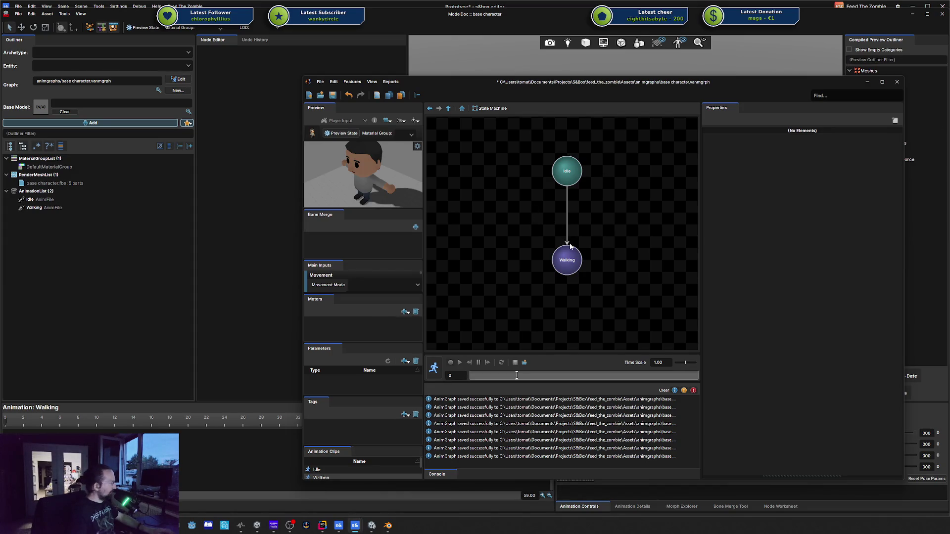
# Add a Bool parameter named Walking to the state machine and save
pyautogui.click(566, 214)
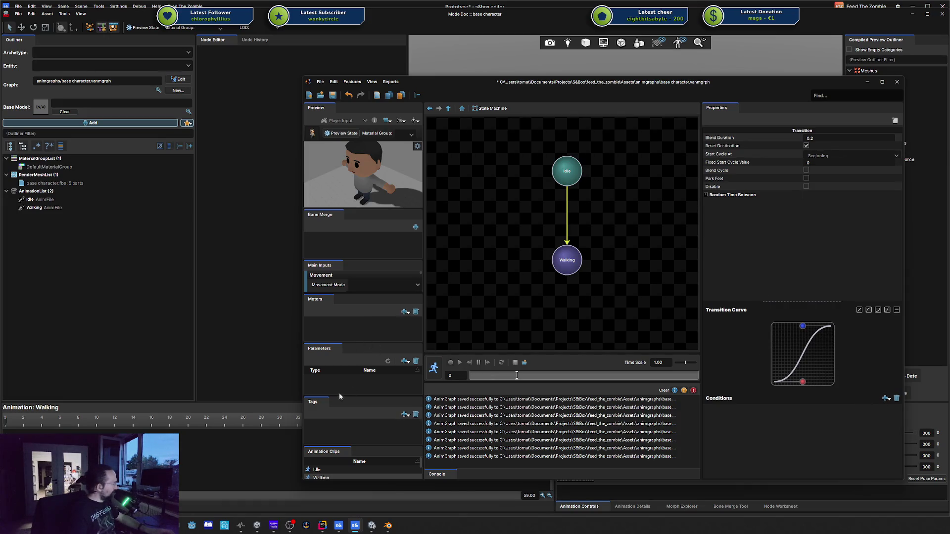
pyautogui.click(403, 363)
pyautogui.click(409, 370)
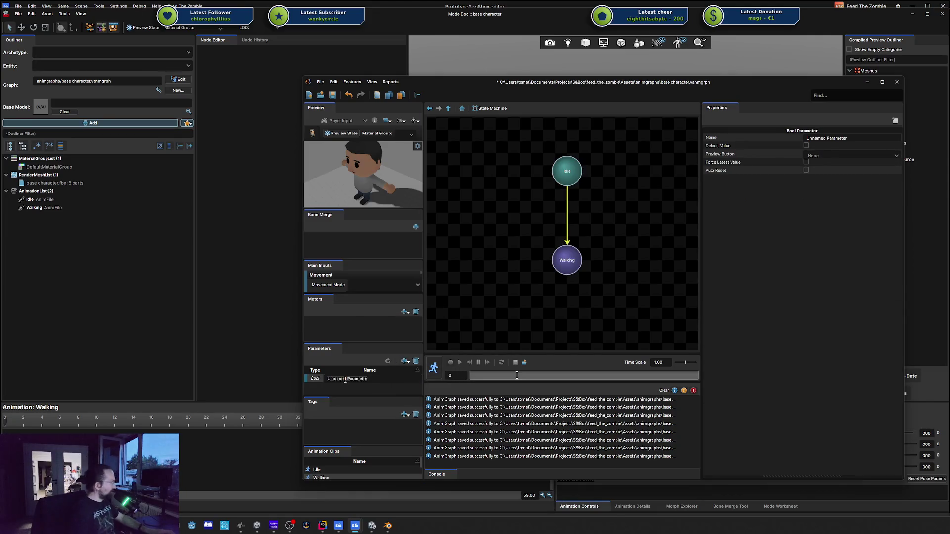
pyautogui.write('Walking')
pyautogui.press('Return')
pyautogui.hotkey('ctrl', 's')
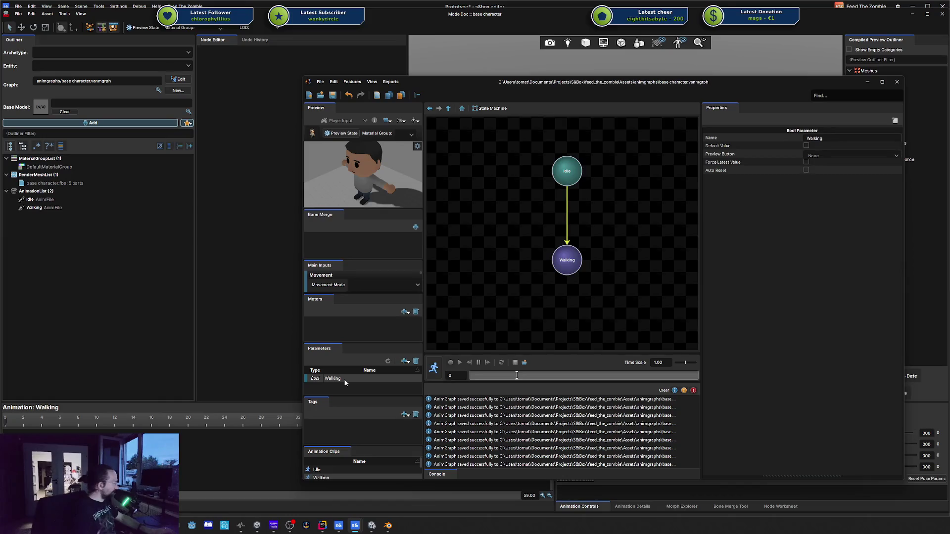
# Add a Walking parameter condition to Idle-to-Walking and draw a Walking-to-Idle transition
pyautogui.click(568, 222)
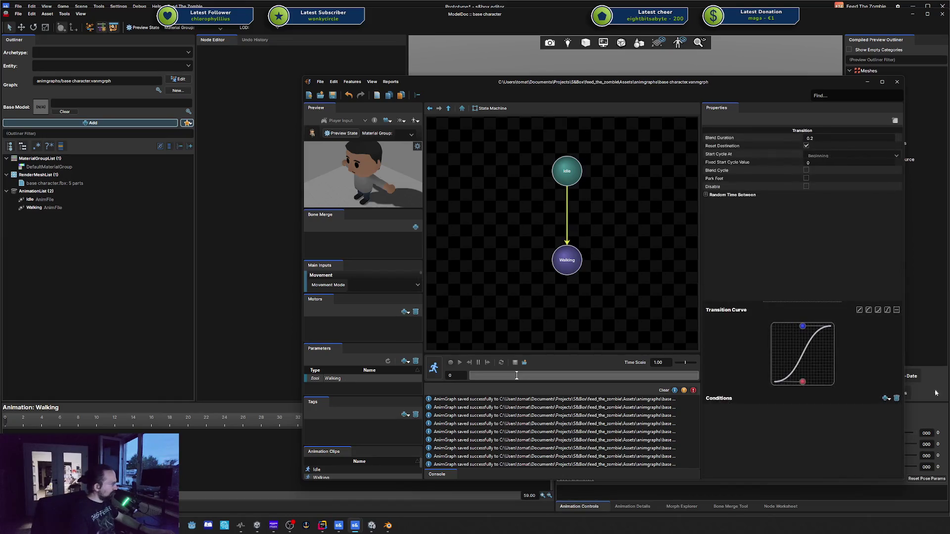
pyautogui.click(884, 399)
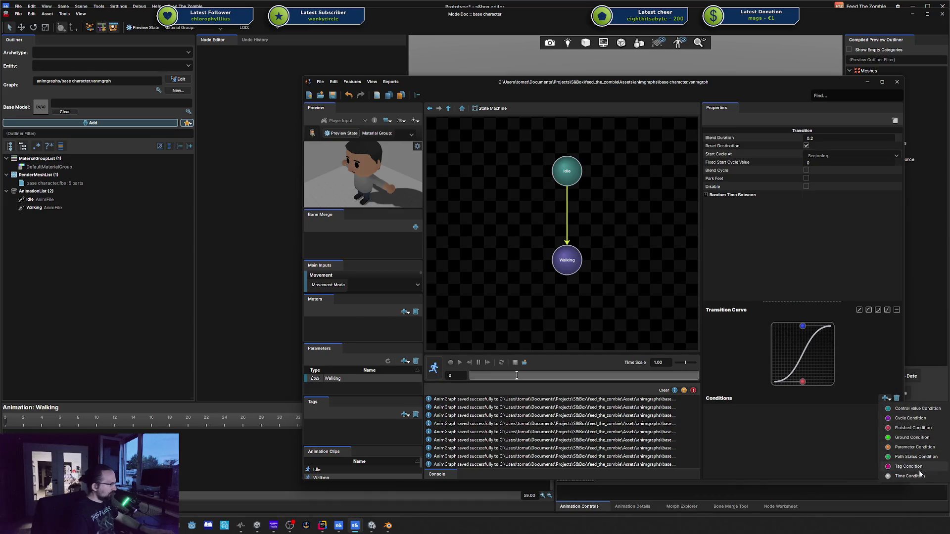
pyautogui.click(914, 447)
pyautogui.click(752, 410)
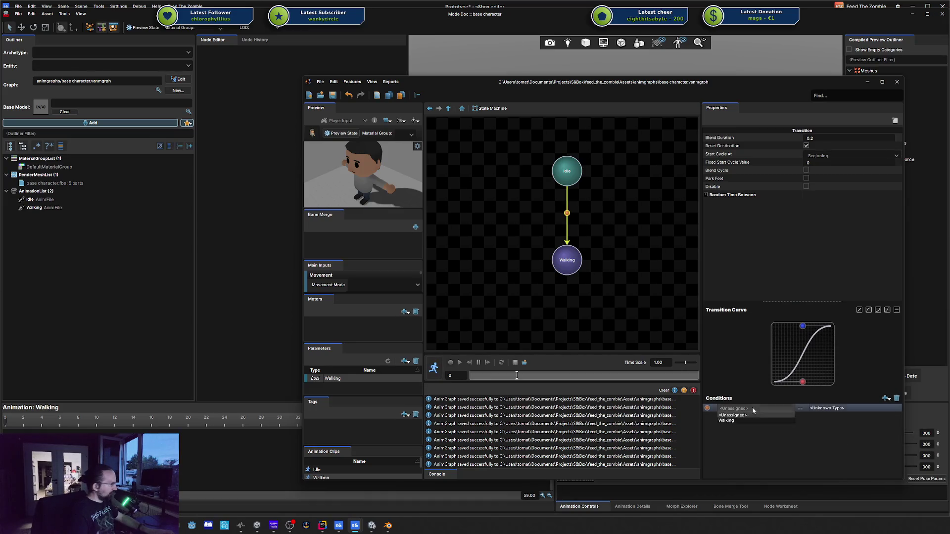
pyautogui.click(744, 420)
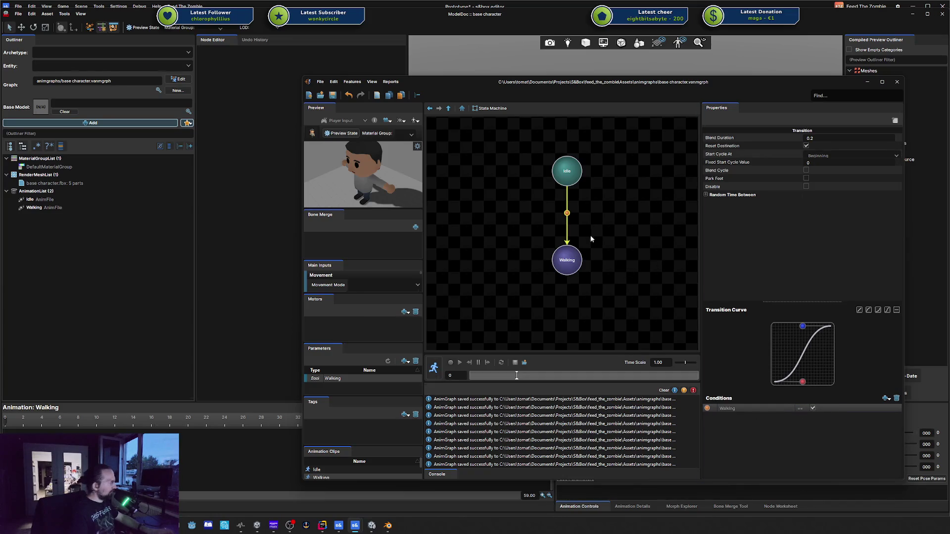
pyautogui.moveTo(573, 260)
pyautogui.mouseDown()
pyautogui.moveTo(594, 201)
pyautogui.moveTo(577, 179)
pyautogui.mouseUp()
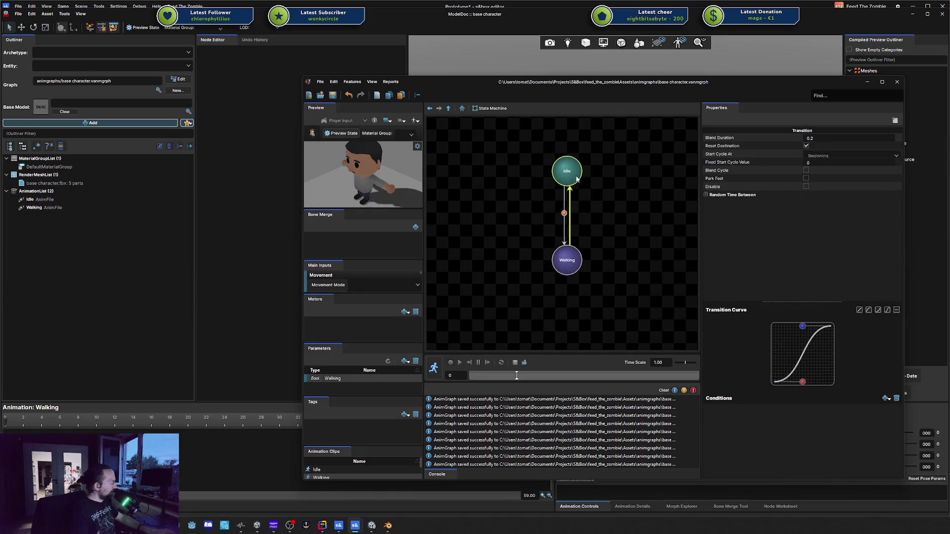
# Add a Parameter Condition on Walking to the Walking-to-Idle transition, keeping the equals comparison
pyautogui.click(886, 399)
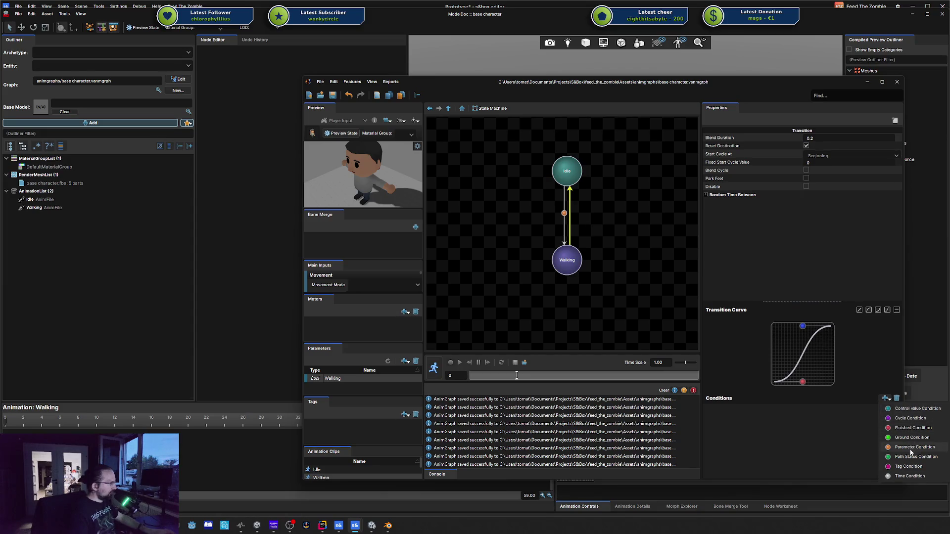
pyautogui.click(913, 447)
pyautogui.click(885, 398)
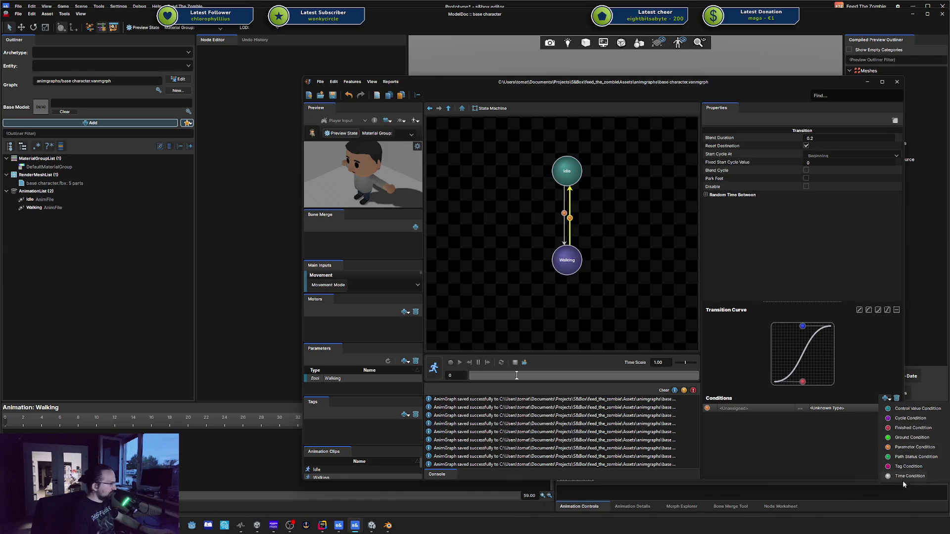
pyautogui.click(832, 443)
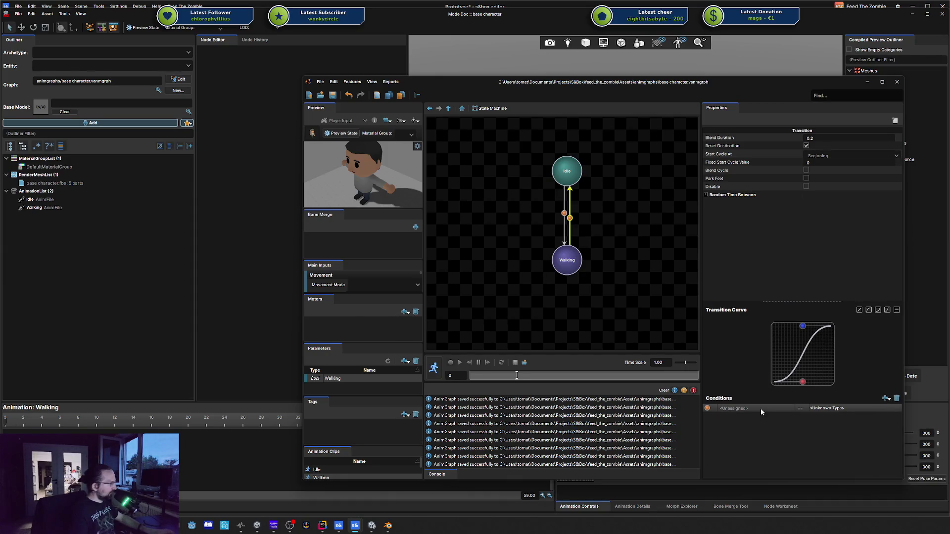
pyautogui.click(730, 410)
pyautogui.click(741, 420)
pyautogui.click(801, 409)
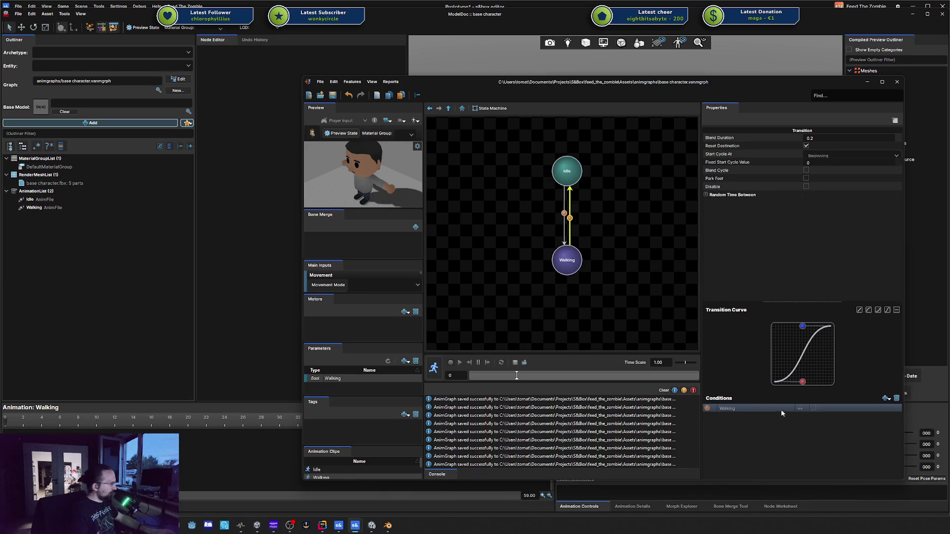
pyautogui.click(800, 409)
pyautogui.click(800, 419)
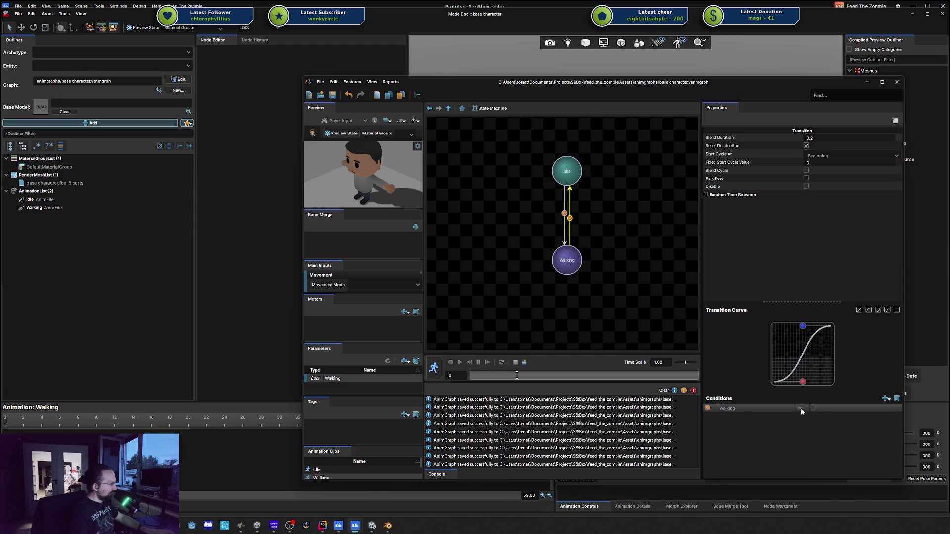
pyautogui.click(801, 414)
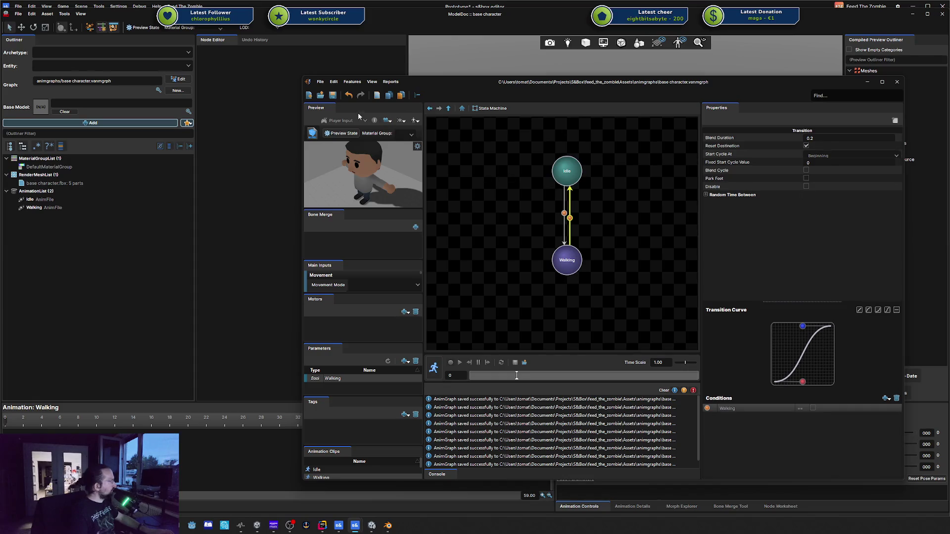
# Return to the parent animation graph, centre its nodes and start the live preview
pyautogui.click(461, 108)
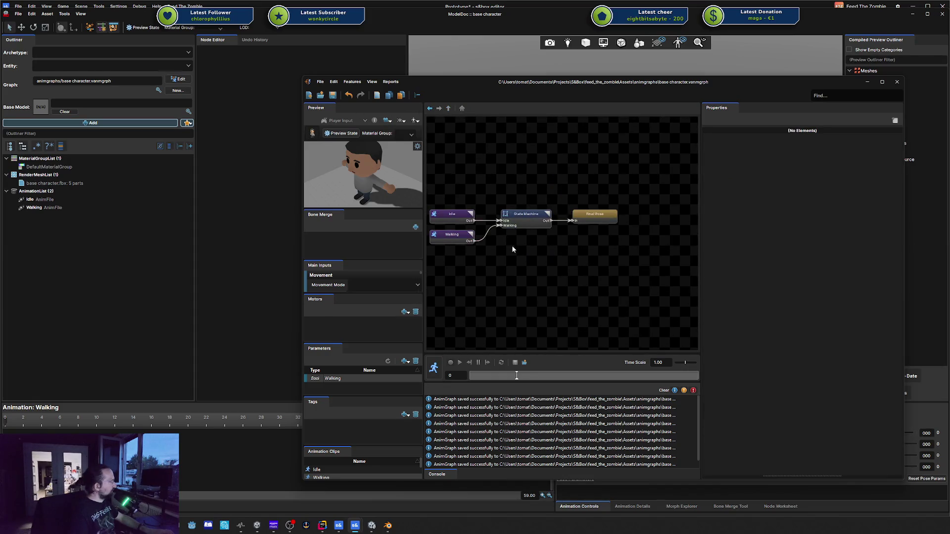
pyautogui.moveTo(500, 253); pyautogui.dragTo(546, 259)
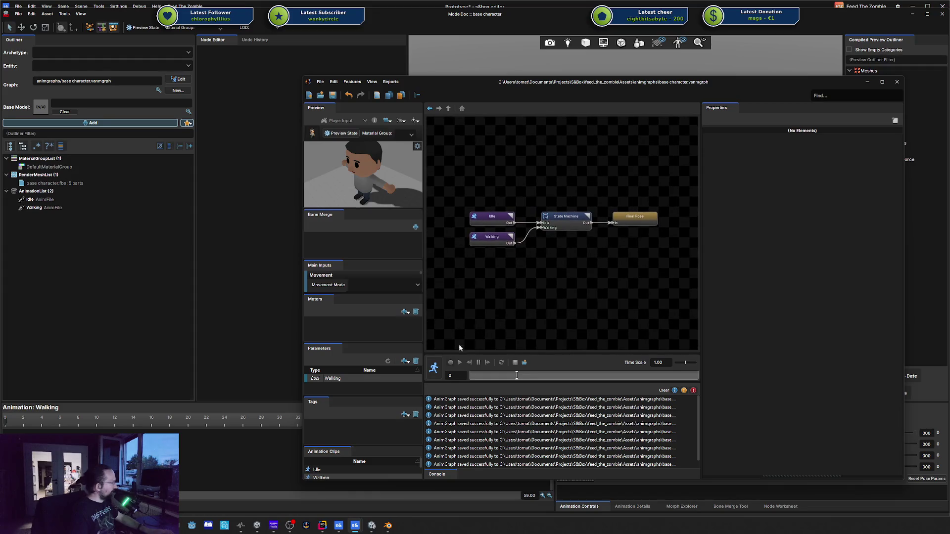
pyautogui.click(435, 367)
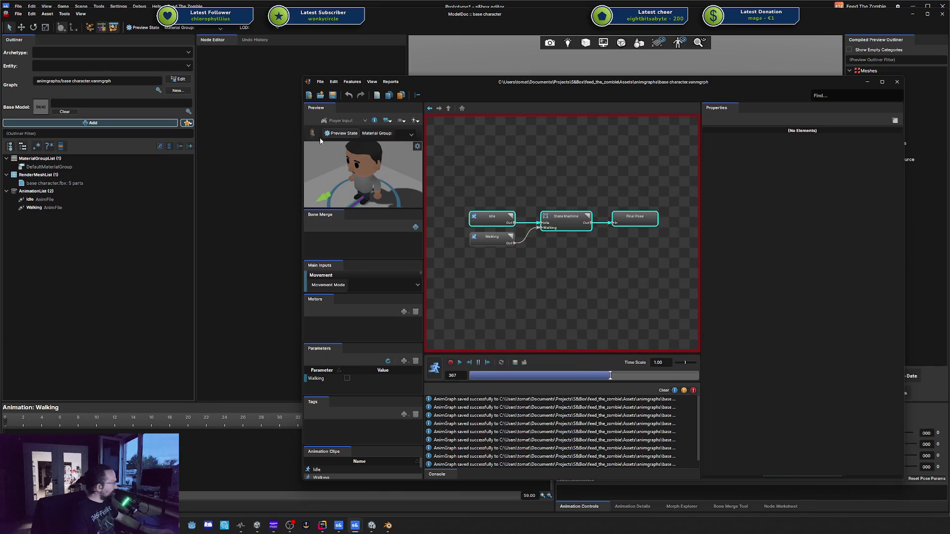
# Toggle Walking on and off repeatedly to watch Idle and Walking states switch, then show the Walking animation's properties
pyautogui.click(347, 379)
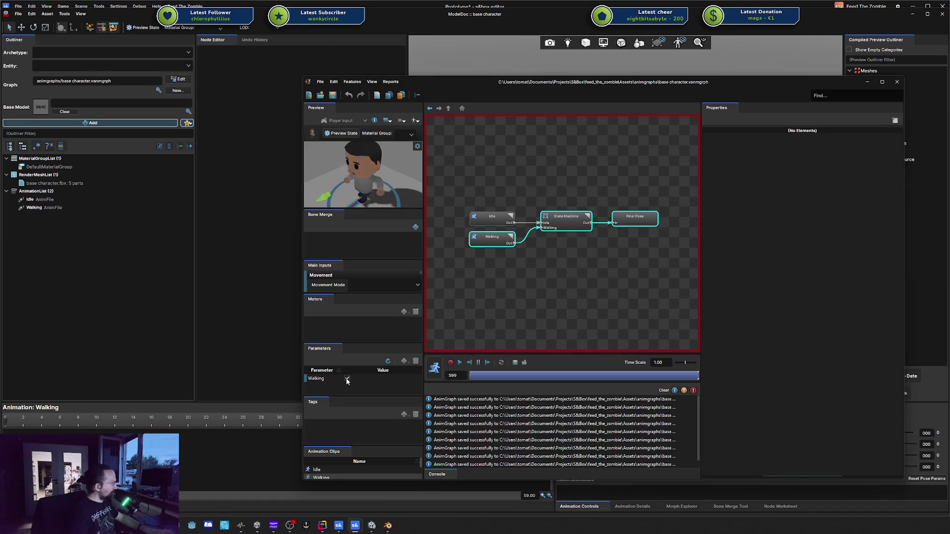
pyautogui.click(346, 378)
pyautogui.click(347, 379)
pyautogui.click(346, 379)
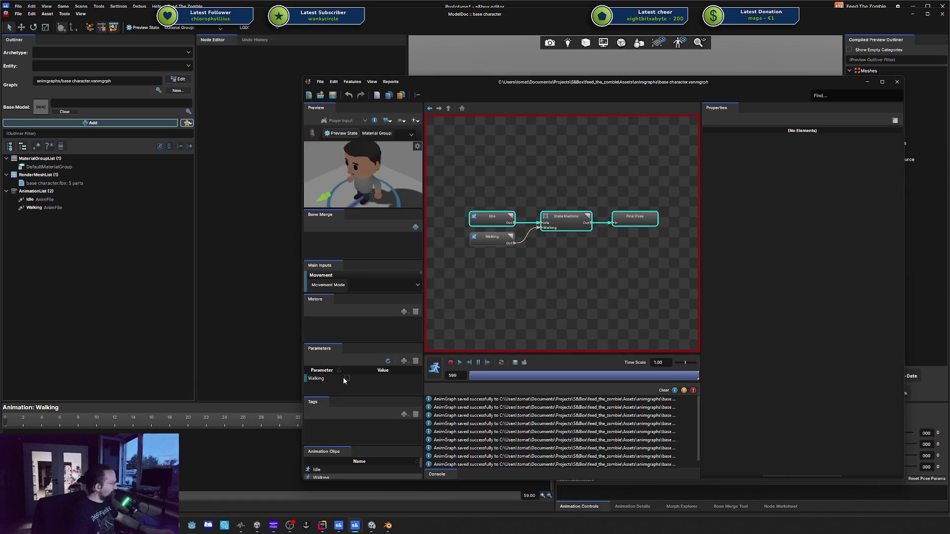
pyautogui.click(346, 379)
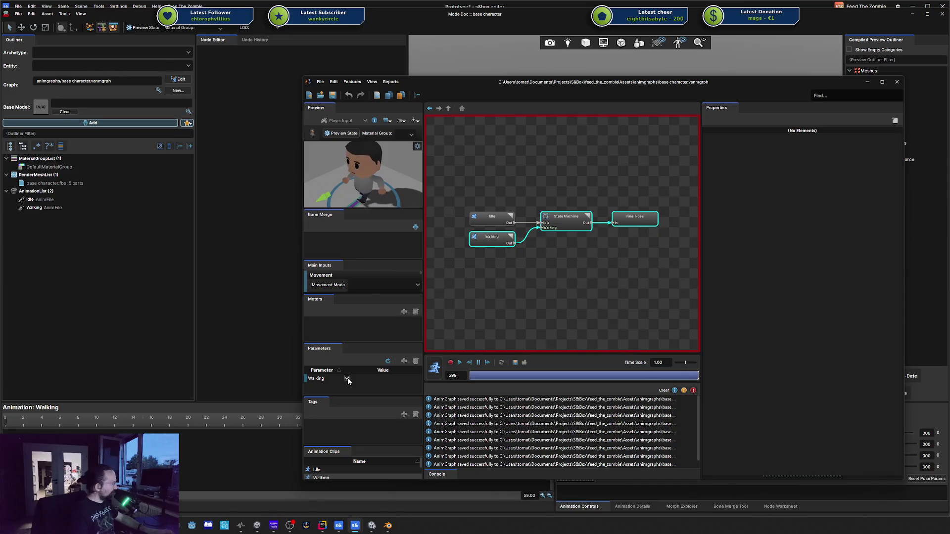
pyautogui.click(347, 378)
pyautogui.click(347, 378)
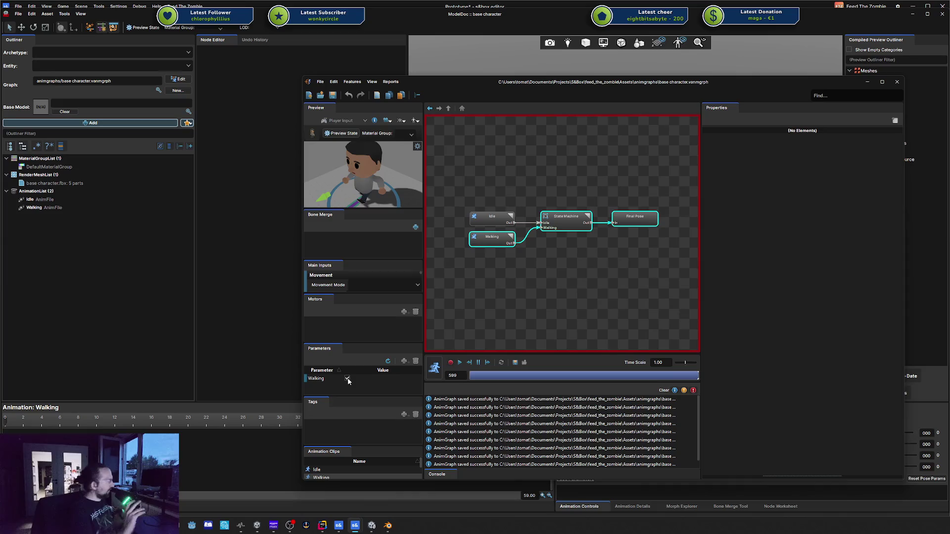
pyautogui.click(347, 379)
pyautogui.click(347, 378)
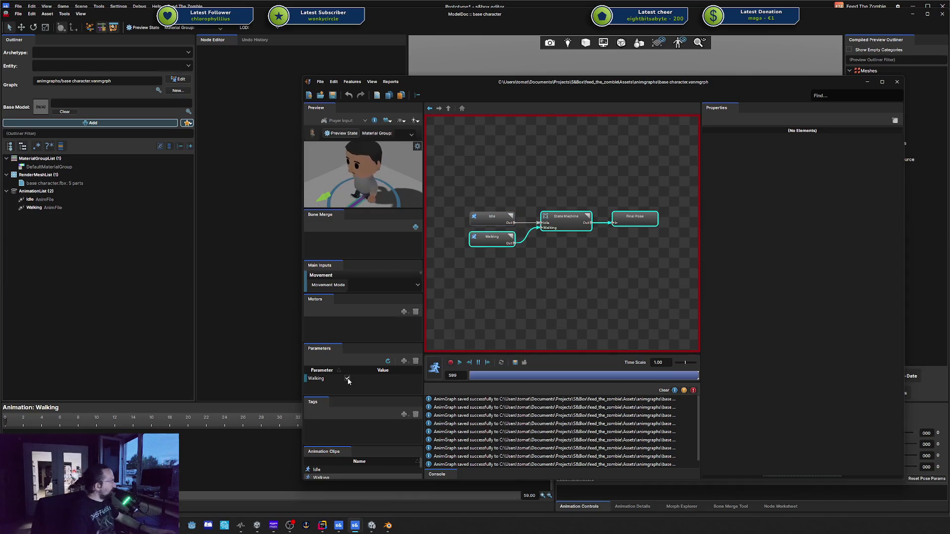
pyautogui.click(56, 208)
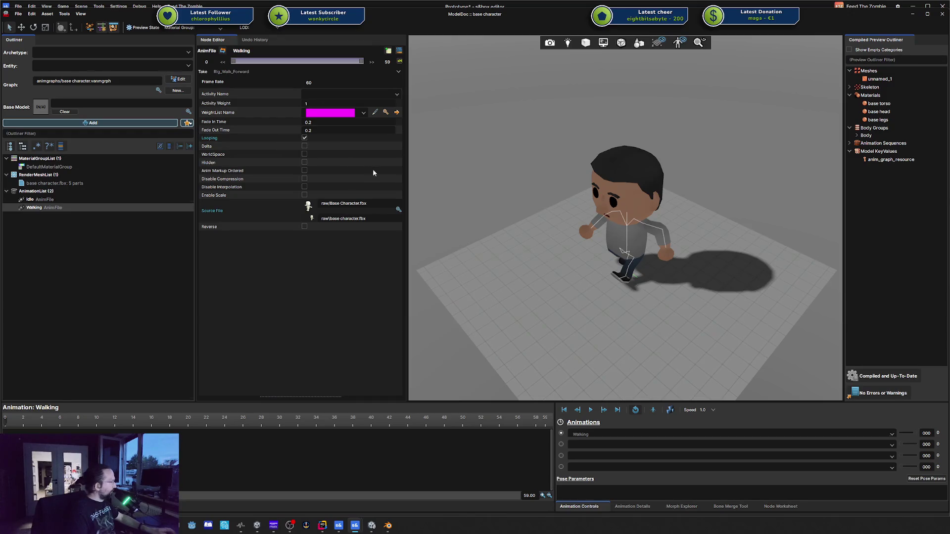
# Bring the AnimGraph window back and inspect the StateMachine and Walking clip settings
pyautogui.hotkey('alt', 'Tab')
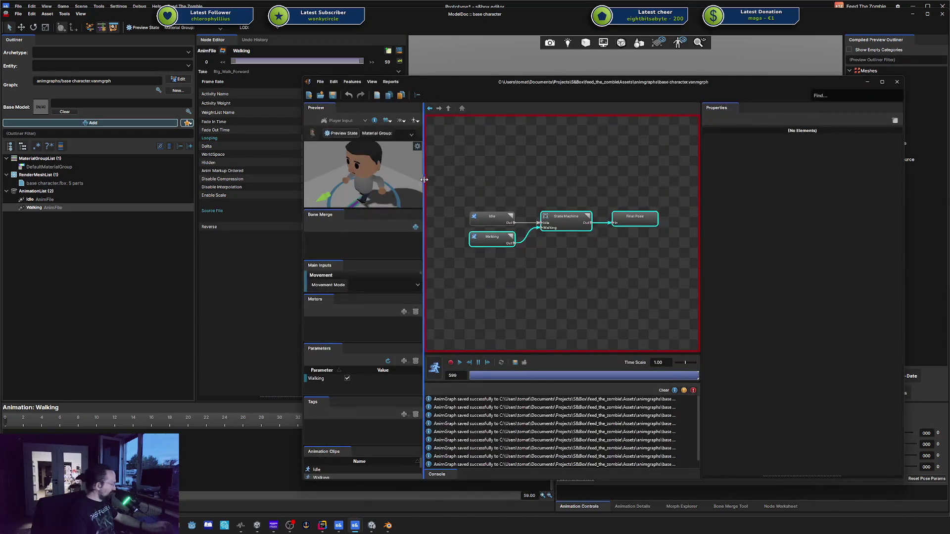
pyautogui.click(558, 223)
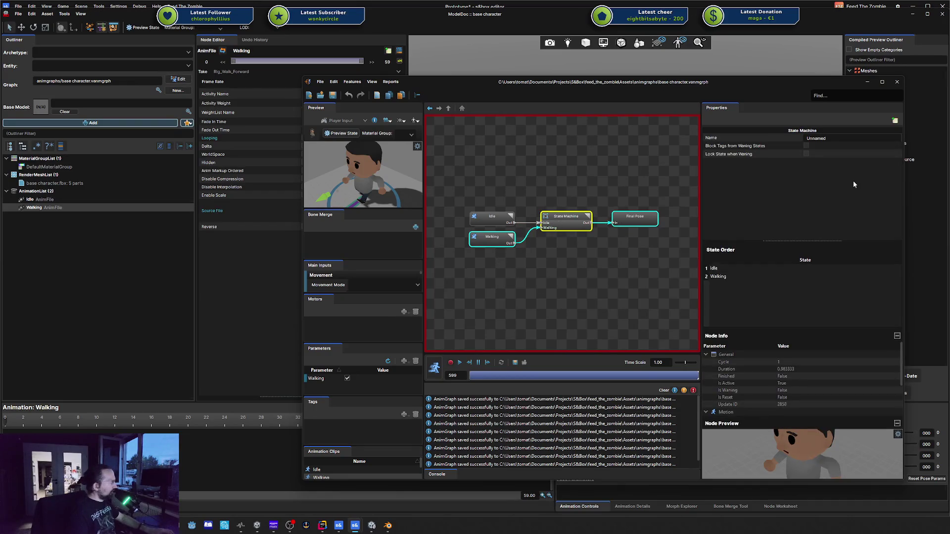
pyautogui.click(500, 235)
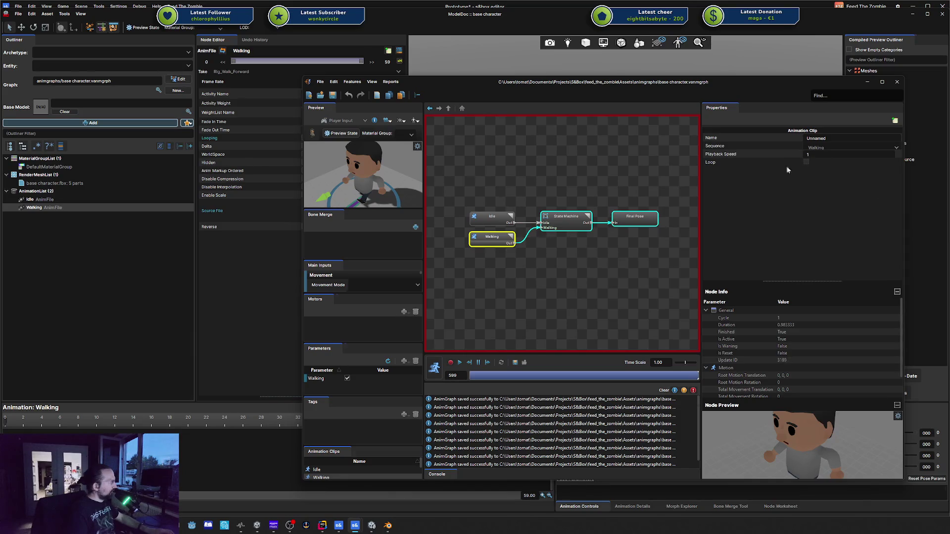
# Stop the preview, nudge the Idle node slightly upward, and restart the preview
pyautogui.click(435, 367)
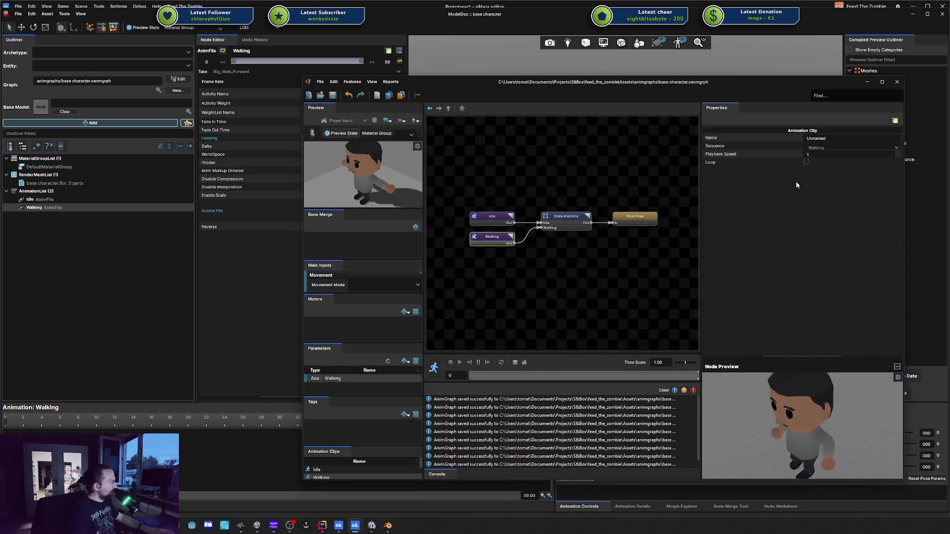
pyautogui.moveTo(488, 222); pyautogui.dragTo(488, 217)
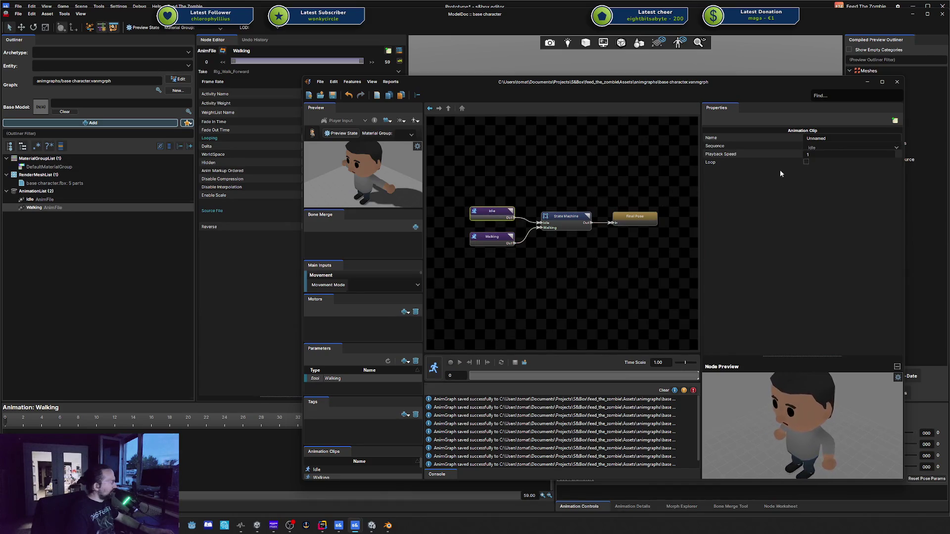
pyautogui.click(576, 153)
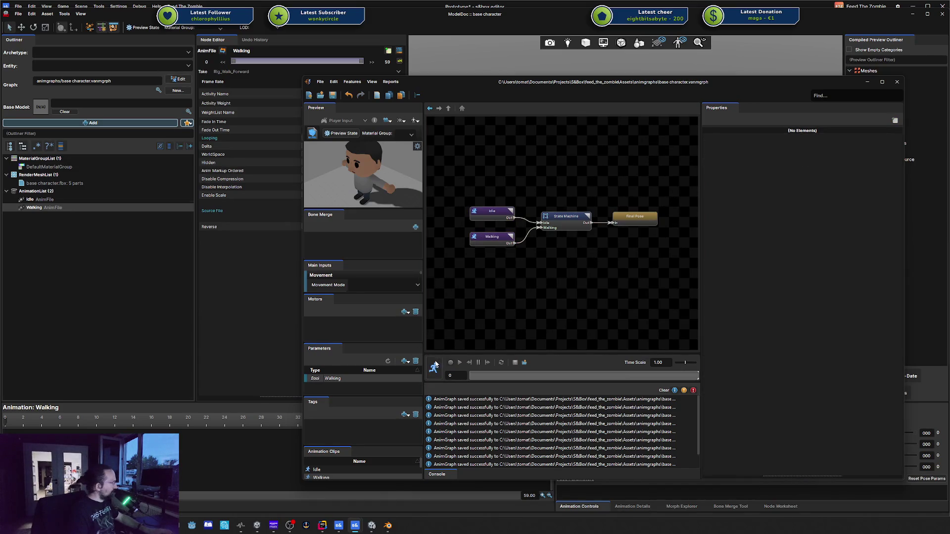
pyautogui.click(436, 368)
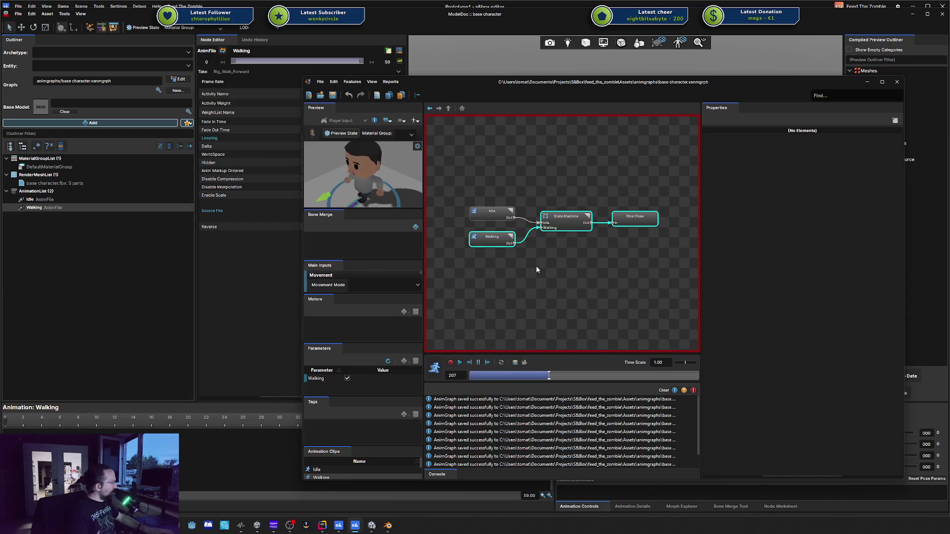
# Stop the preview, shift the Idle and Walking nodes down slightly, and restart it
pyautogui.click(487, 216)
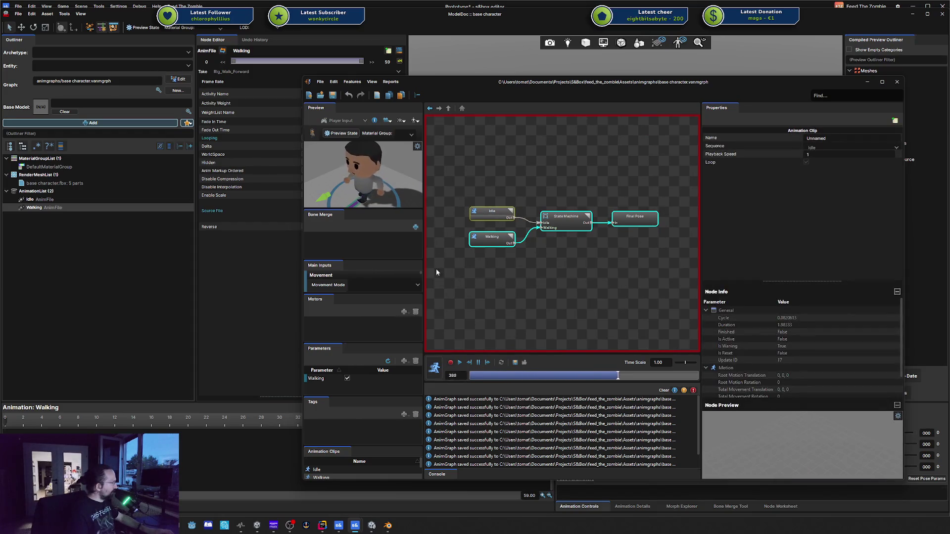
pyautogui.click(434, 368)
pyautogui.moveTo(492, 243); pyautogui.dragTo(493, 248)
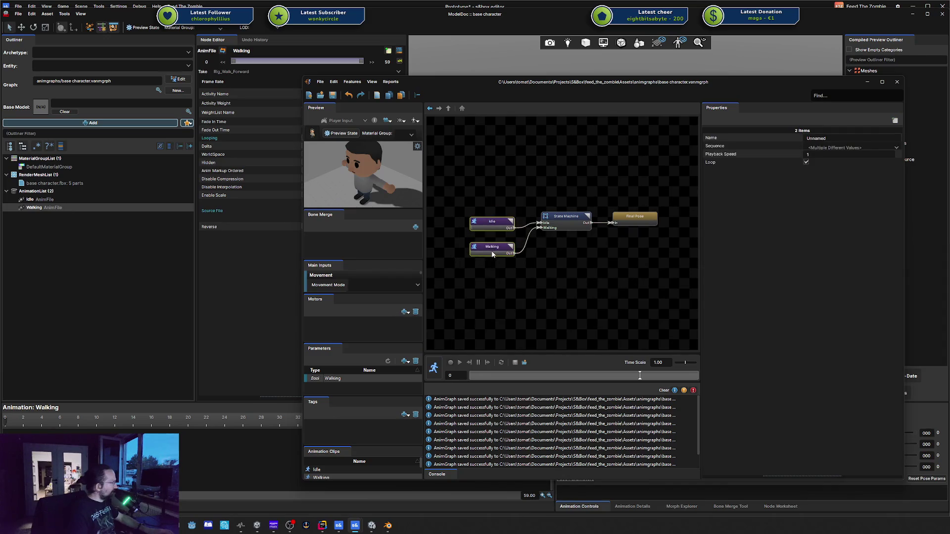
pyautogui.click(532, 275)
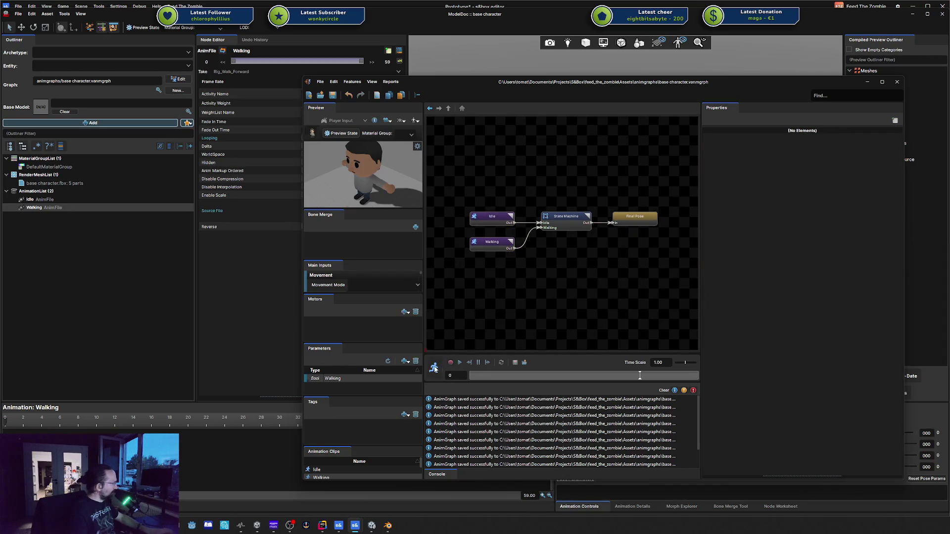
pyautogui.click(433, 367)
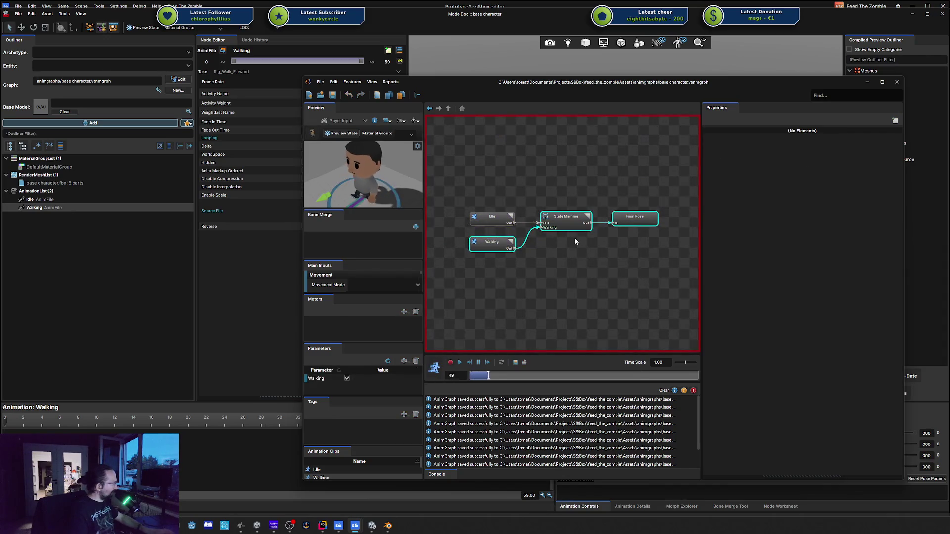
# Toggle Walking off, on and off again, then close the AnimGraph window
pyautogui.click(347, 378)
pyautogui.click(347, 378)
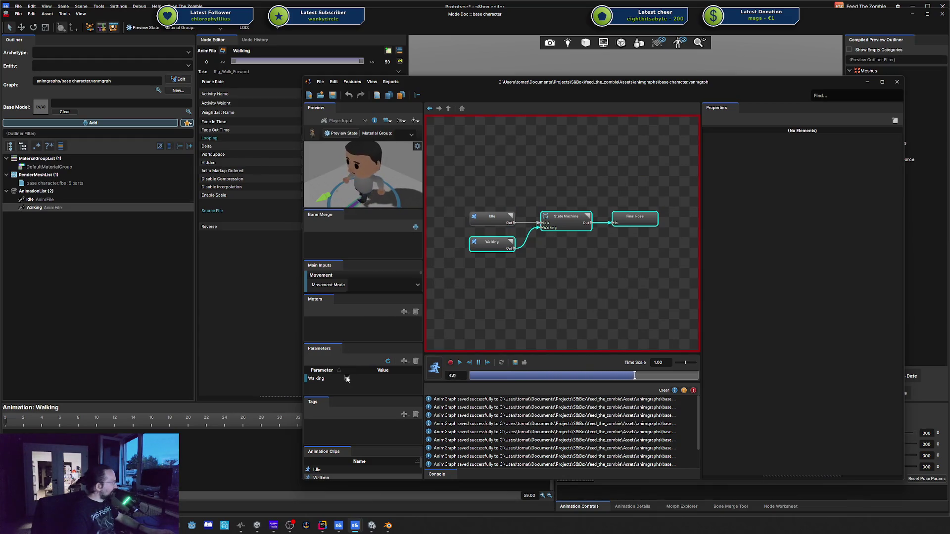
pyautogui.click(346, 379)
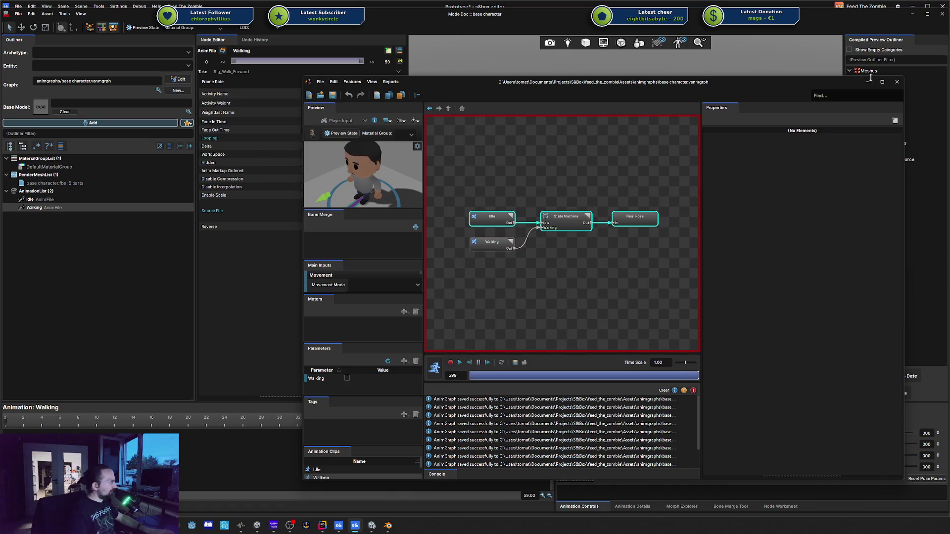
pyautogui.click(897, 82)
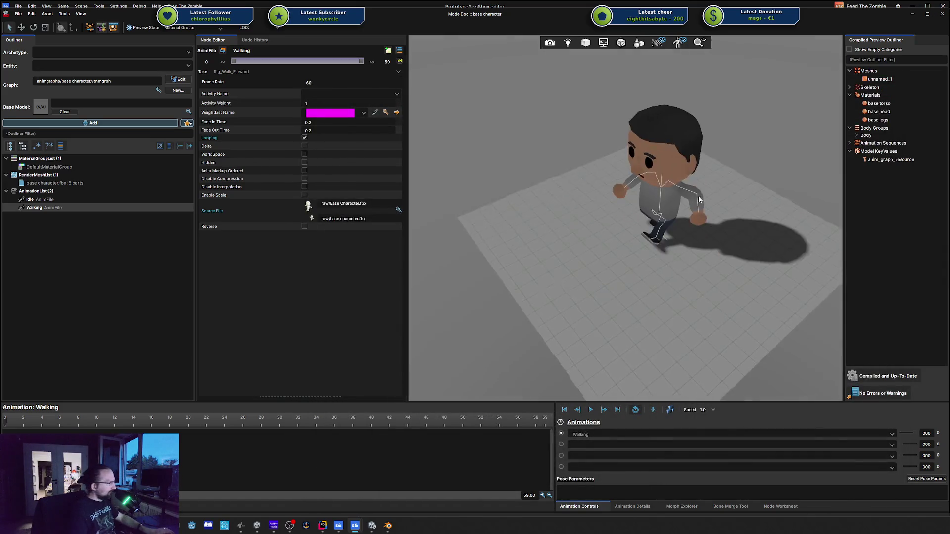
# Select Idle in the ModelDoc AnimationList, then close the model editor back to the Prototype scene
pyautogui.scroll(1, 699, 200)
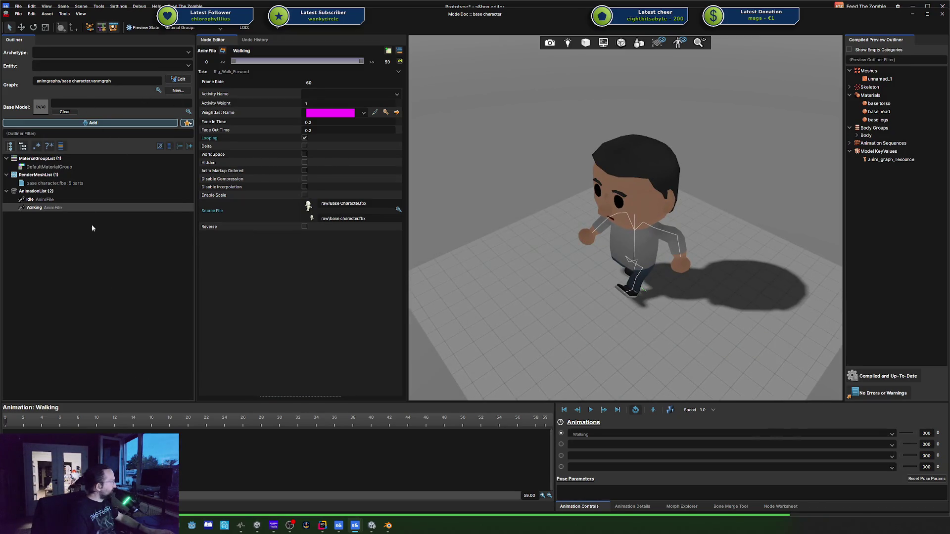
pyautogui.click(64, 198)
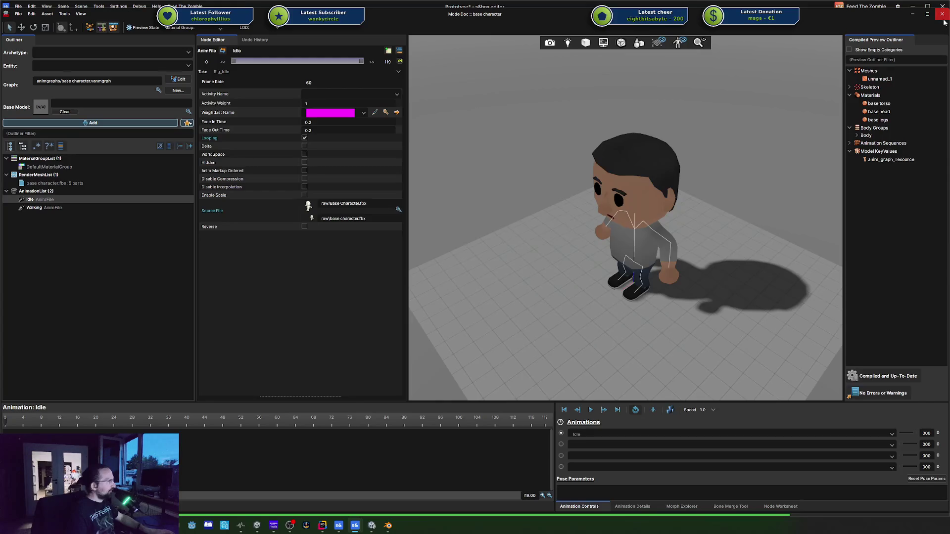
pyautogui.click(941, 14)
pyautogui.scroll(-3, 461, 175)
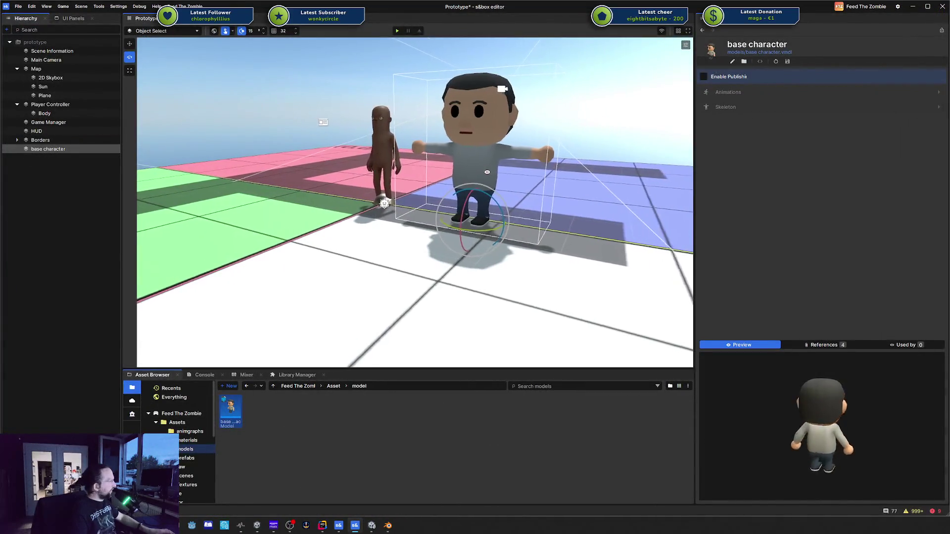
# Inspect the model's Idle animation and upperleg_l bone in the Animations and Skeleton lists
pyautogui.press('w')
pyautogui.press('d')
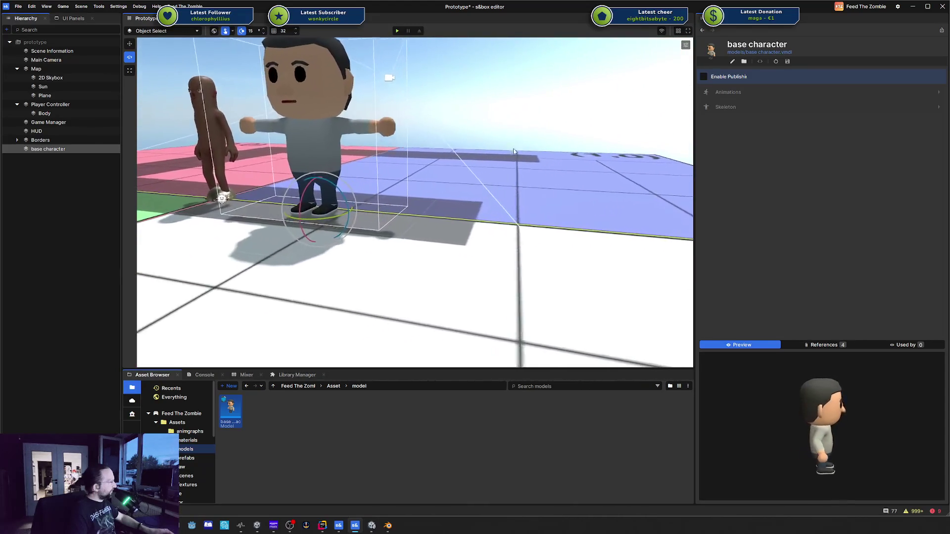
pyautogui.click(844, 91)
pyautogui.click(718, 117)
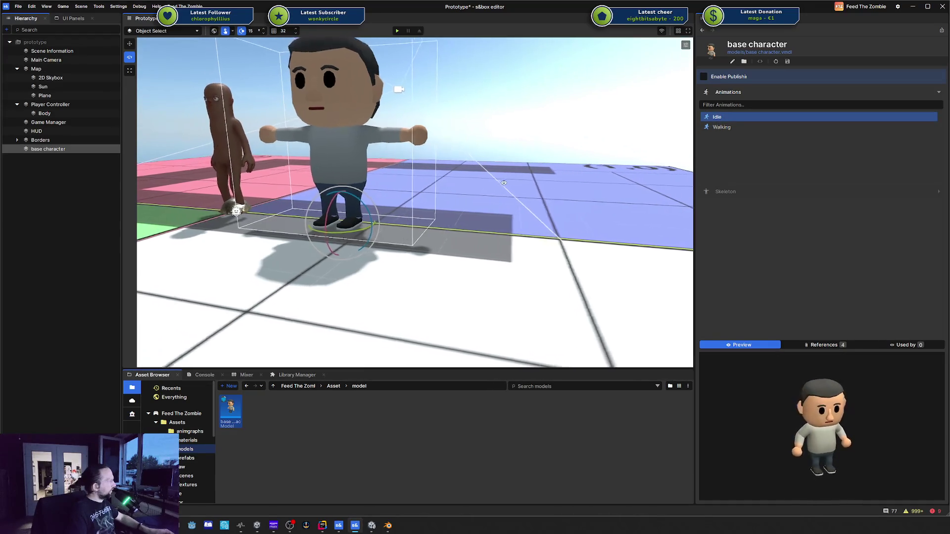
pyautogui.click(752, 193)
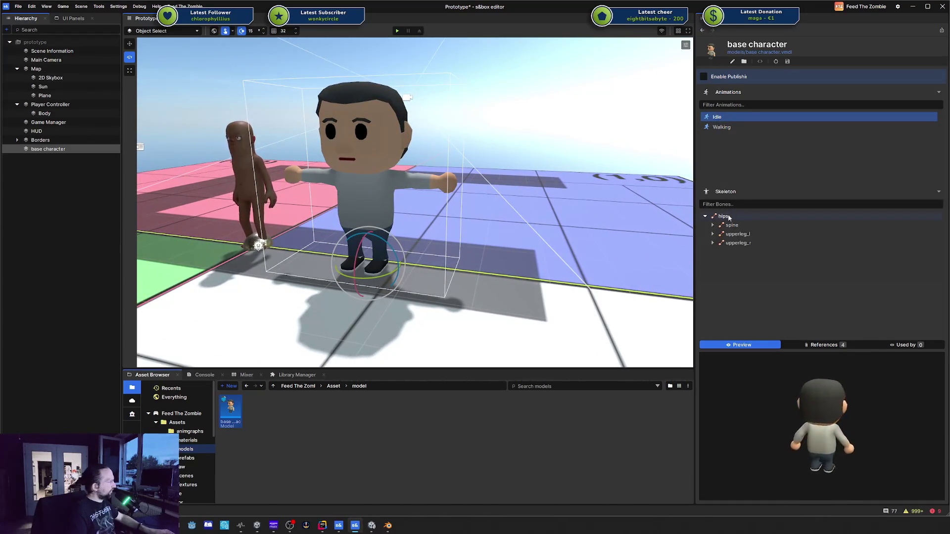
pyautogui.click(737, 234)
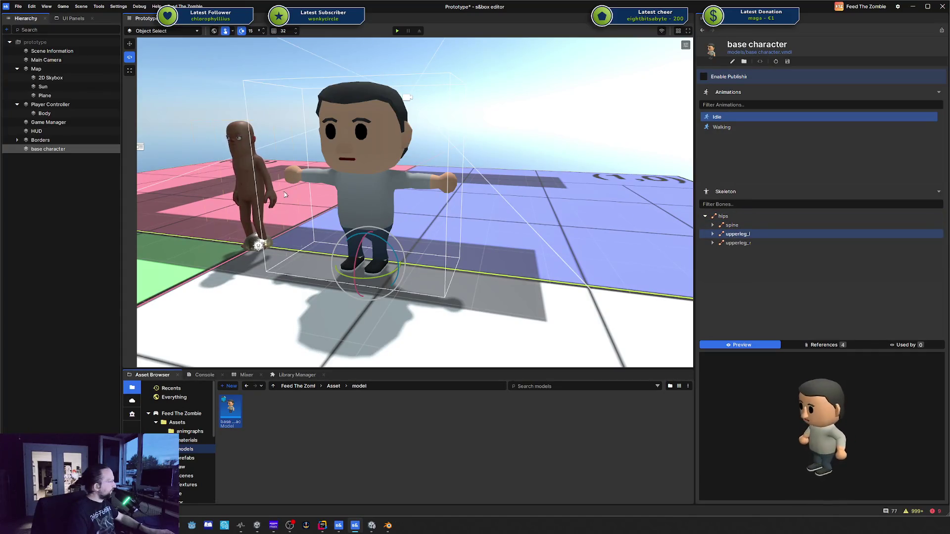
# Select the citizen body, then the grey-shirt base character to show its components
pyautogui.click(239, 179)
pyautogui.press('a')
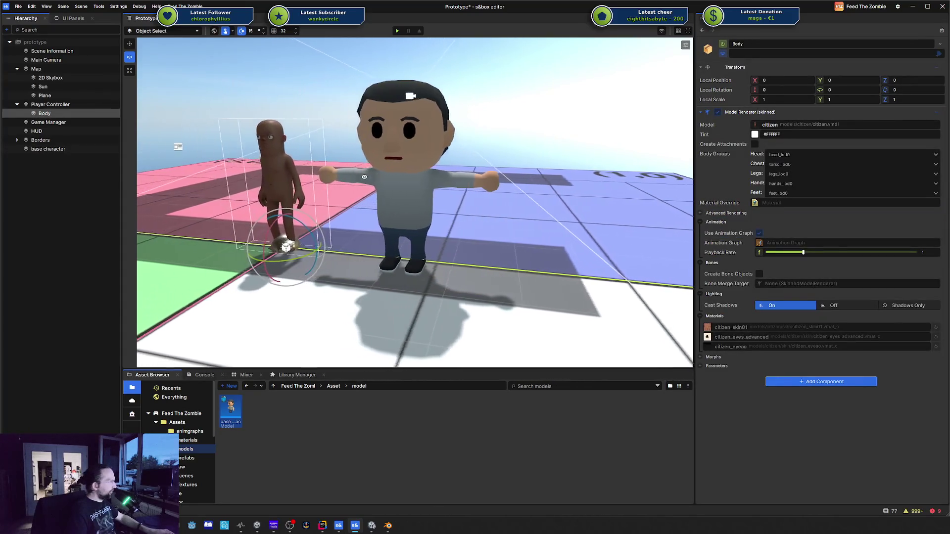
pyautogui.click(396, 171)
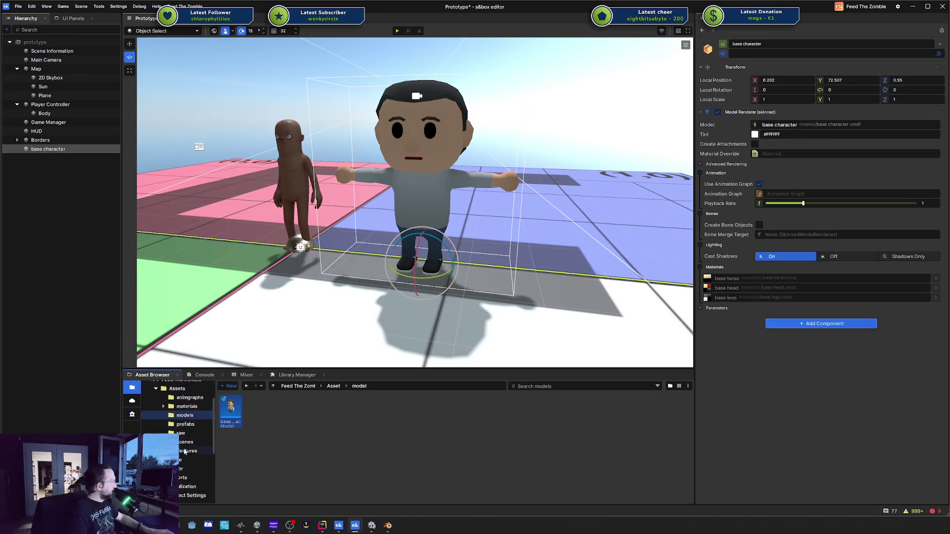
pyautogui.scroll(-5, 154, 419)
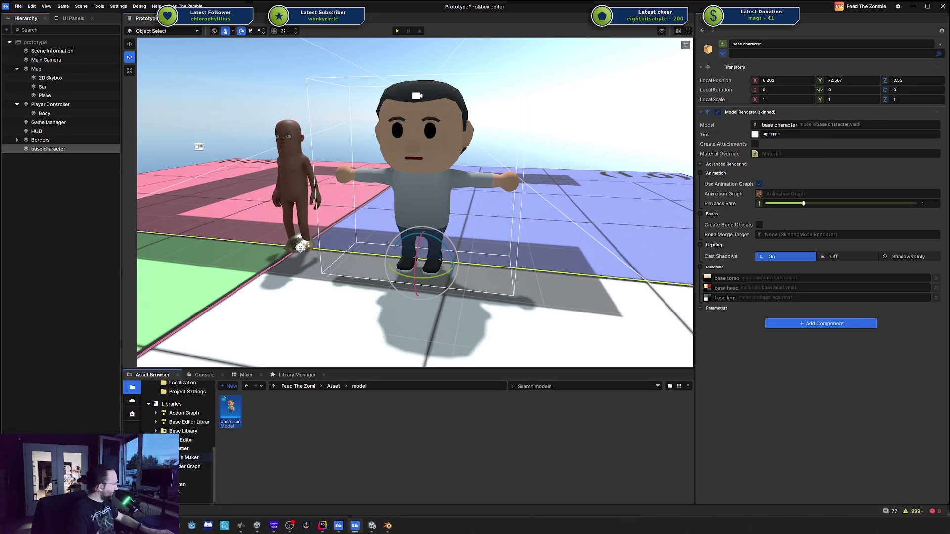
pyautogui.scroll(-1, 199, 465)
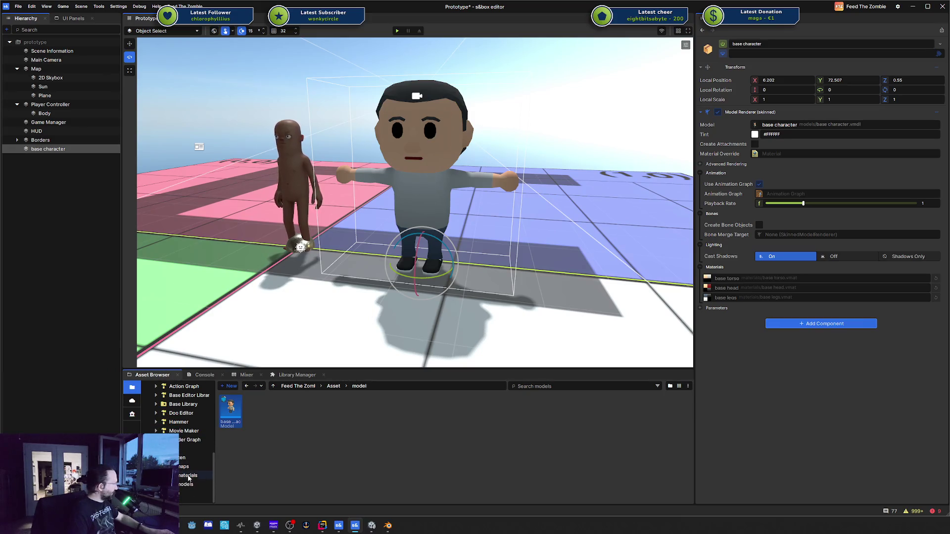
pyautogui.click(188, 484)
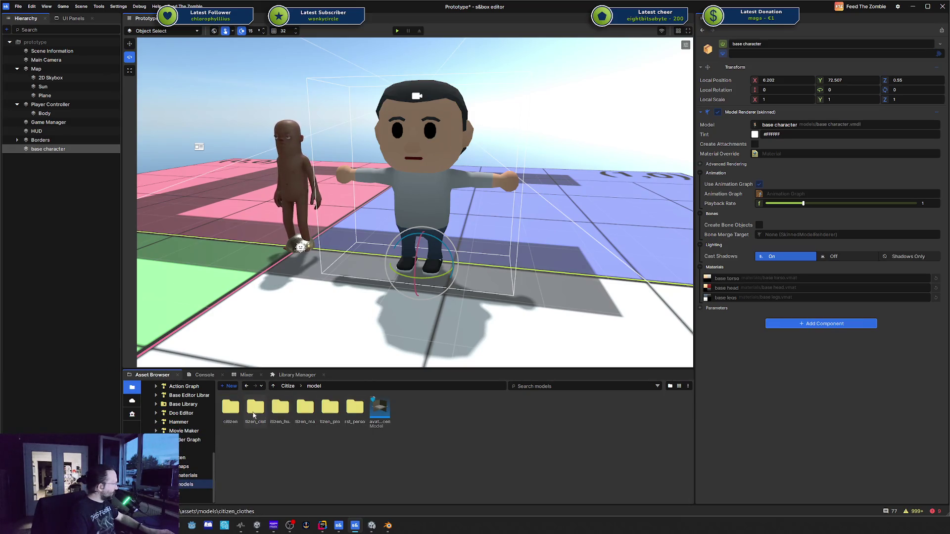
pyautogui.doubleClick(231, 407)
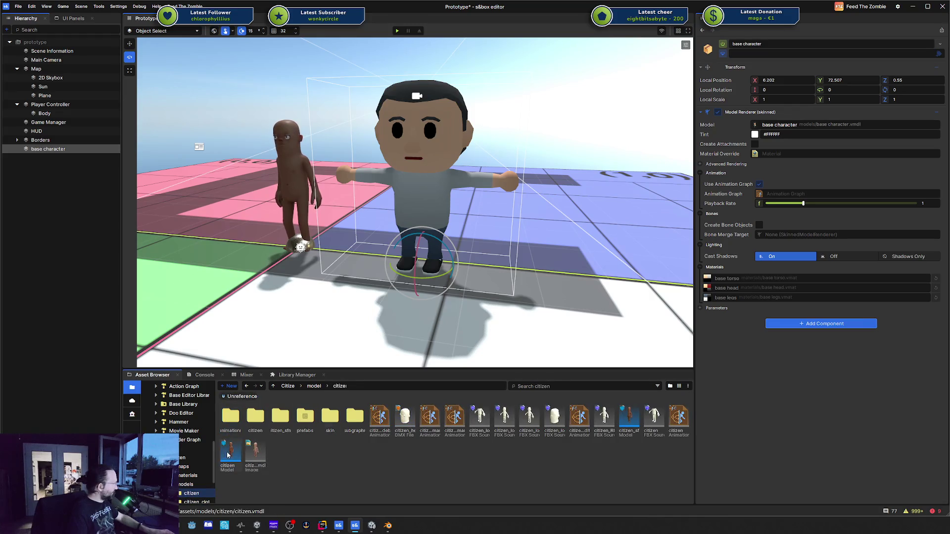
pyautogui.moveTo(231, 456); pyautogui.dragTo(599, 307)
pyautogui.press('d')
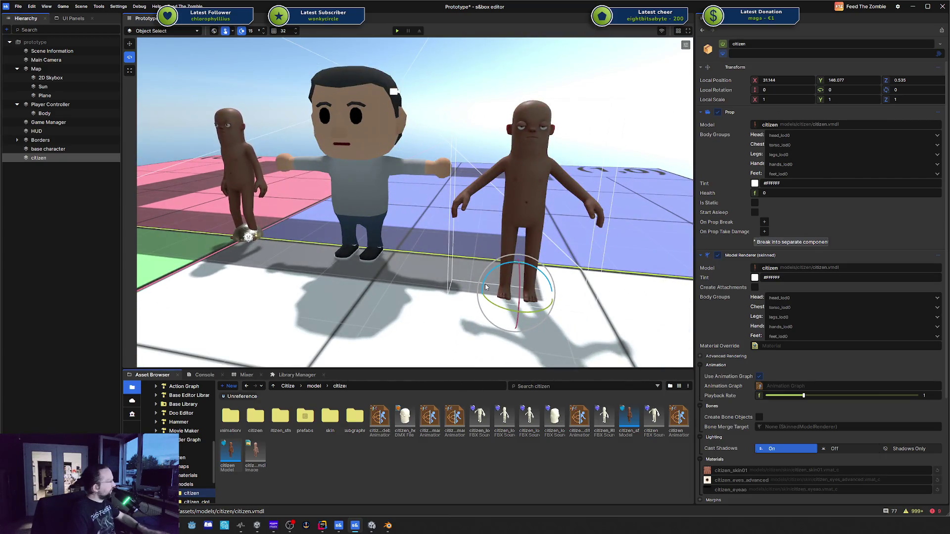
pyautogui.press('Delete')
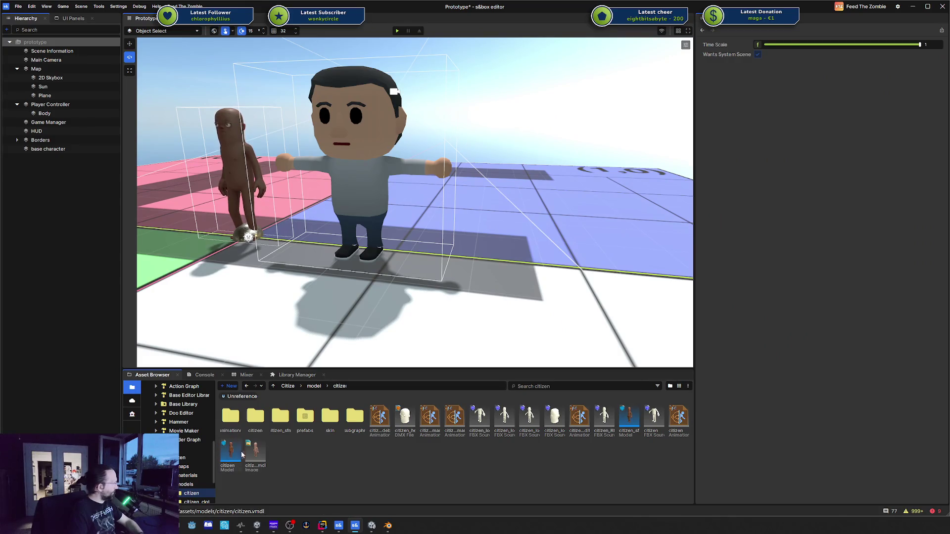
# Place the citizen_human_female model into the scene, undo it, and reselect the base character
pyautogui.click(198, 502)
pyautogui.click(198, 498)
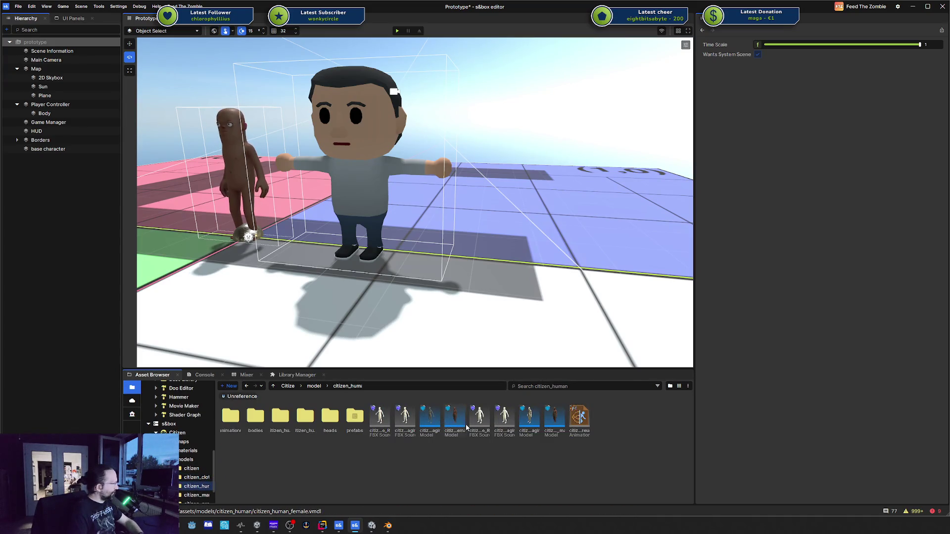
pyautogui.moveTo(453, 423)
pyautogui.mouseDown()
pyautogui.moveTo(519, 314)
pyautogui.moveTo(524, 290)
pyautogui.mouseUp()
pyautogui.hotkey('ctrl', 'z')
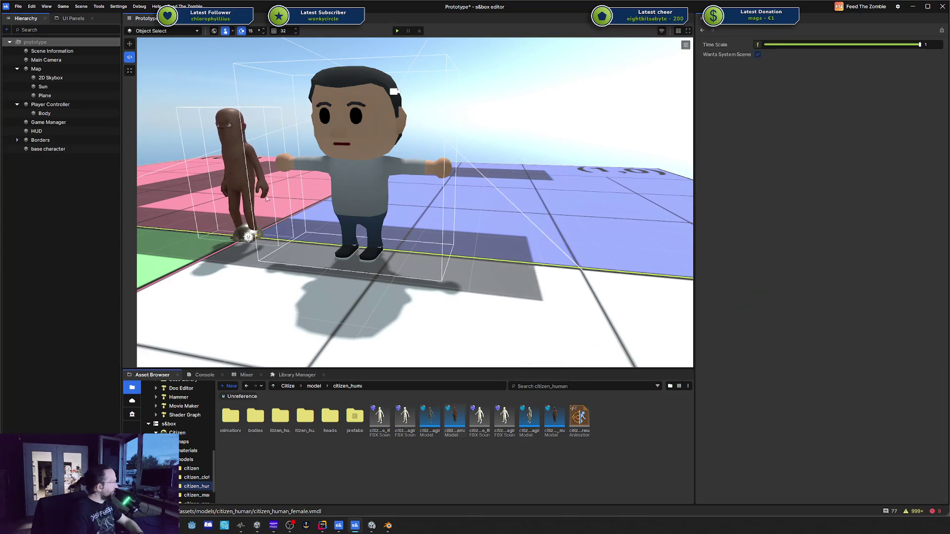
pyautogui.click(54, 105)
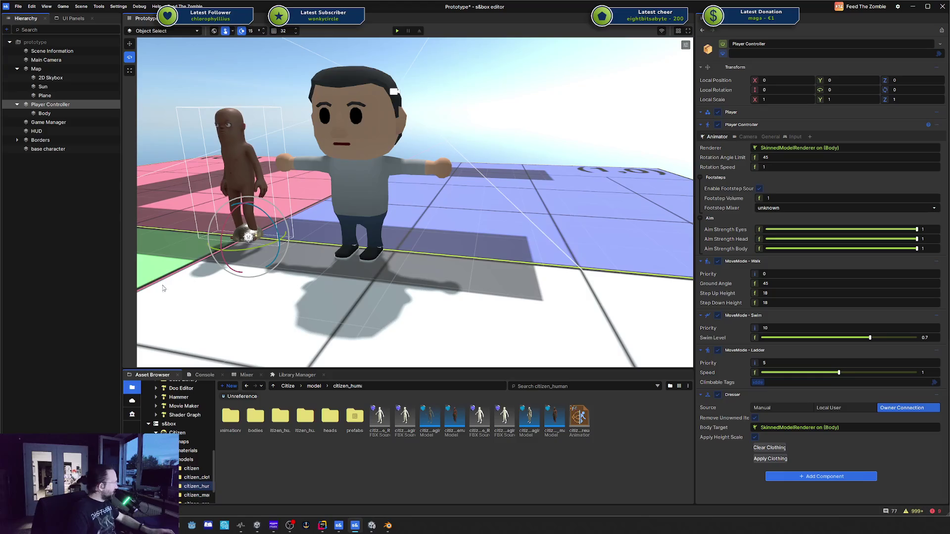
pyautogui.click(55, 148)
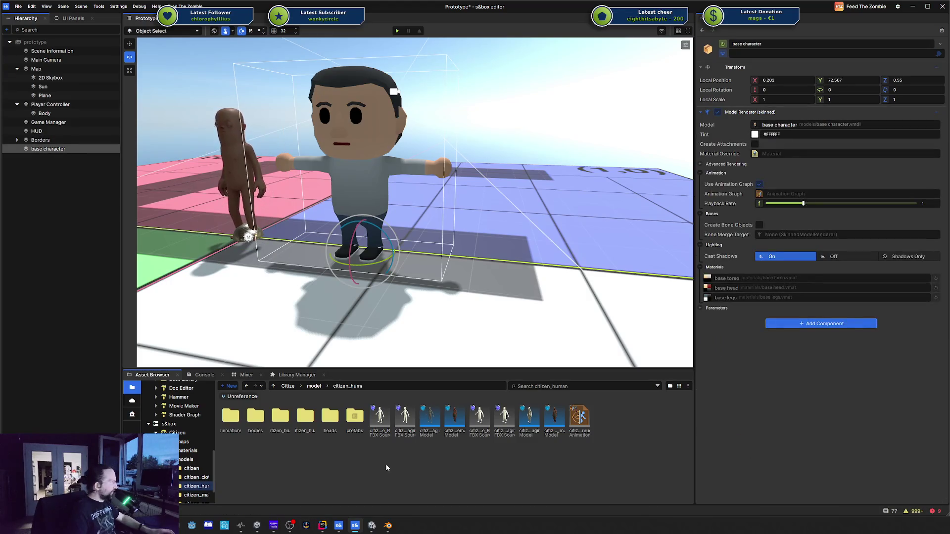
# In Rider, add a new class named Sample to the Zombies folder
pyautogui.click(324, 522)
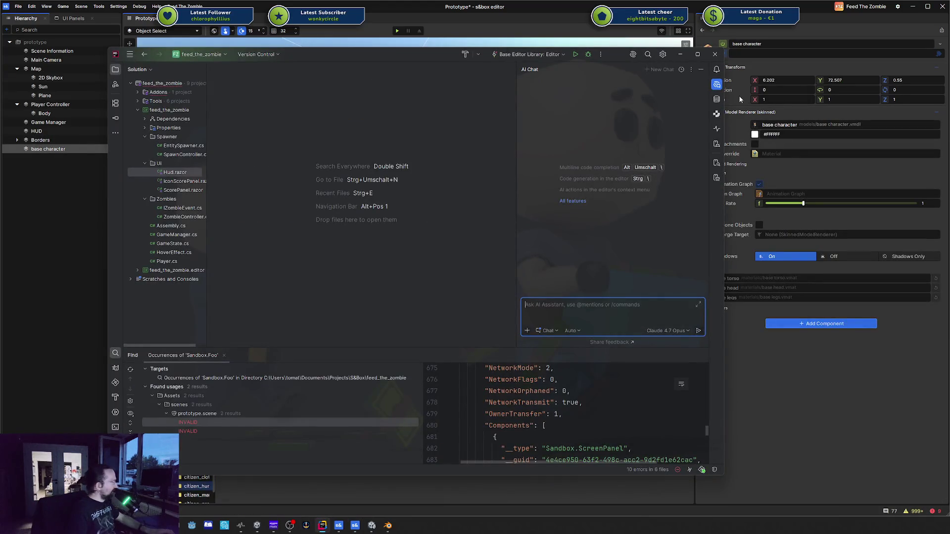
pyautogui.click(716, 84)
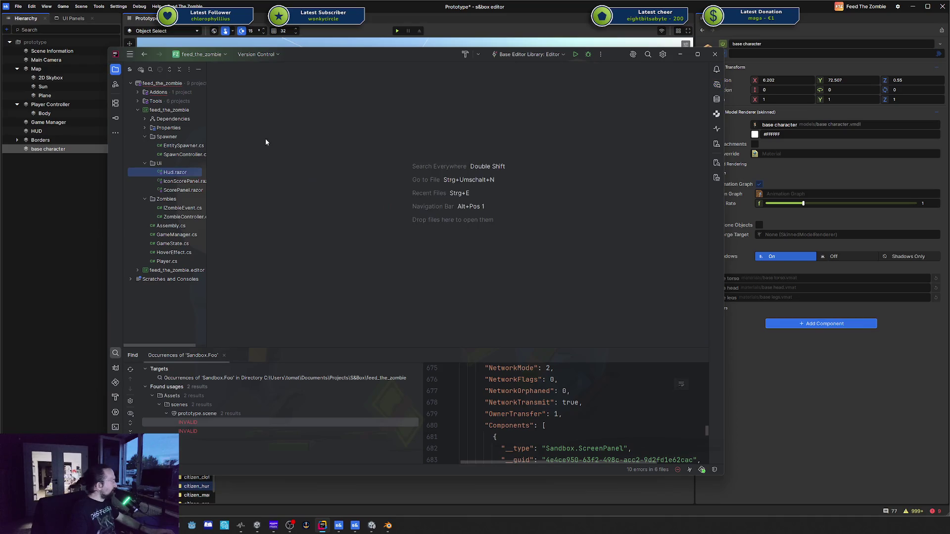
pyautogui.rightClick(166, 200)
pyautogui.click(340, 214)
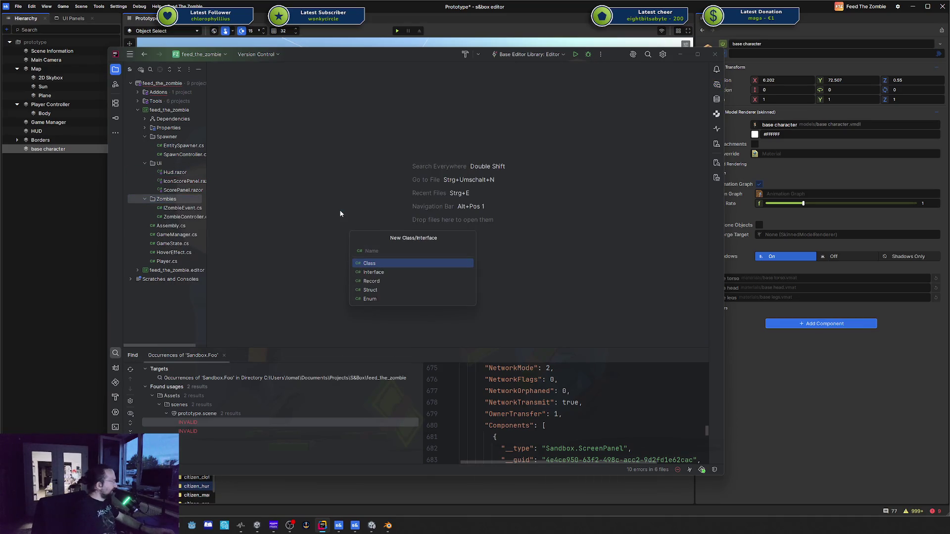
pyautogui.write('Sample')
pyautogui.press('Return')
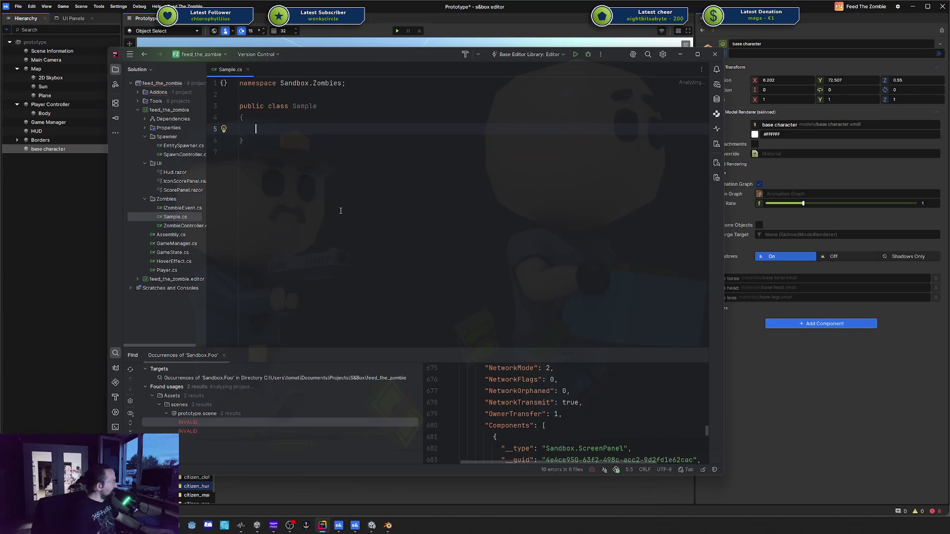
# Make Sample derive from Component and add a [ConCmd] attribute inside the class
pyautogui.write(': Compo')
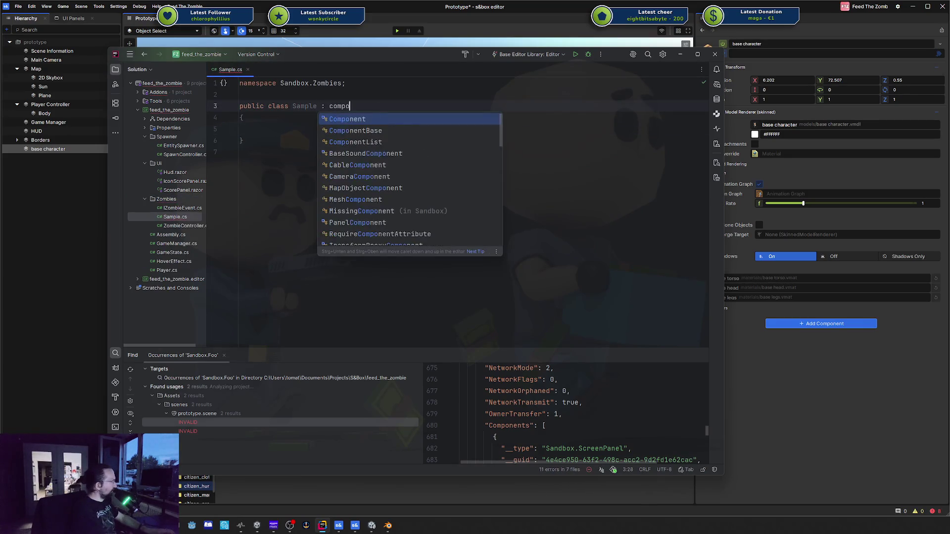
pyautogui.press('Return')
pyautogui.click(255, 129)
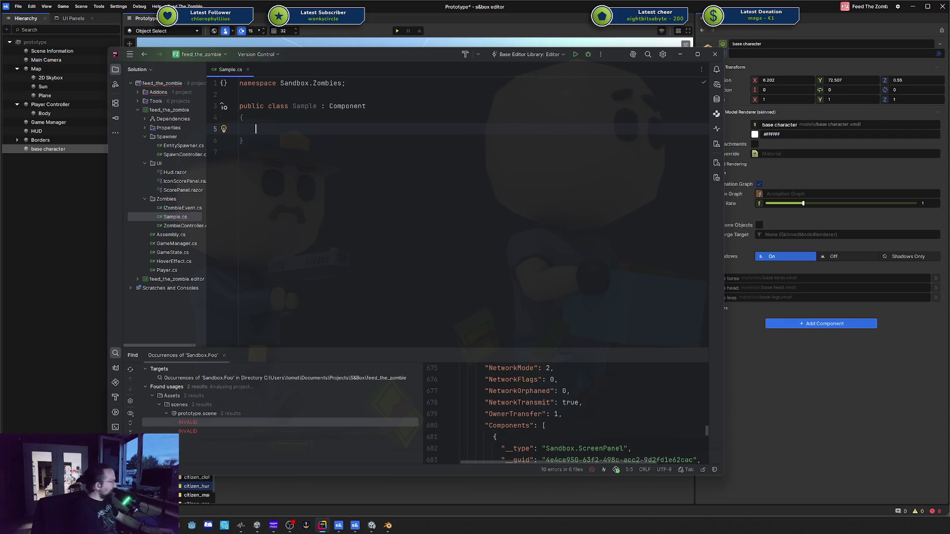
pyautogui.write('[Com')
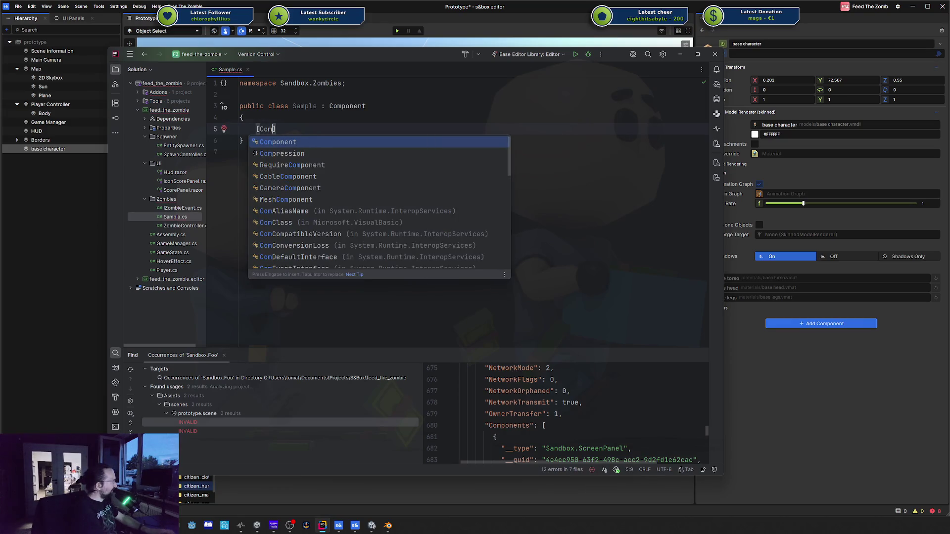
pyautogui.press('BackSpace')
pyautogui.write('n')
pyautogui.press('Down')
pyautogui.press('Up')
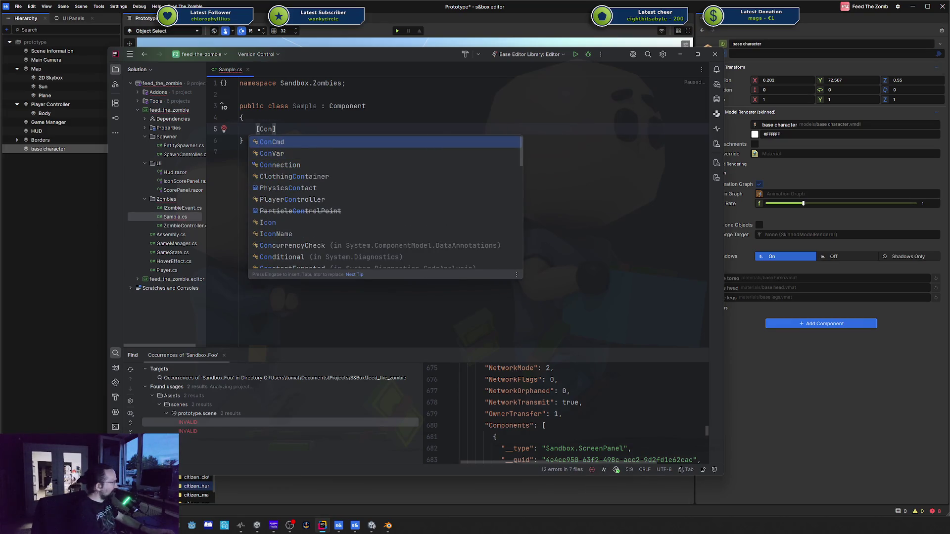
pyautogui.press('Down')
pyautogui.press('Up')
pyautogui.press('Return')
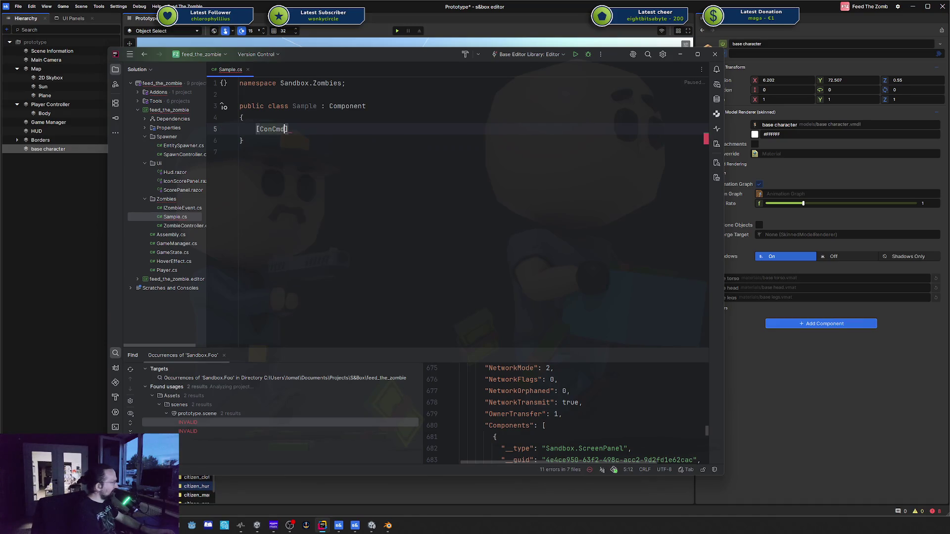
pyautogui.write(']')
pyautogui.press('Return')
# Write public static void MyMethod() => Log.Info("Hello World!") below the attribute
pyautogui.write('publ')
pyautogui.press('Return')
pyautogui.write('public static')
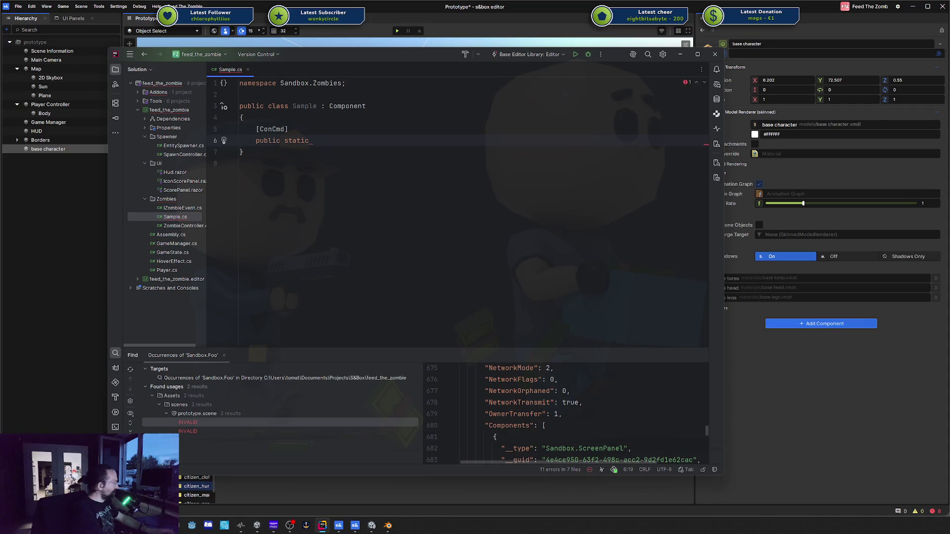
pyautogui.write('void MyMethod')
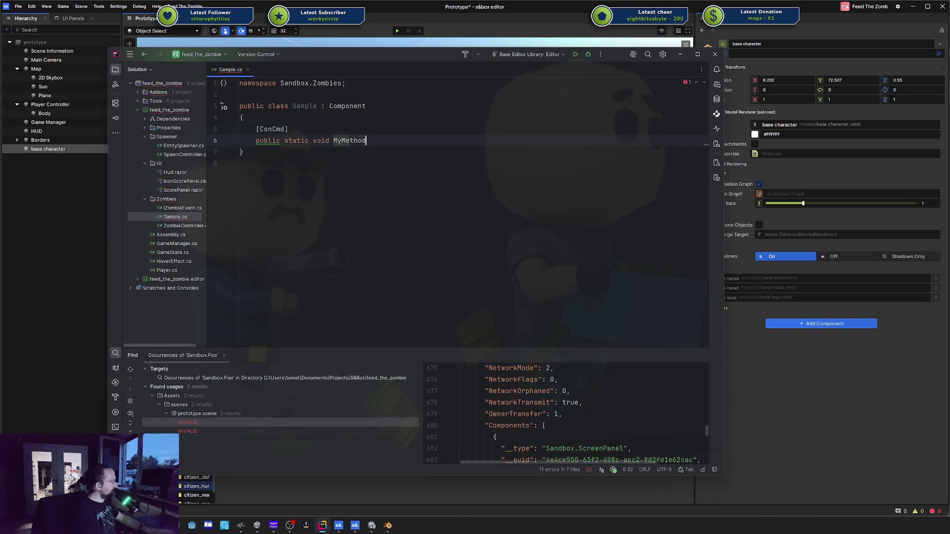
pyautogui.write('() => Log.I')
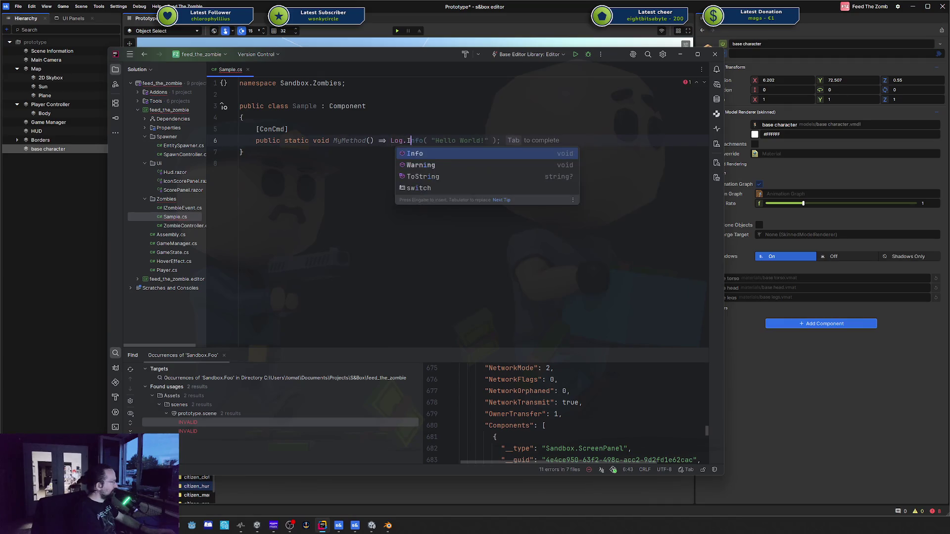
pyautogui.press('Tab')
# Set the ConCmd command name to "mycmd" and snap the Rider window aside
pyautogui.press('Up')
pyautogui.write('(')
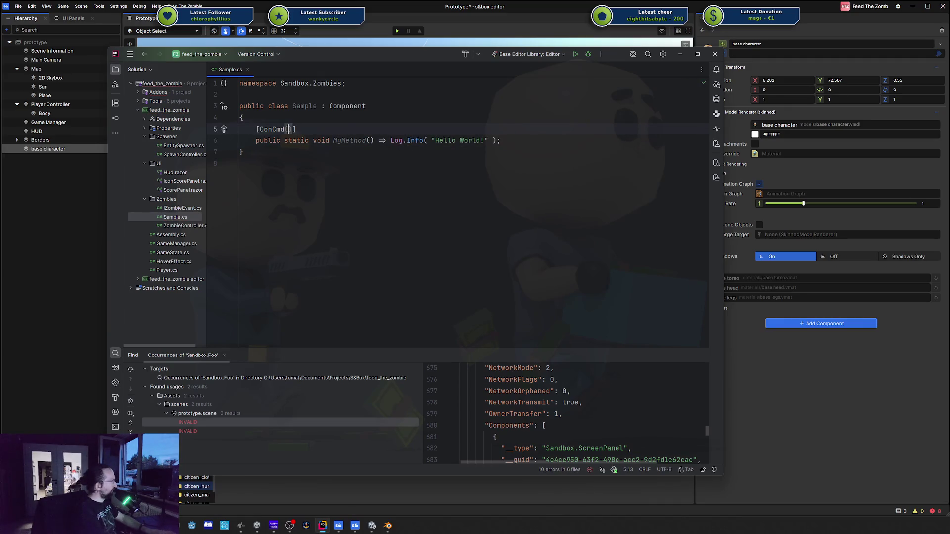
pyautogui.press('Tab')
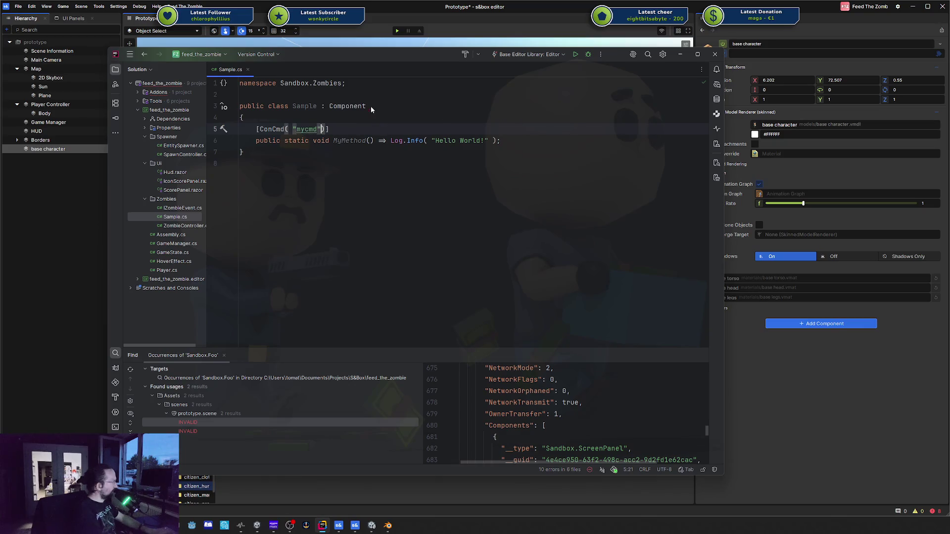
pyautogui.press('Down')
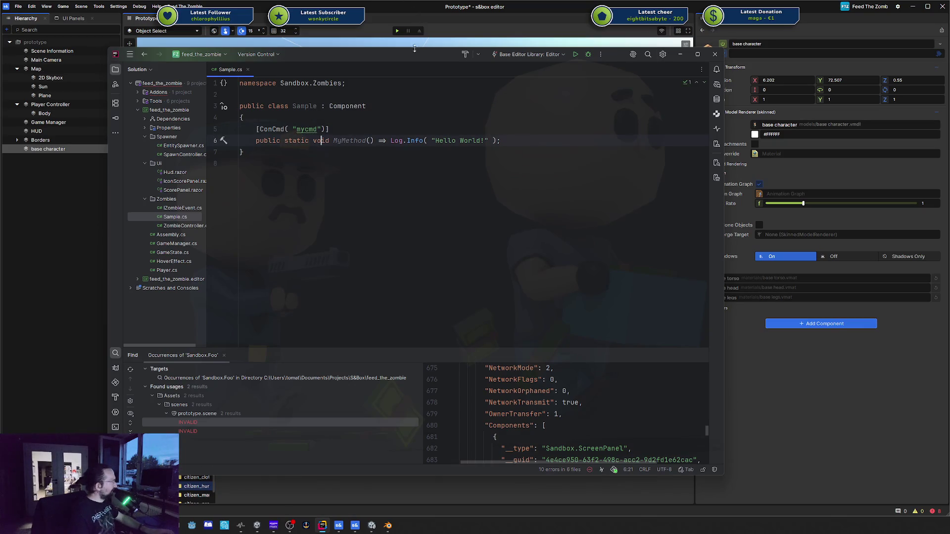
pyautogui.press('super+shift+Right')
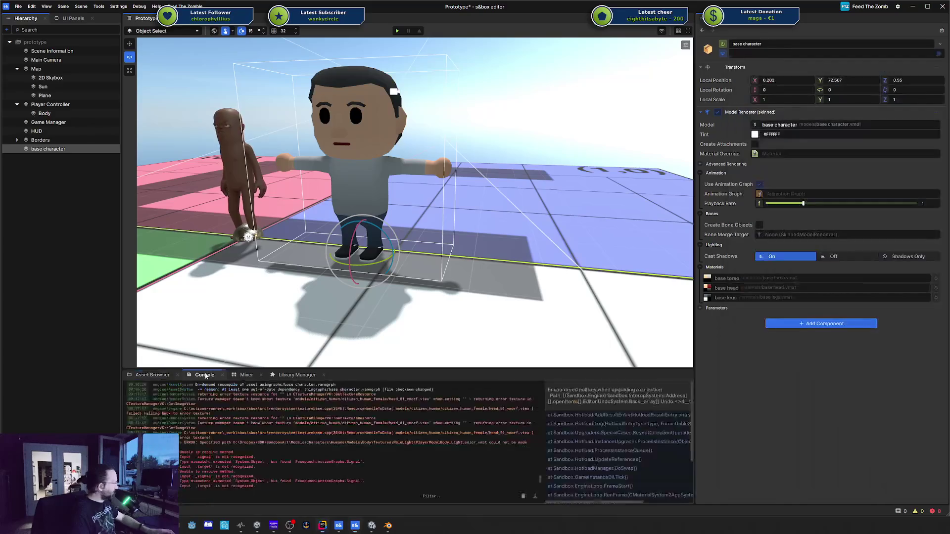
# Clear the console, run mycmd to print "Hello World!", and drag Rider back into view
pyautogui.click(204, 375)
pyautogui.click(221, 486)
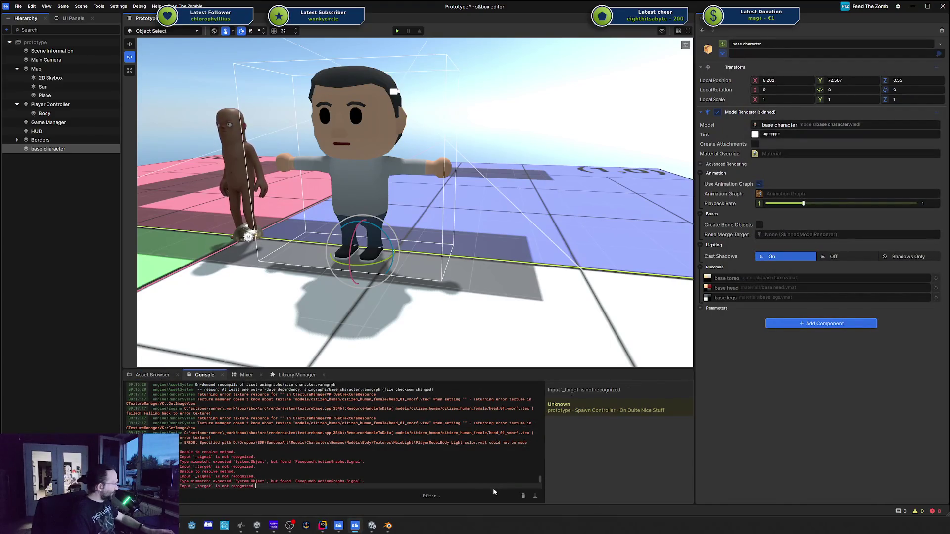
pyautogui.click(524, 497)
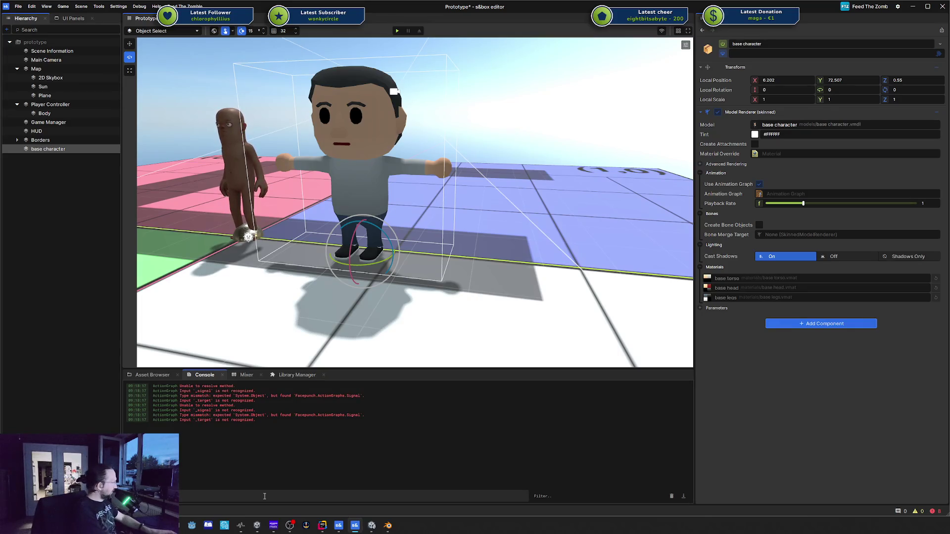
pyautogui.press('Return')
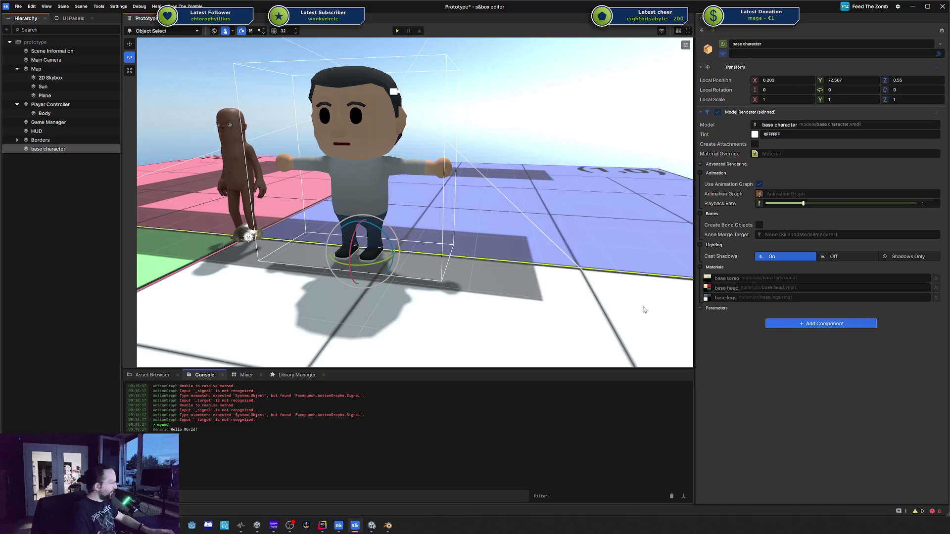
pyautogui.moveTo(949, 55); pyautogui.dragTo(566, 60)
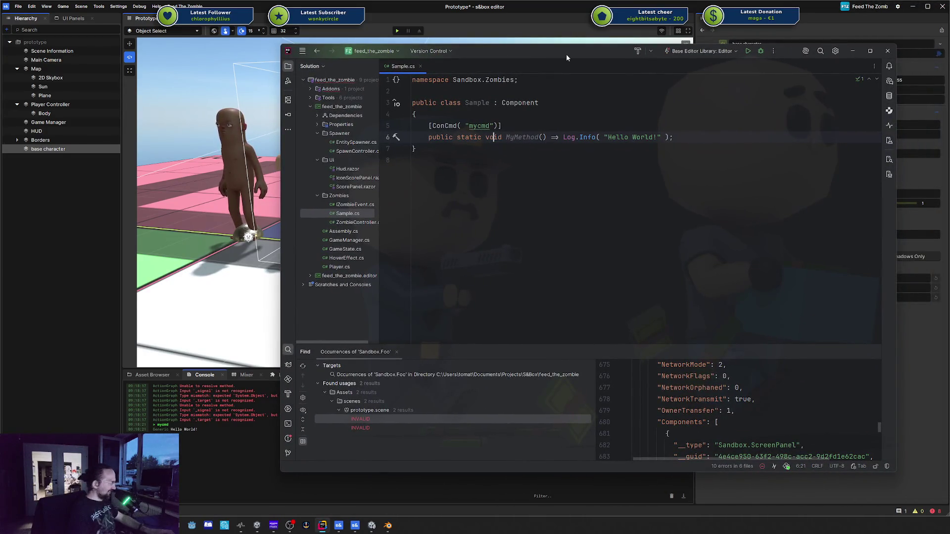
# Below MyMethod, try a [Feature("My Feature")] attribute line, then delete it
pyautogui.moveTo(505, 49); pyautogui.dragTo(357, 49)
pyautogui.click(549, 134)
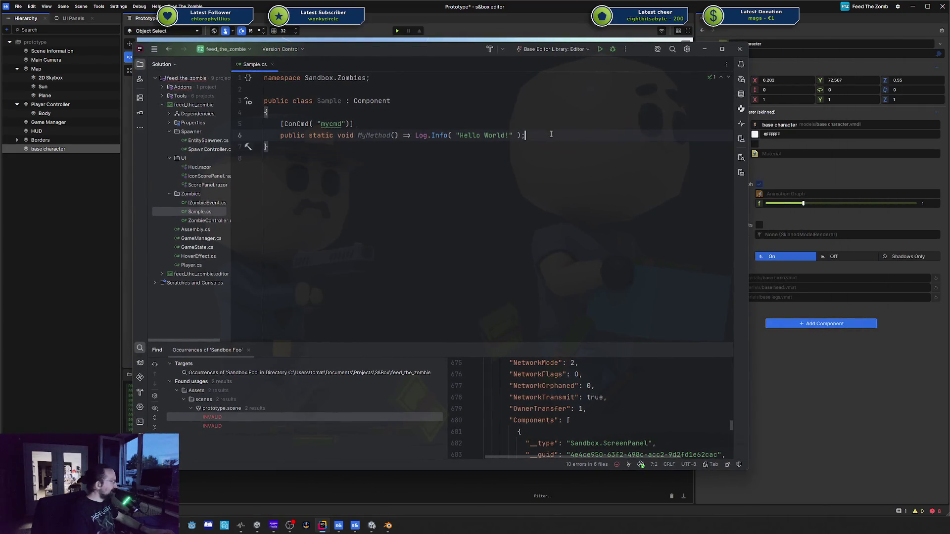
pyautogui.press('Return')
pyautogui.press('Return')
pyautogui.press('Return')
pyautogui.press('BackSpace')
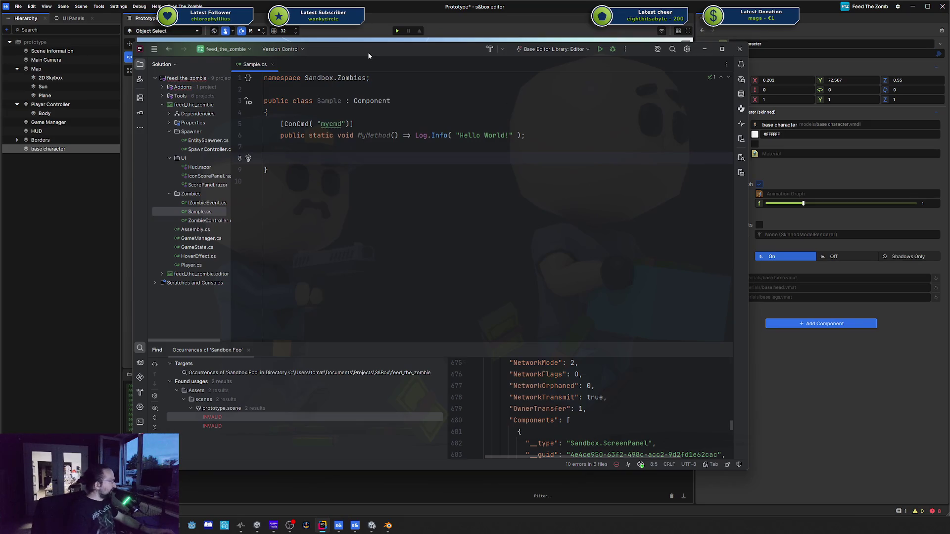
pyautogui.write('[Featur')
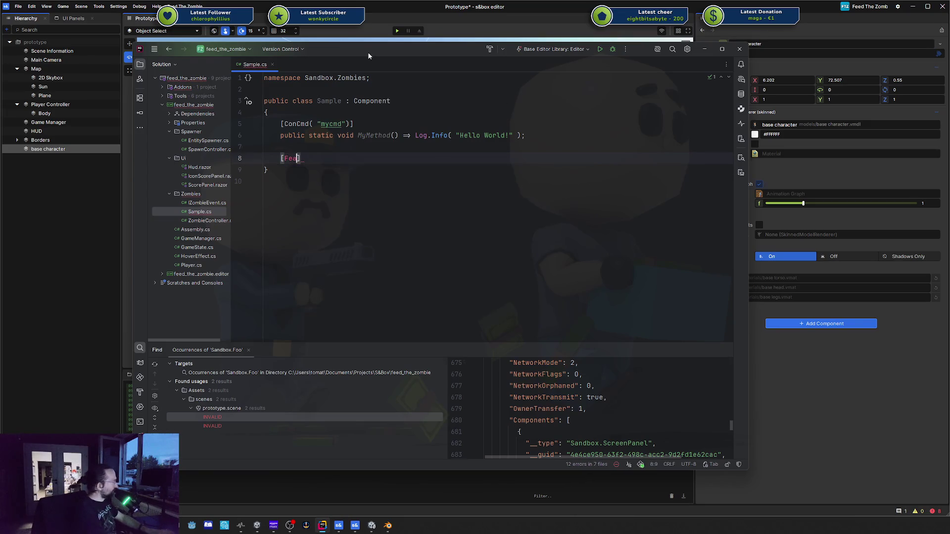
pyautogui.press('Return')
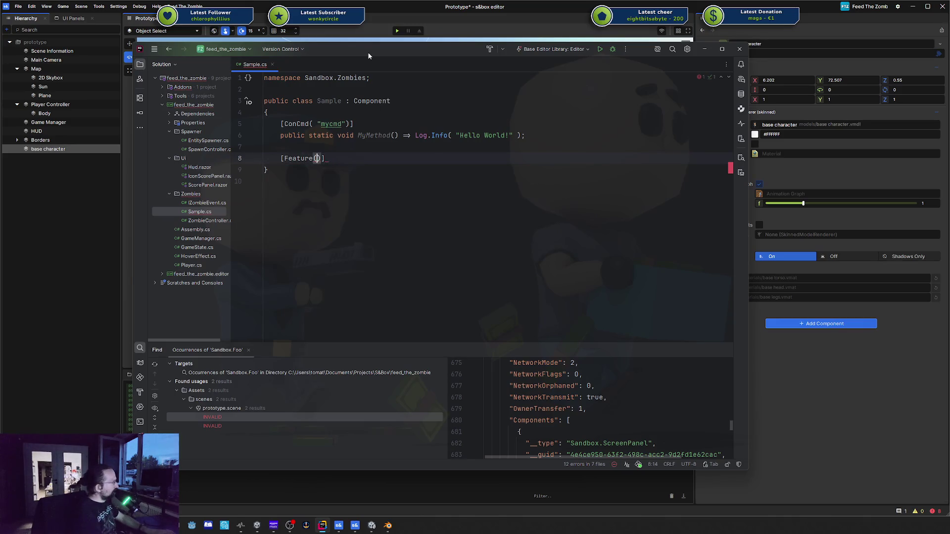
pyautogui.write('(')
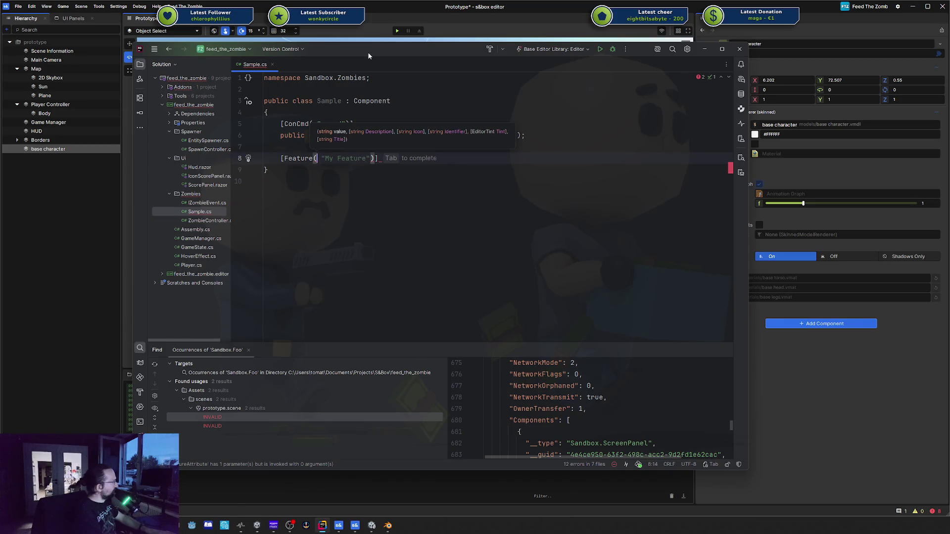
pyautogui.press('Tab')
pyautogui.hotkey('shift', 'Home')
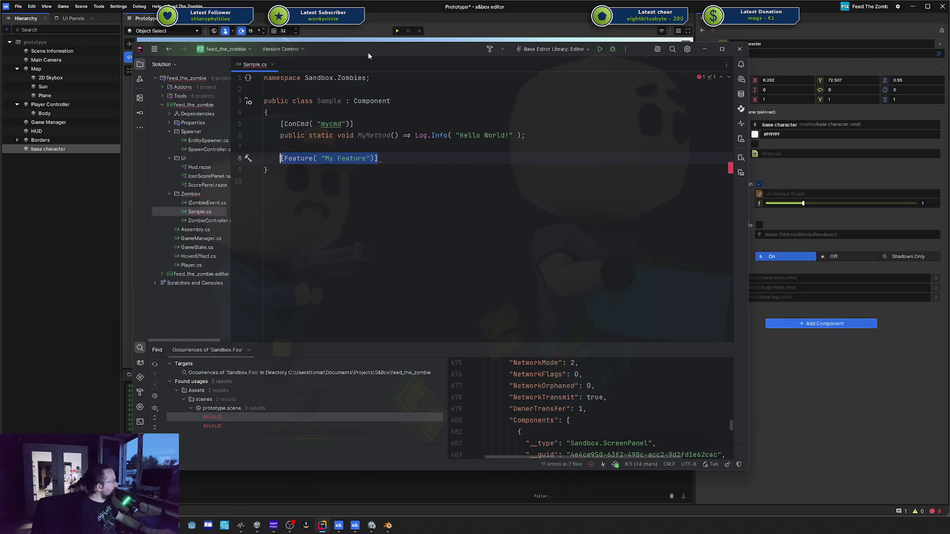
pyautogui.press('BackSpace')
# Insert a FeatureEnabled attribute, then delete that line too
pyautogui.write('[Fea')
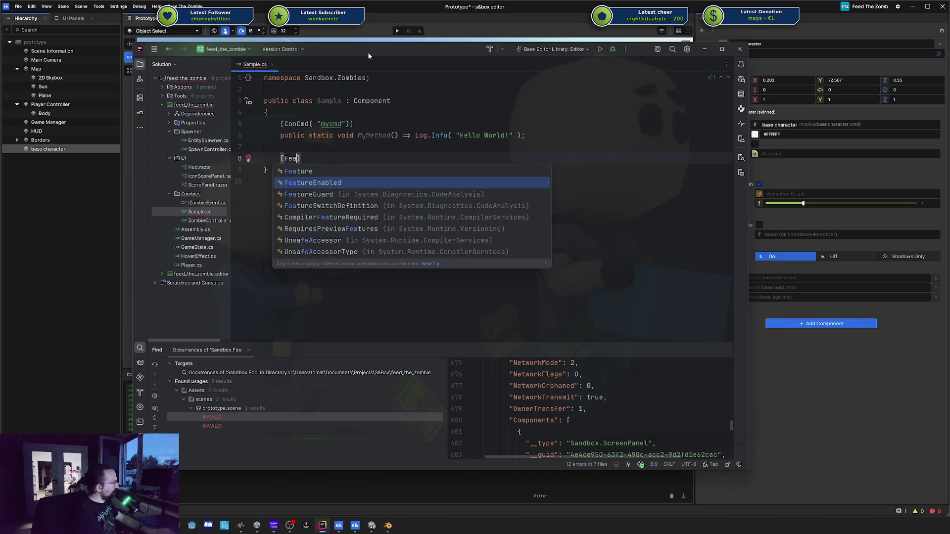
pyautogui.press('Return')
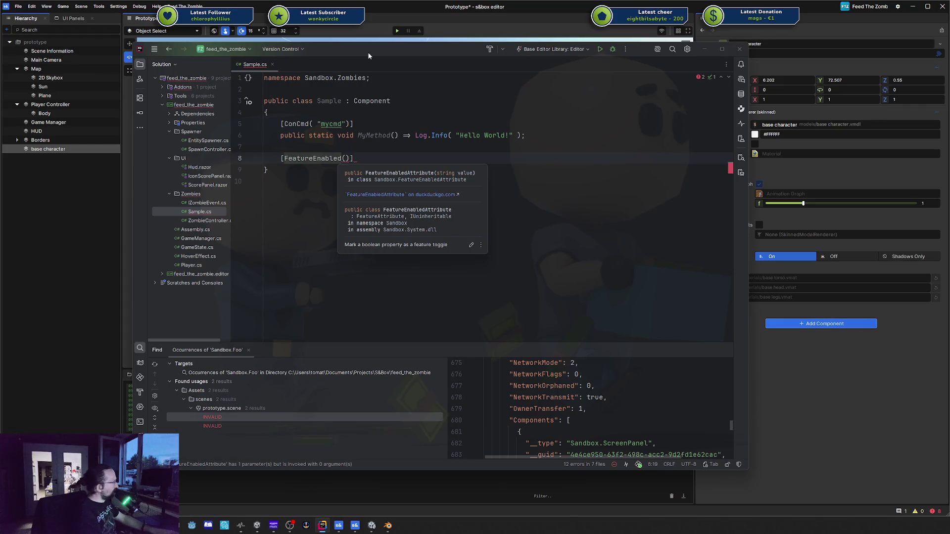
pyautogui.hotkey('shift', 'Home')
pyautogui.press('BackSpace')
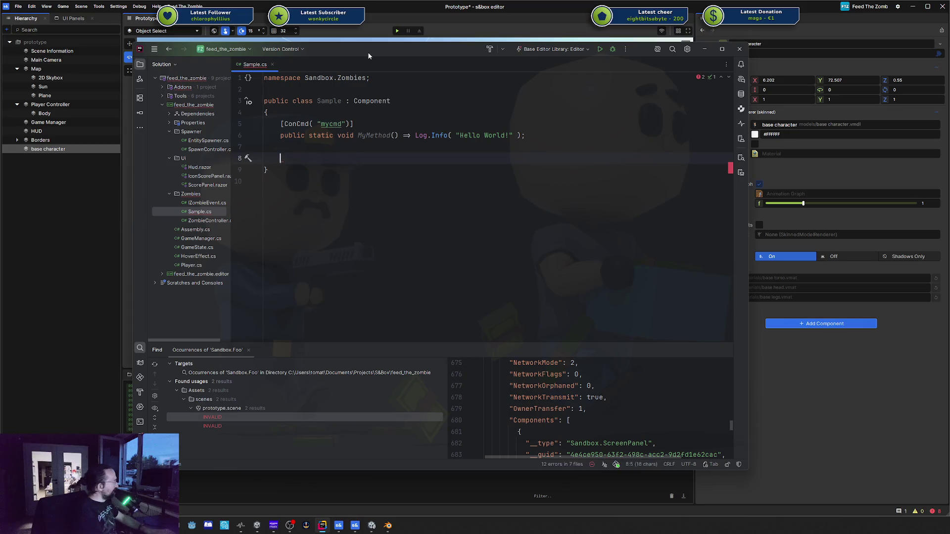
# Type the member declaration bool MyFeature, fixing the stray characters
pyautogui.write('public bool')
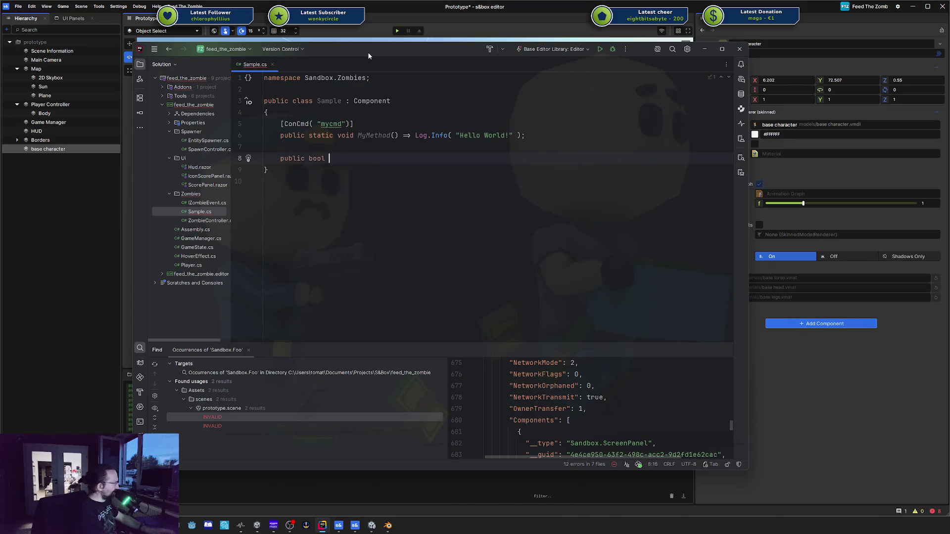
pyautogui.hotkey('shift', 'Home')
pyautogui.press('BackSpace')
pyautogui.write('boo')
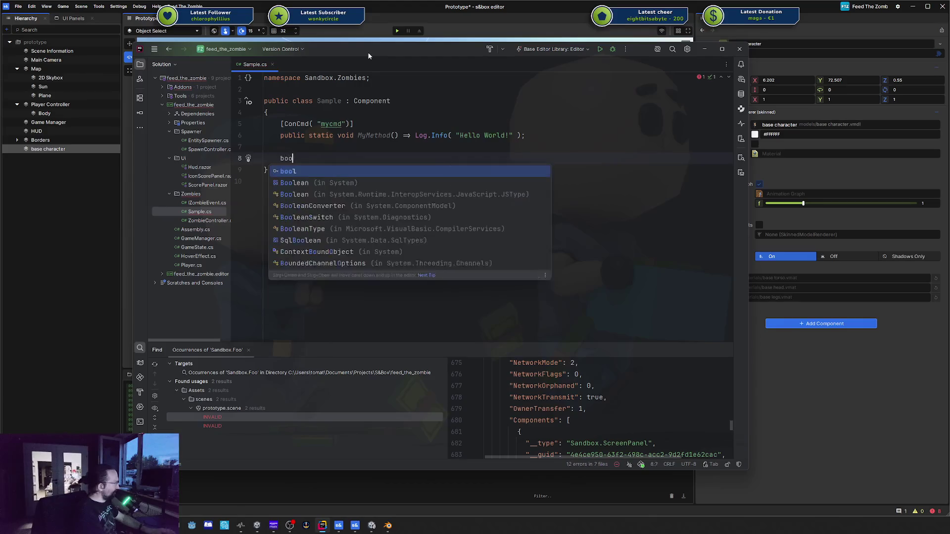
pyautogui.write('l MyFeature')
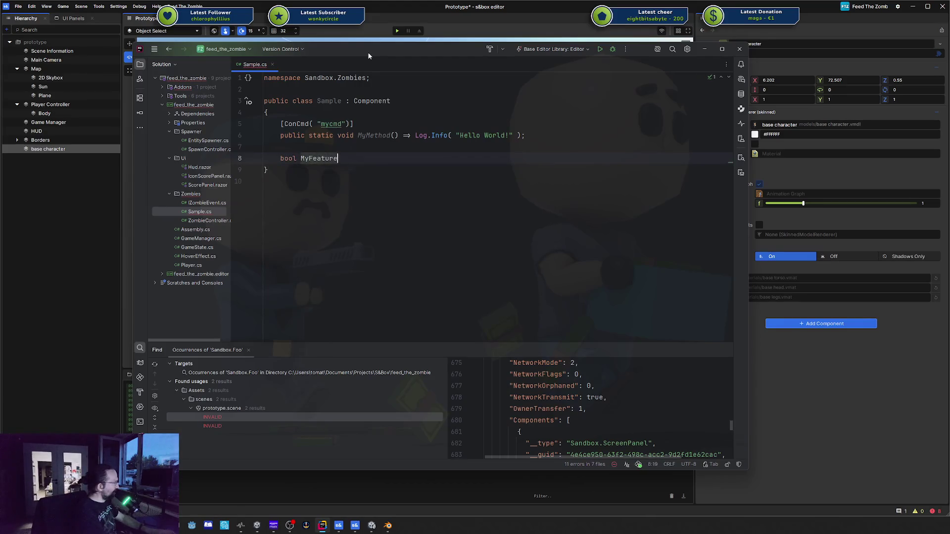
pyautogui.hotkey('ctrl', 'BackSpace')
pyautogui.write('MyFeature 7ge')
pyautogui.press('BackSpace')
pyautogui.press('BackSpace')
pyautogui.press('BackSpace')
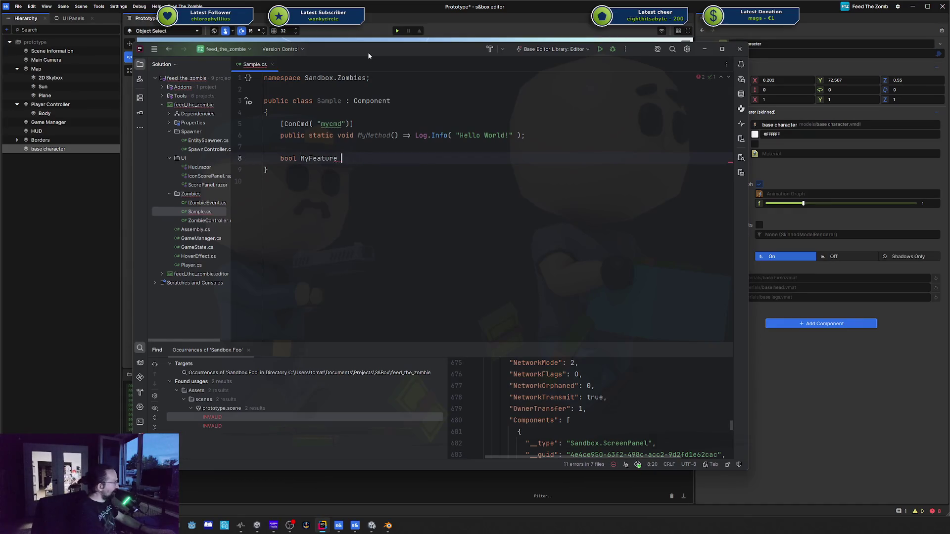
# Finish bool MyFeature { get; set; } and add [Property] string Commong { get; set; } above it
pyautogui.write('{ get;set;')
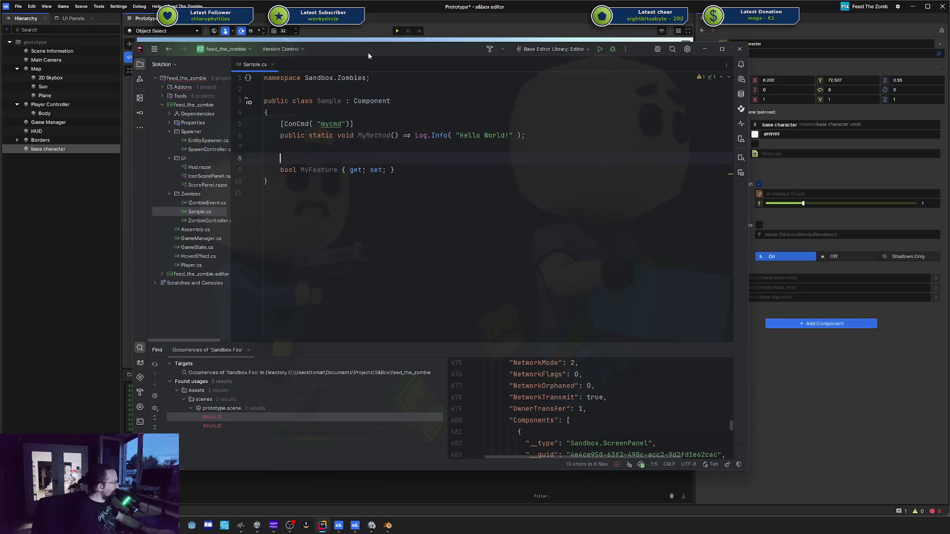
pyautogui.press('Home')
pyautogui.press('Return')
pyautogui.press('Up')
pyautogui.write('[P')
pyautogui.press('Return')
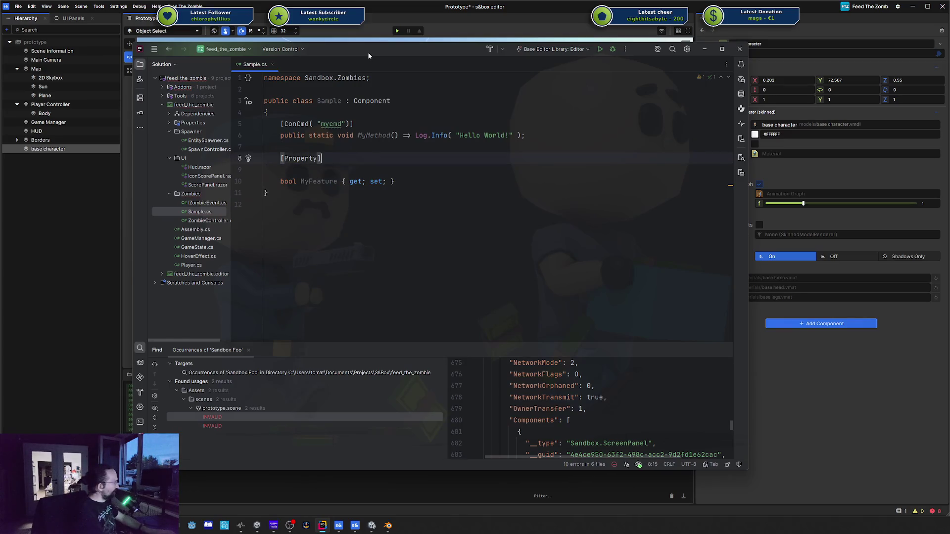
pyautogui.write(' stri')
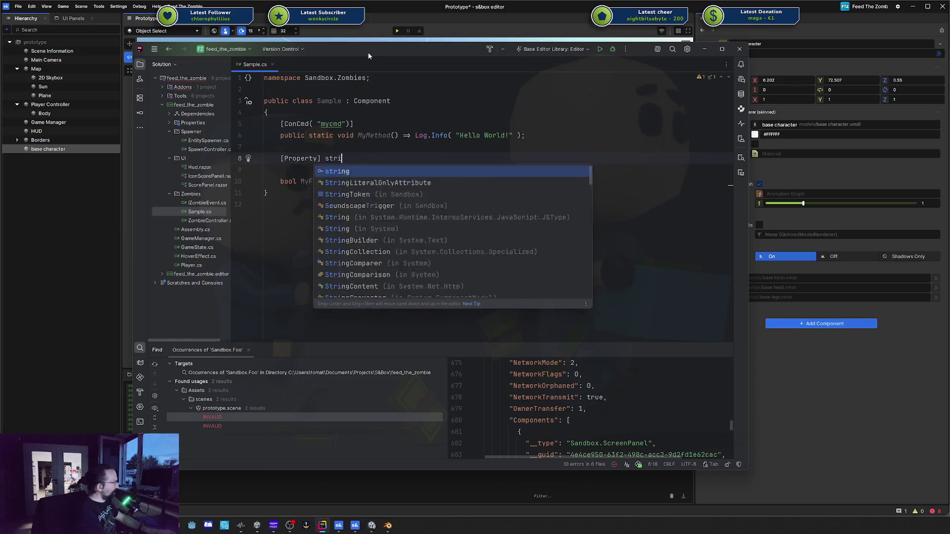
pyautogui.write('ng Commong ')
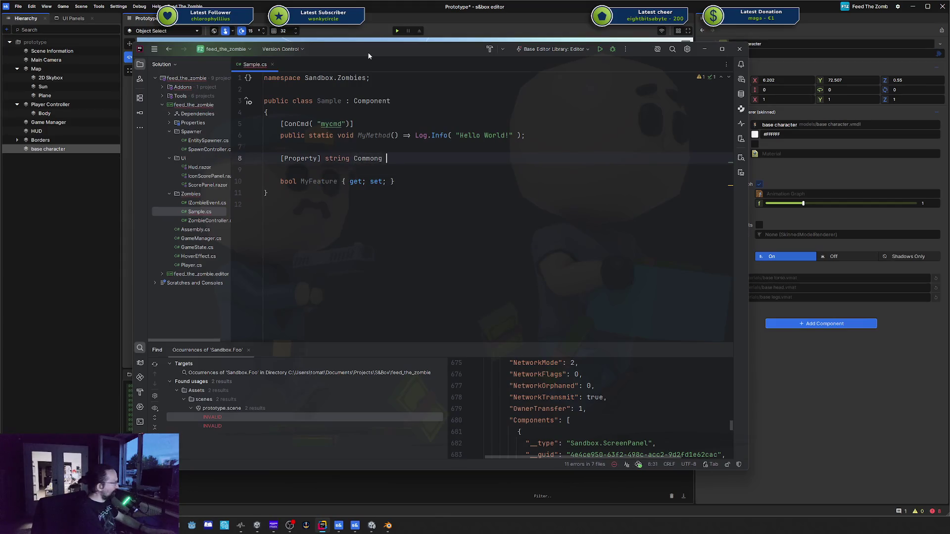
pyautogui.write('{ get; set;')
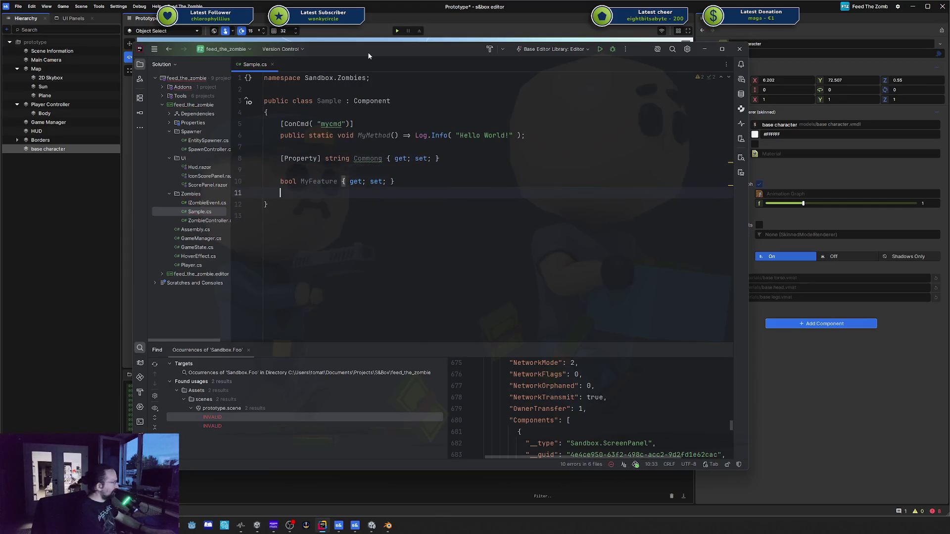
pyautogui.press('End')
# Mark MyFeature with [FeatureEnabled("MyFeature")]
pyautogui.press('Return')
pyautogui.press('Return')
pyautogui.write('[')
pyautogui.write('Featu')
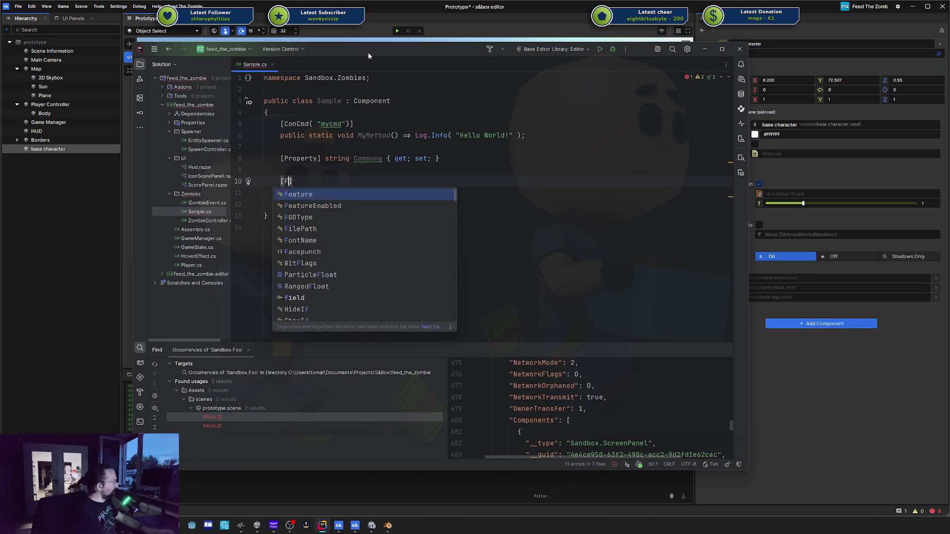
pyautogui.write('reEnabled(')
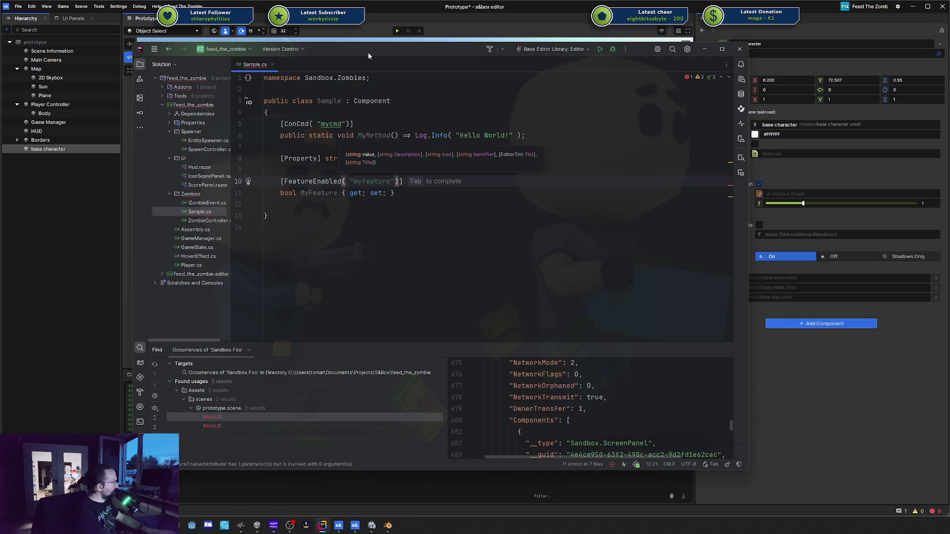
pyautogui.write(' "')
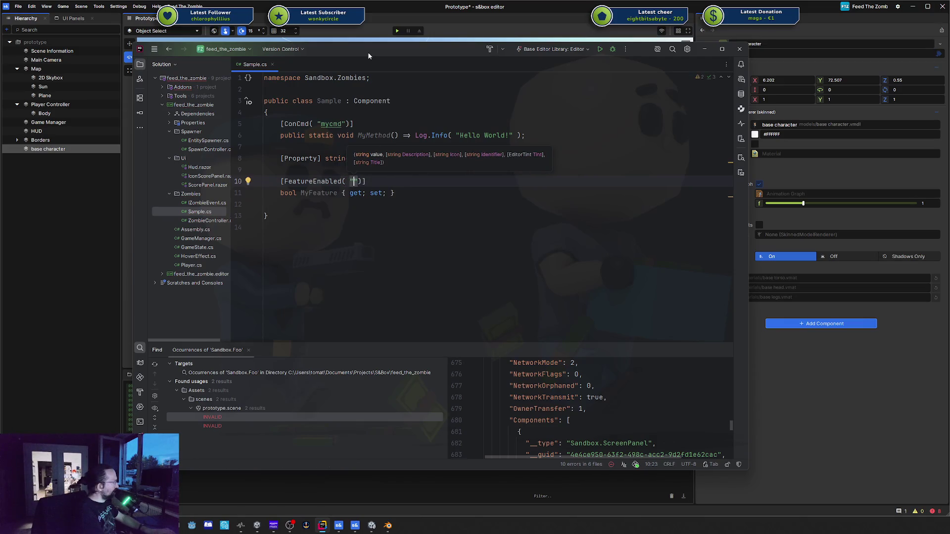
pyautogui.write('MyFea')
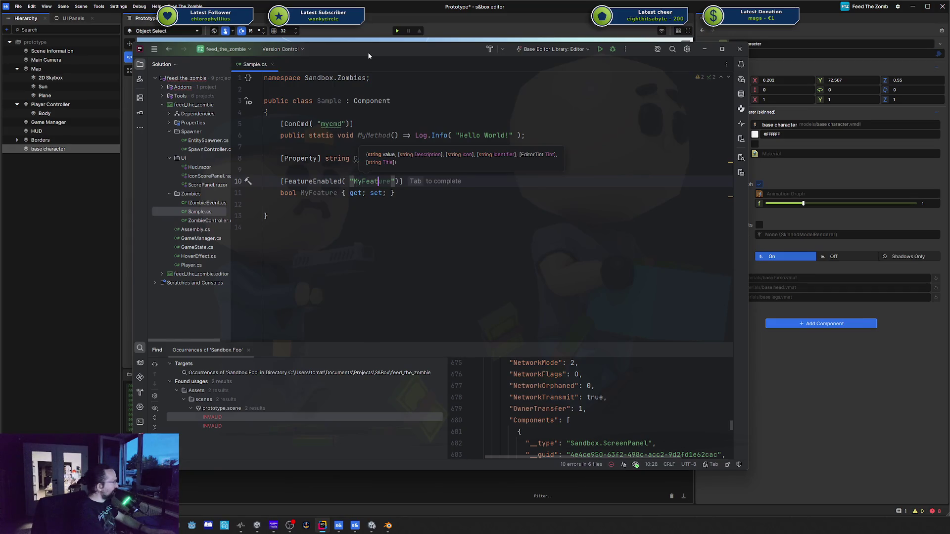
pyautogui.press('Tab')
pyautogui.press('Down')
# Add a [Property] int property and rename it from Sample to Demo
pyautogui.press('End')
pyautogui.press('Return')
pyautogui.press('Return')
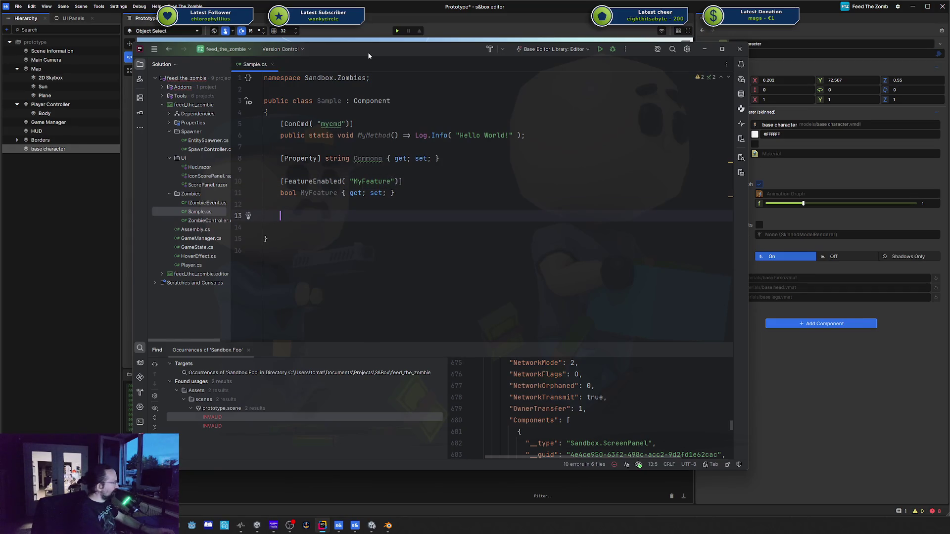
pyautogui.write('[Property]')
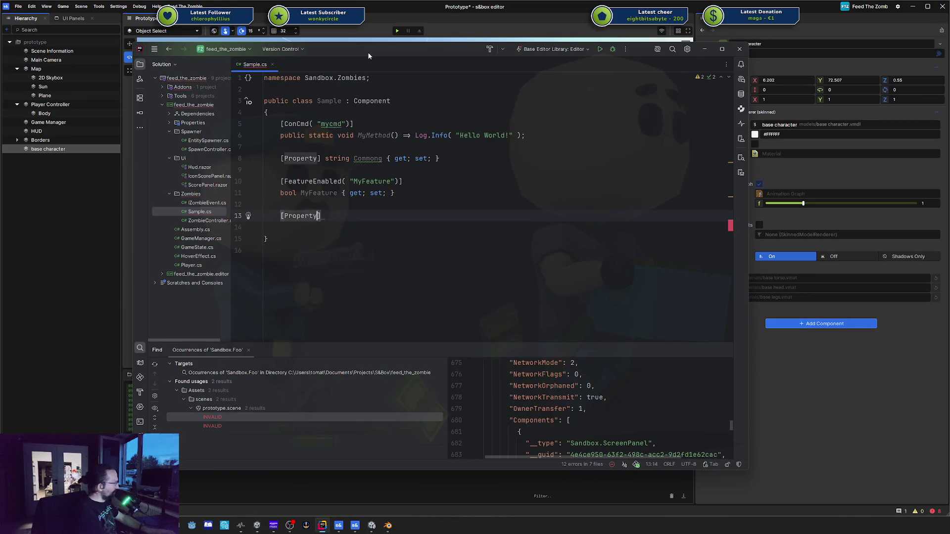
pyautogui.write(' int')
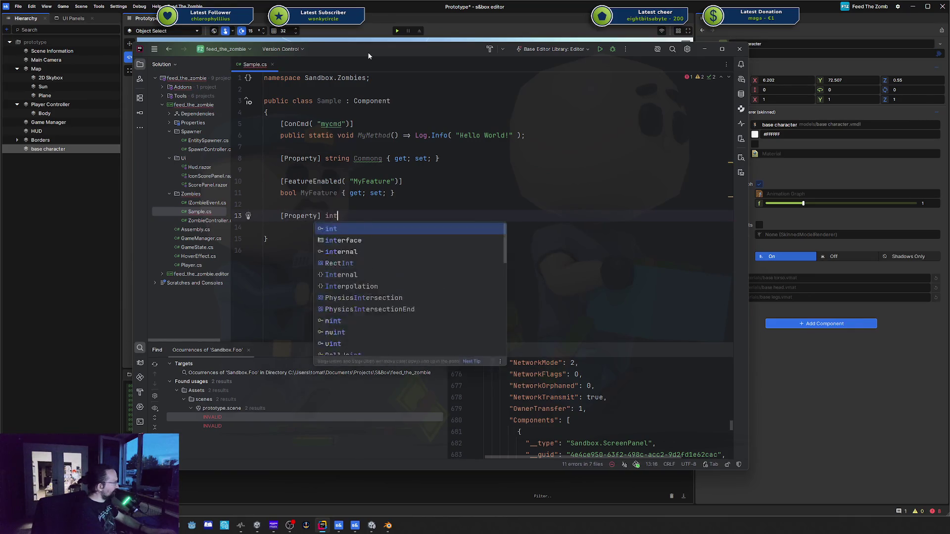
pyautogui.write(' Sample { get; set; }')
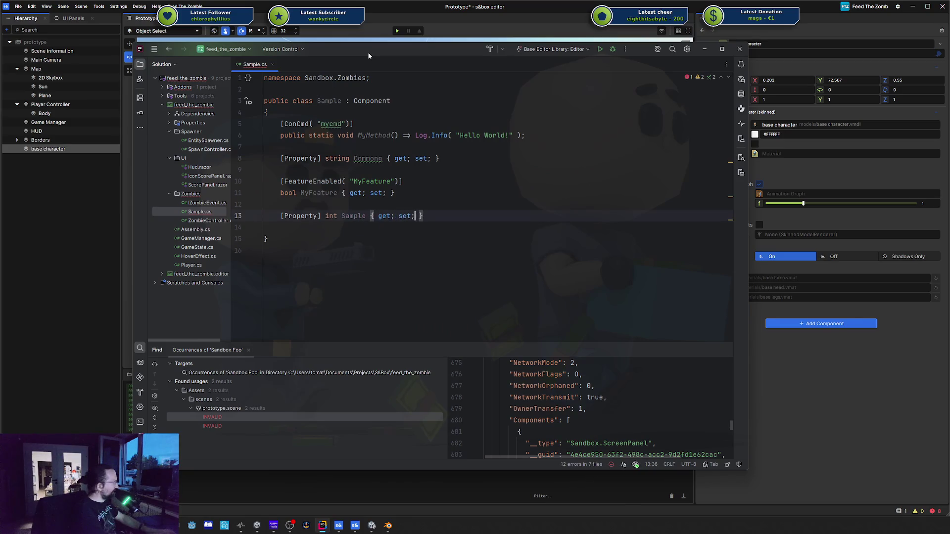
pyautogui.press('Up')
pyautogui.press('Return')
pyautogui.write('[C')
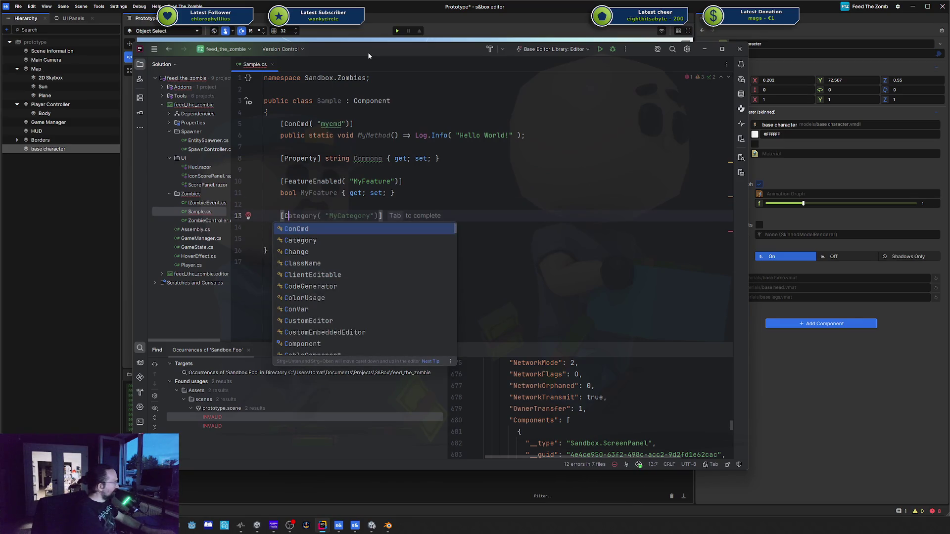
pyautogui.hotkey('ctrl', 'z')
pyautogui.hotkey('ctrl', 'z')
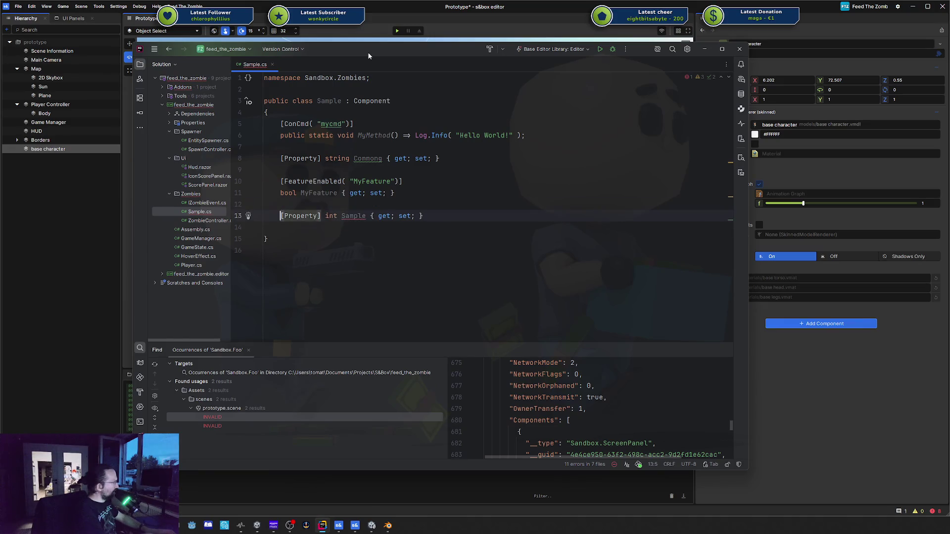
pyautogui.hotkey('ctrl', 'Right')
pyautogui.hotkey('ctrl', 'Right')
pyautogui.hotkey('ctrl', 'Right')
pyautogui.hotkey('ctrl', 'shift', 'Right')
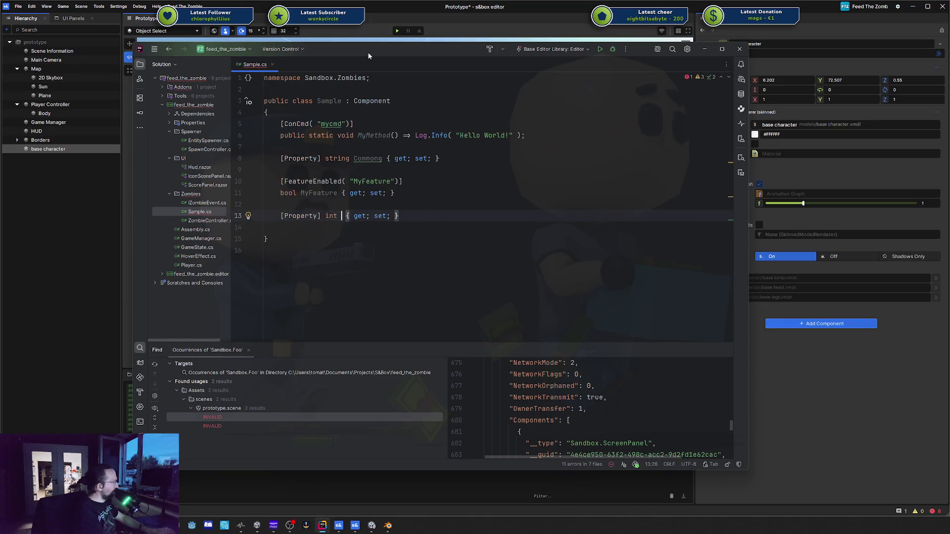
pyautogui.write('Demo')
pyautogui.press('Escape')
# Insert a Feature attribute on a new line above the Demo property
pyautogui.press('Home')
pyautogui.press('Return')
pyautogui.press('Up')
pyautogui.write('[Featu')
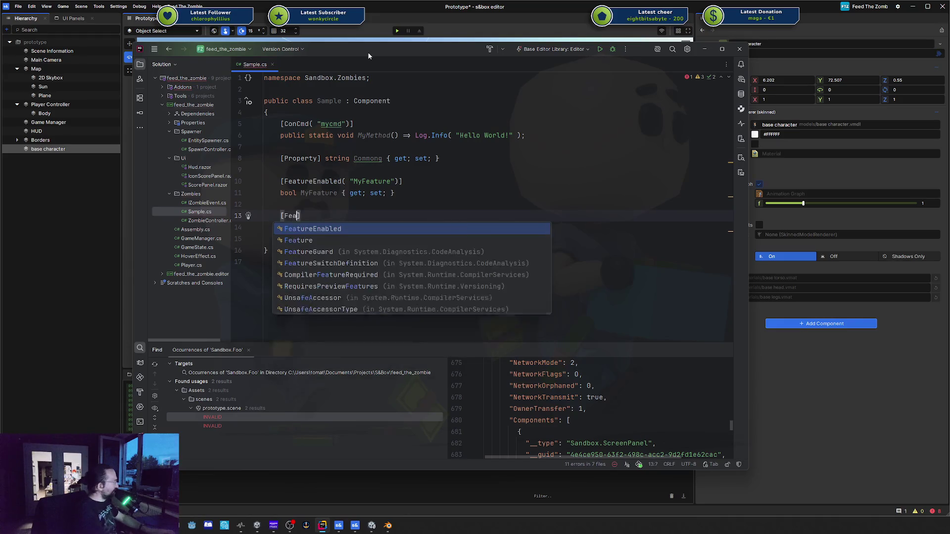
pyautogui.press('Escape')
pyautogui.hotkey('ctrl', 'space')
pyautogui.press('Down')
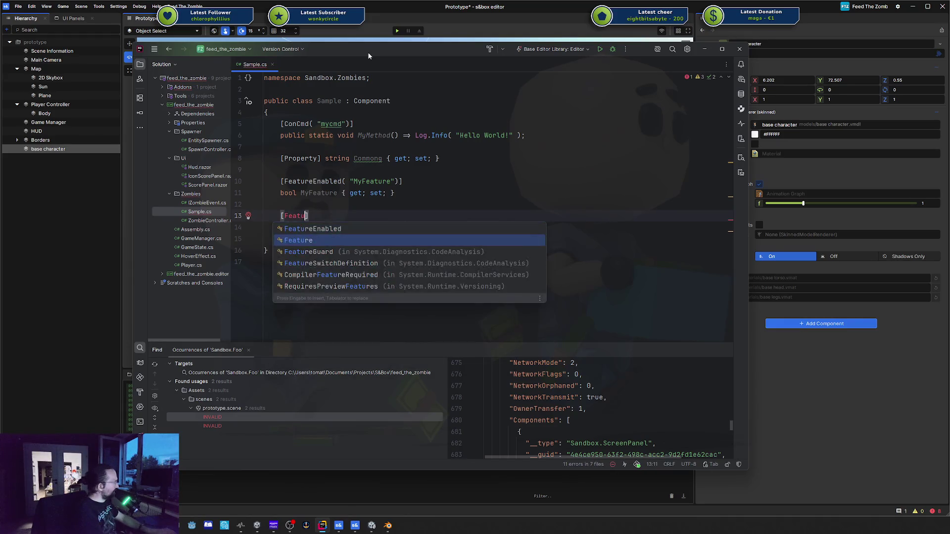
pyautogui.press('Return')
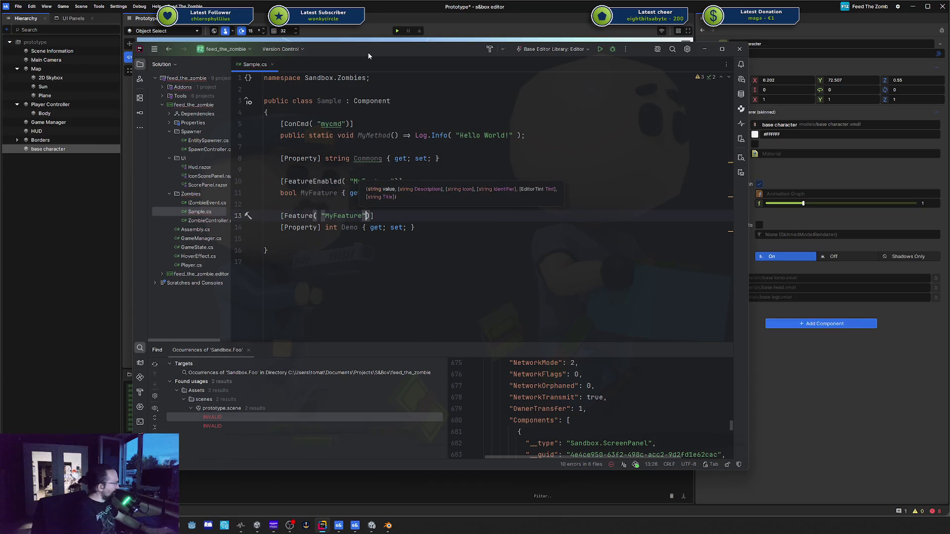
# Add the Sample component to the character and browse its General and MyFeature groups
pyautogui.click(854, 389)
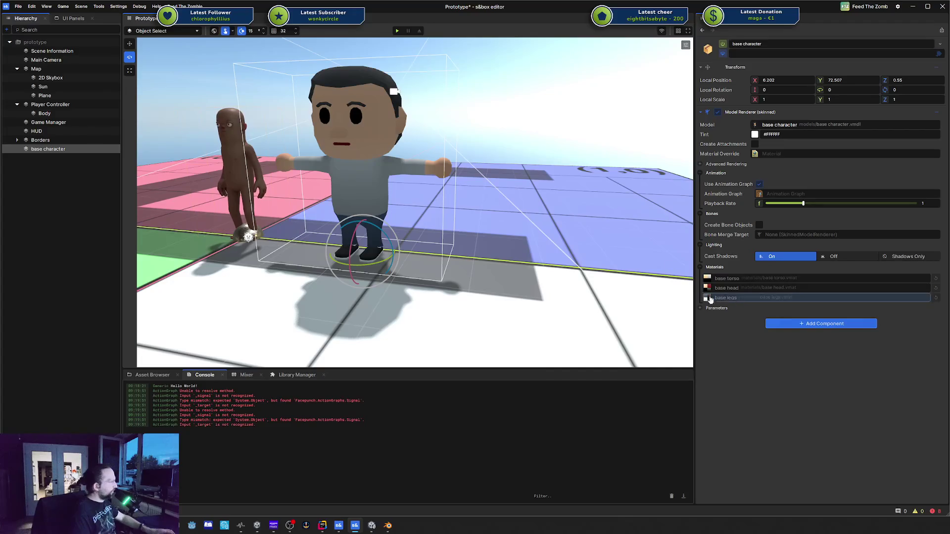
pyautogui.click(809, 323)
pyautogui.write('sa')
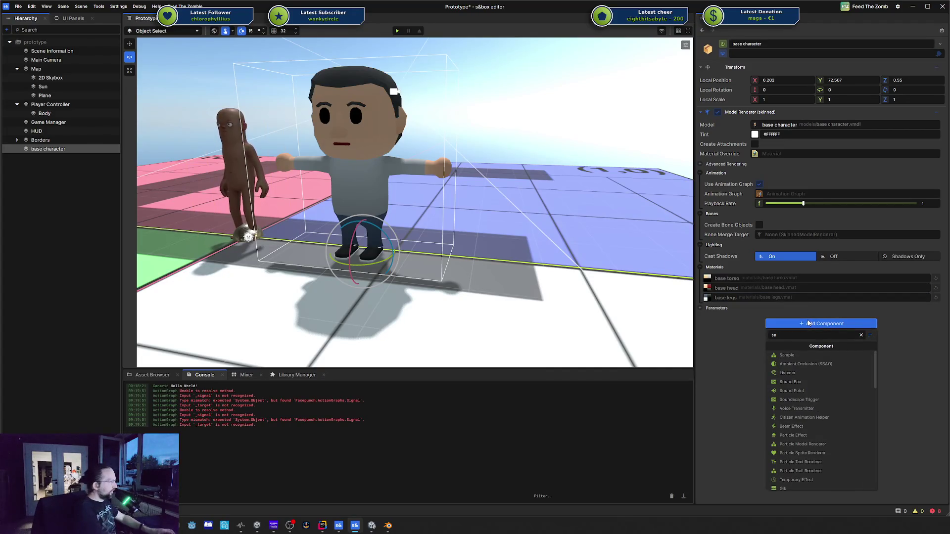
pyautogui.press('Return')
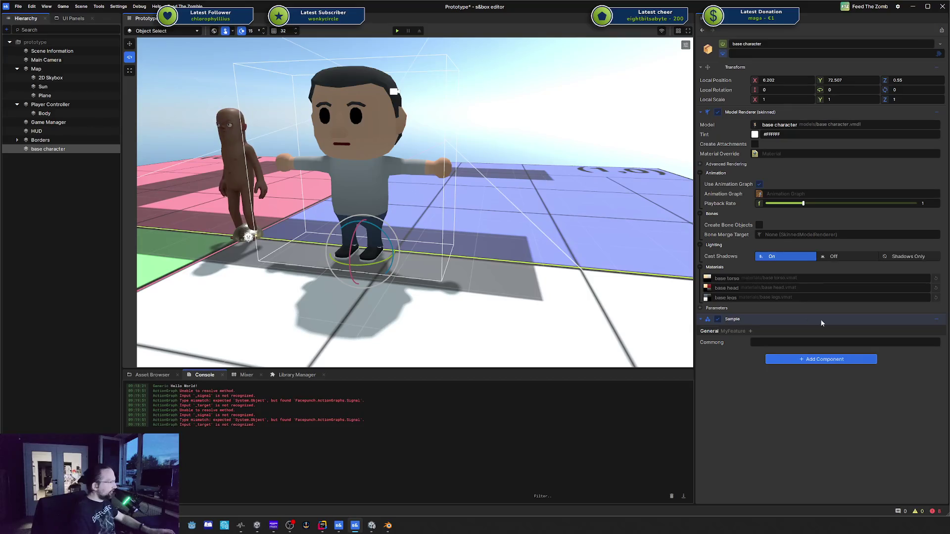
pyautogui.click(728, 332)
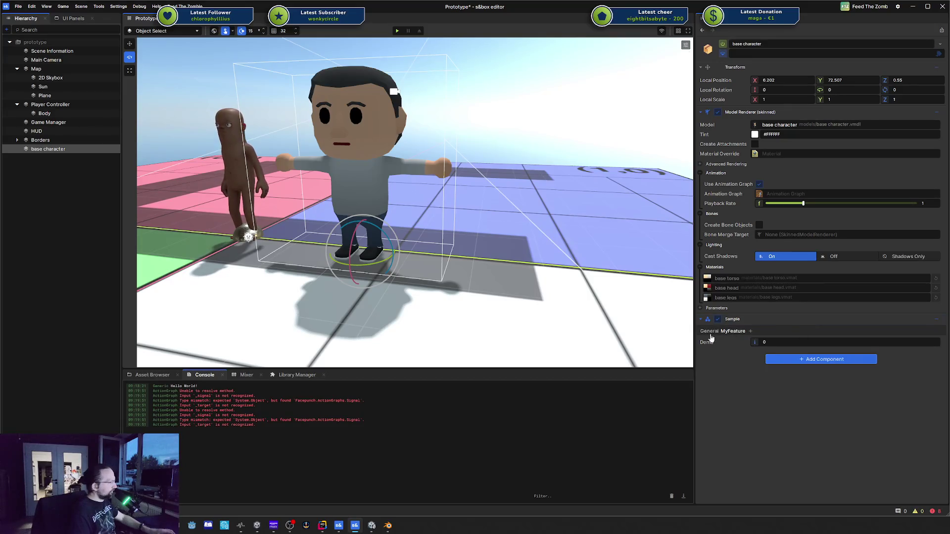
pyautogui.click(708, 332)
pyautogui.click(730, 332)
pyautogui.rightClick(731, 332)
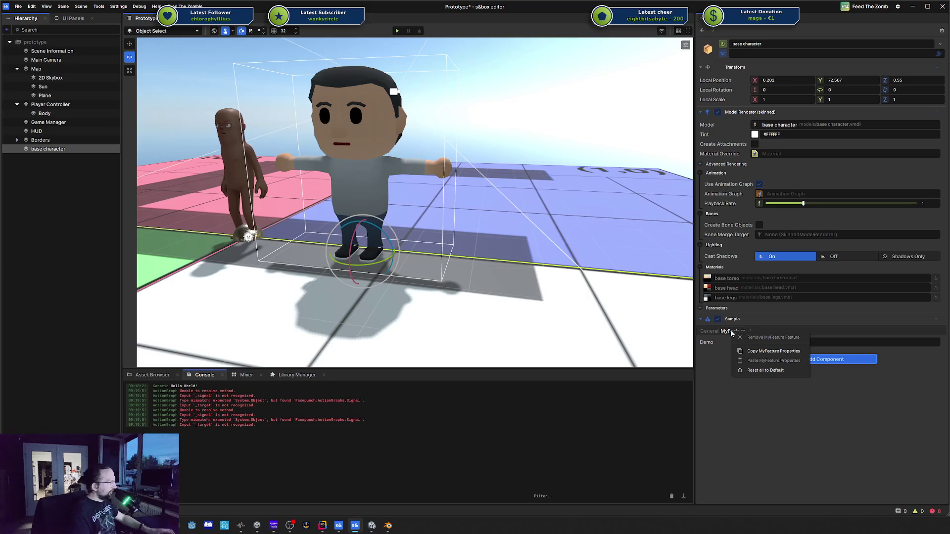
pyautogui.click(733, 339)
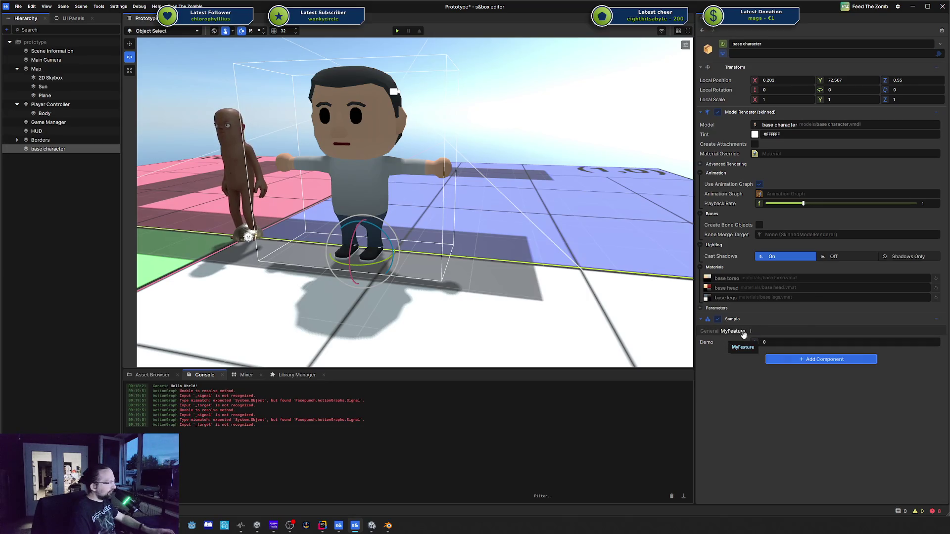
pyautogui.click(709, 332)
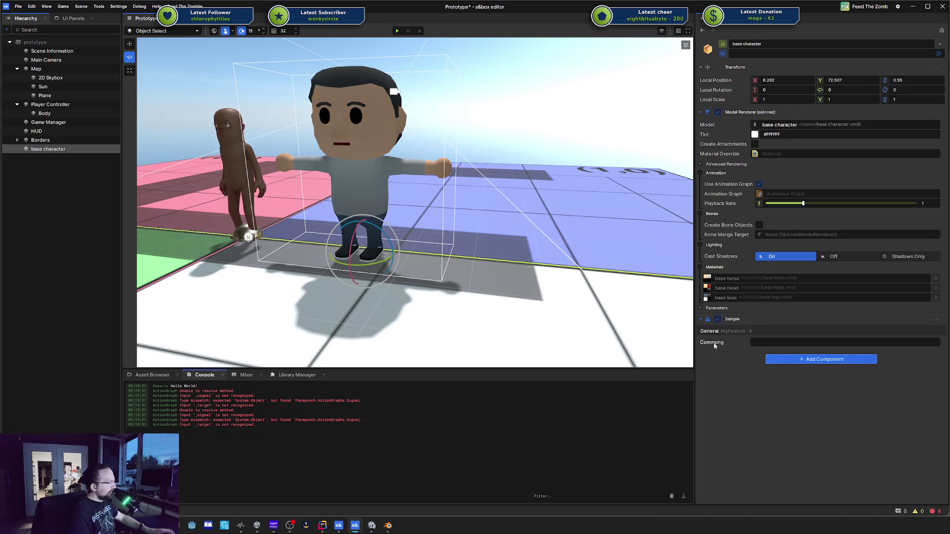
pyautogui.click(731, 331)
# Replace Demo's Feature attribute on line 13 with FeatureEnabled copied from line 10
pyautogui.hotkey('alt', 'Tab')
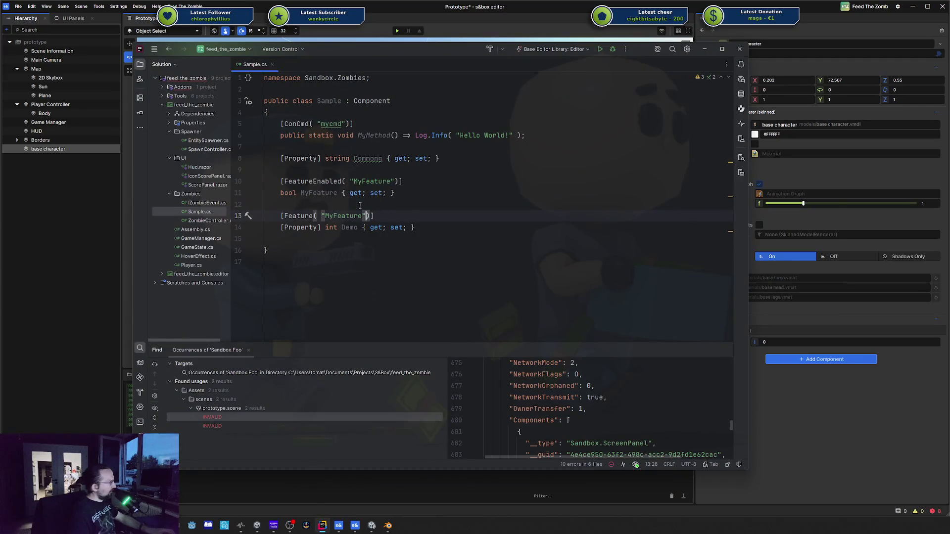
pyautogui.doubleClick(315, 181)
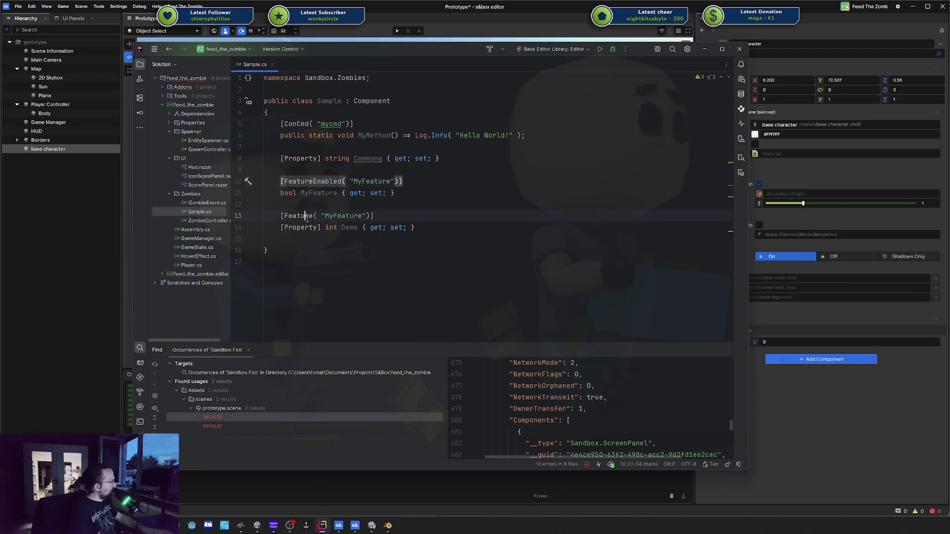
pyautogui.hotkey('ctrl', 'c')
pyautogui.doubleClick(306, 215)
pyautogui.hotkey('ctrl', 'v')
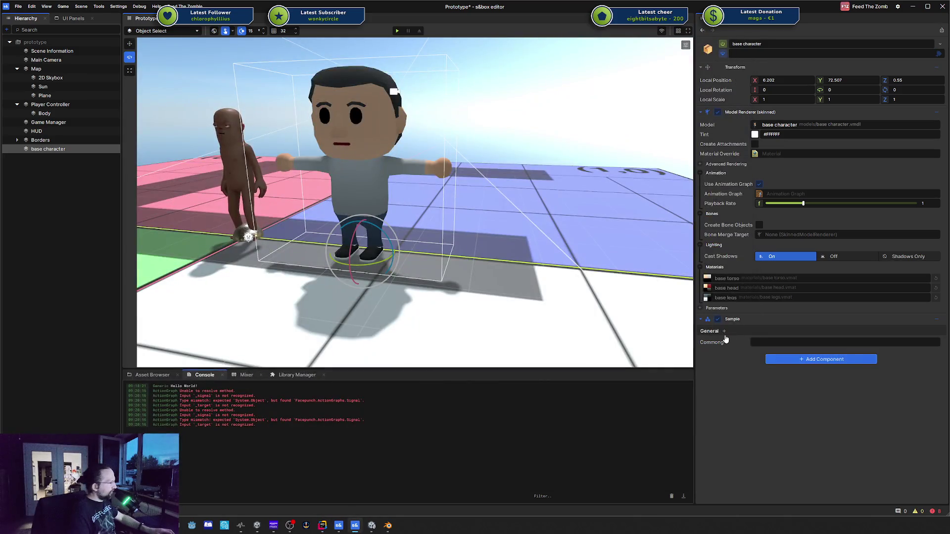
pyautogui.click(725, 336)
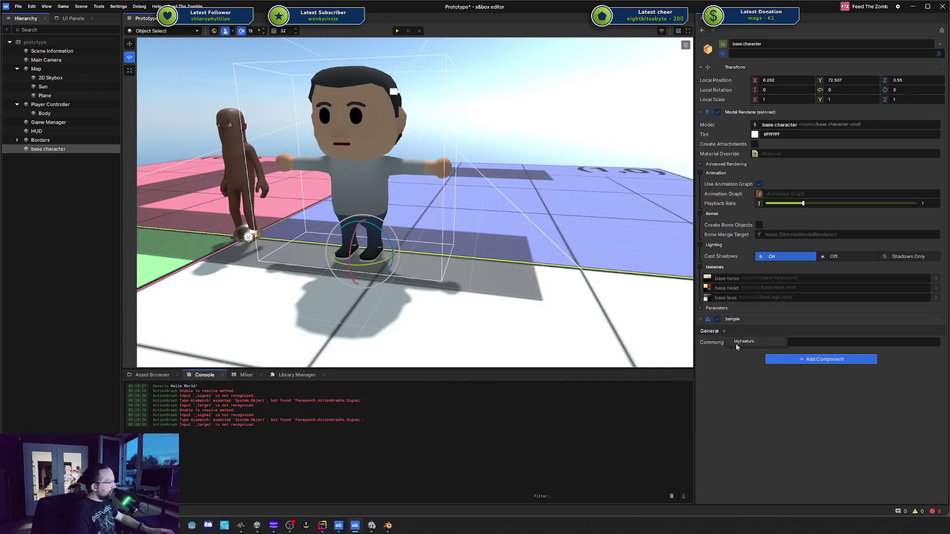
# Add MyFeature to Sample, remove it via Remove MyFeature Feature, and bring Rider forward
pyautogui.click(735, 343)
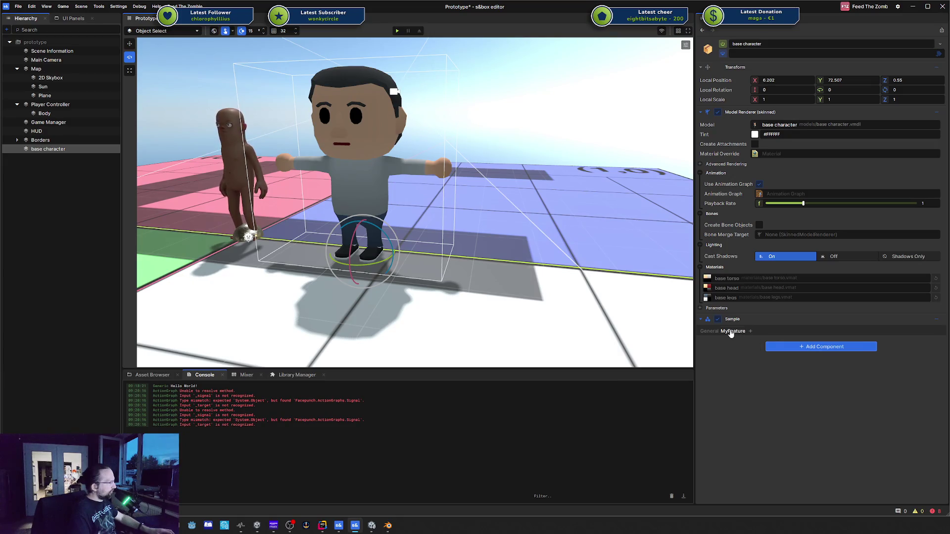
pyautogui.rightClick(731, 333)
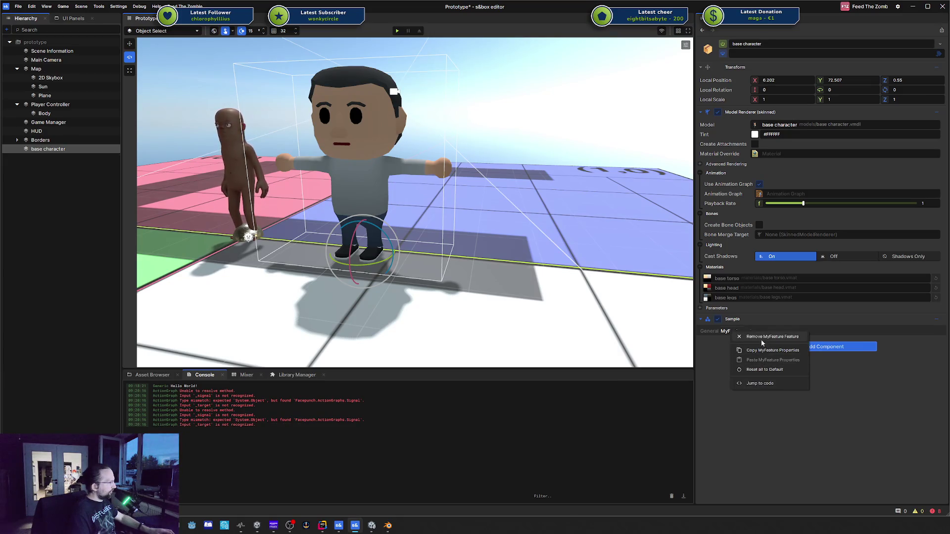
pyautogui.click(762, 338)
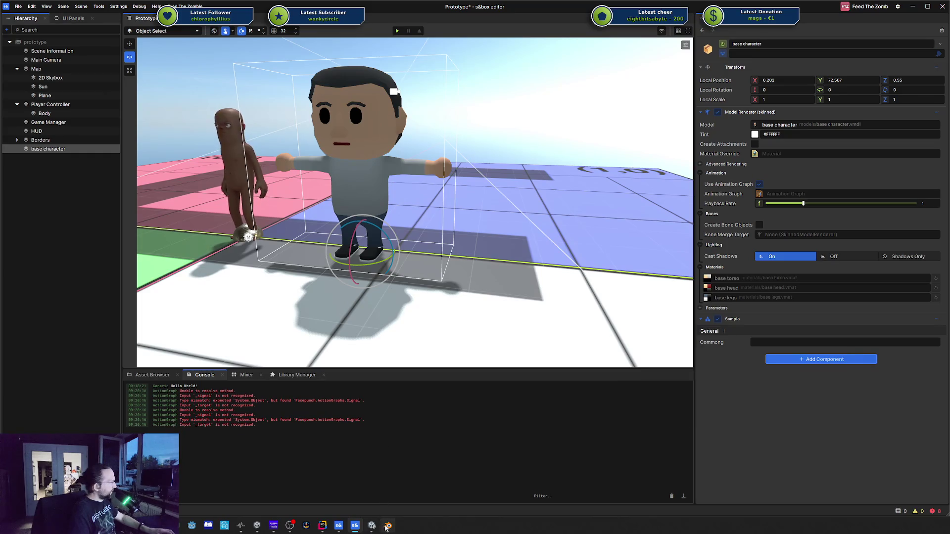
pyautogui.moveTo(338, 525)
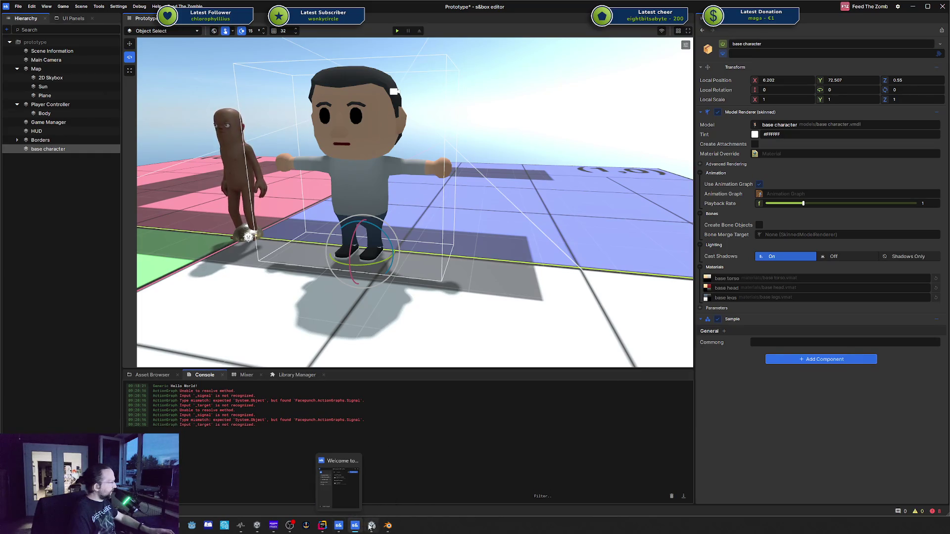
pyautogui.click(320, 479)
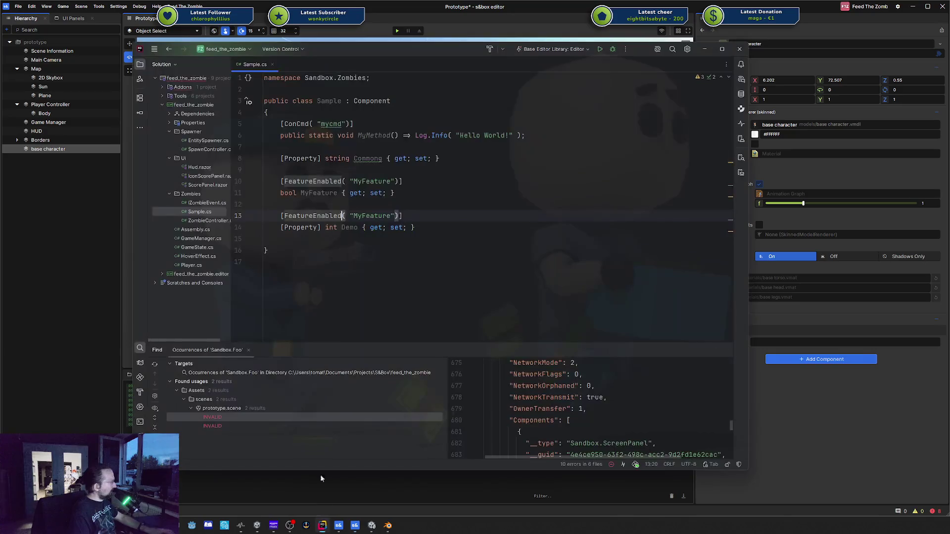
# Put a [Property] attribute on bool MyFeature and check the Sample component in s&box
pyautogui.click(362, 182)
pyautogui.click(281, 193)
pyautogui.write('[')
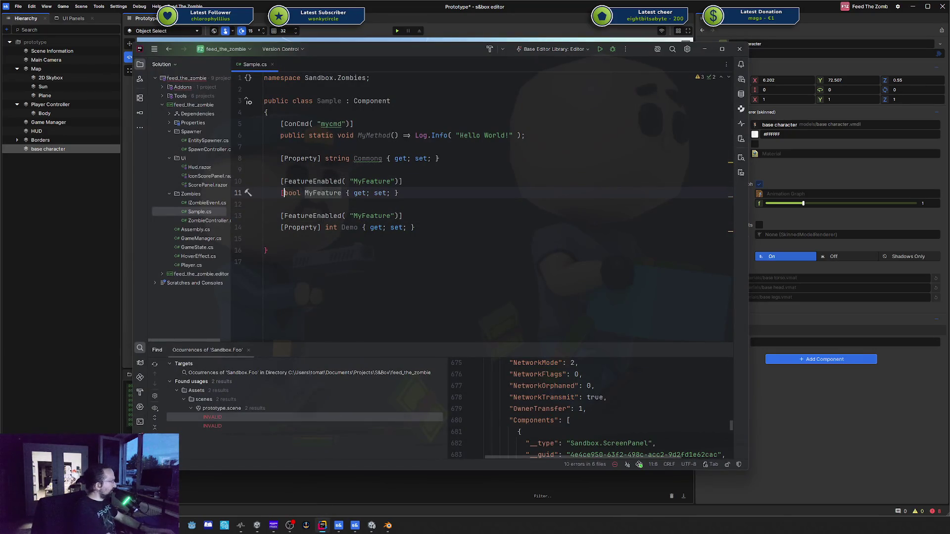
pyautogui.write('Prop')
pyautogui.press('Return')
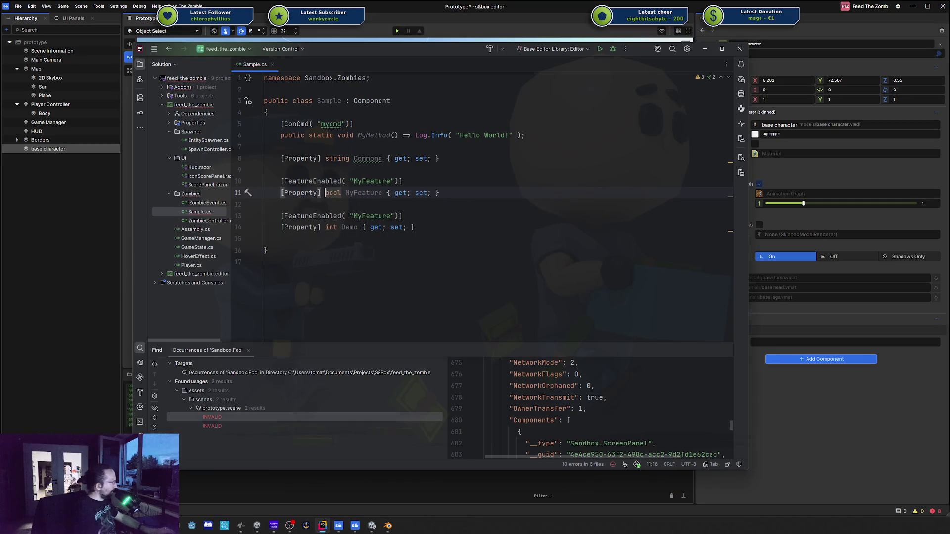
pyautogui.click(843, 409)
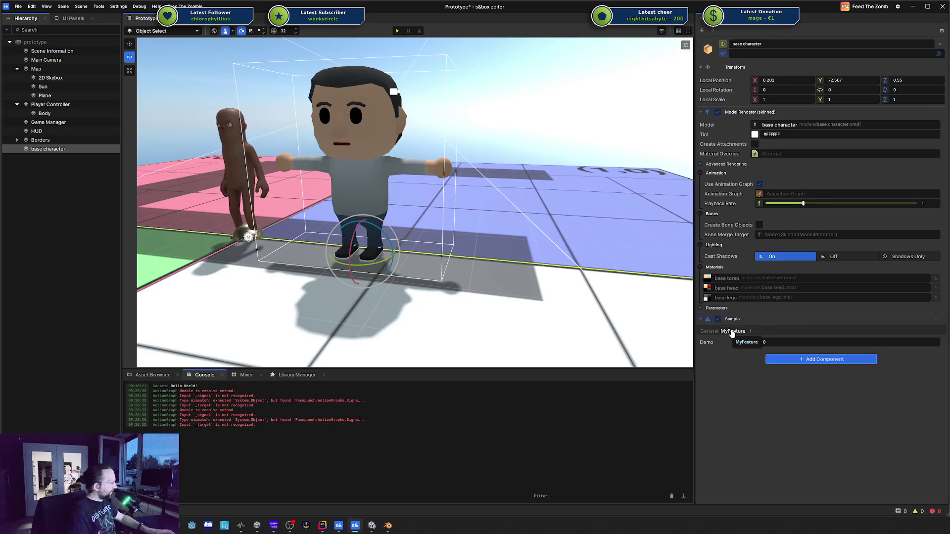
# Remove MyFeature from Sample, re-add it from the + list, then remove it again
pyautogui.rightClick(733, 336)
pyautogui.click(761, 337)
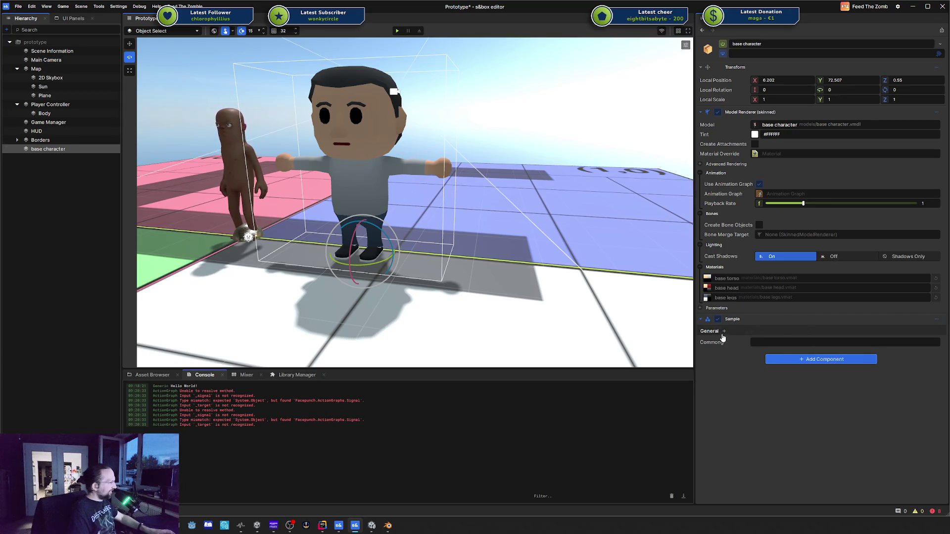
pyautogui.click(723, 331)
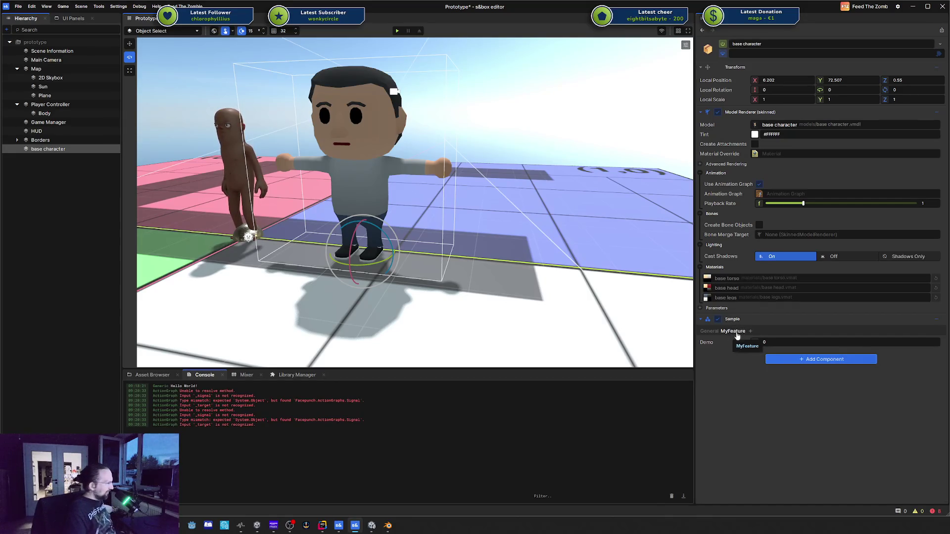
pyautogui.click(713, 334)
pyautogui.click(731, 331)
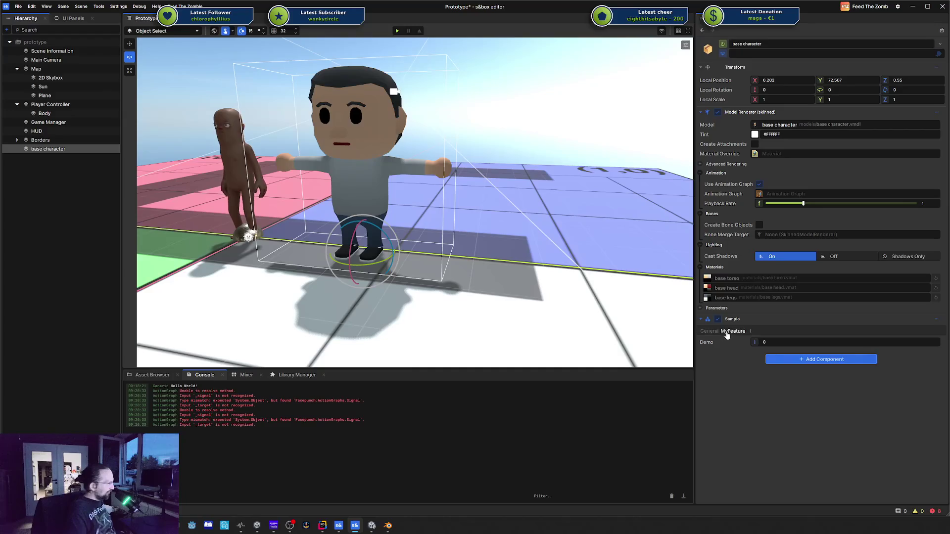
pyautogui.rightClick(729, 333)
pyautogui.click(736, 340)
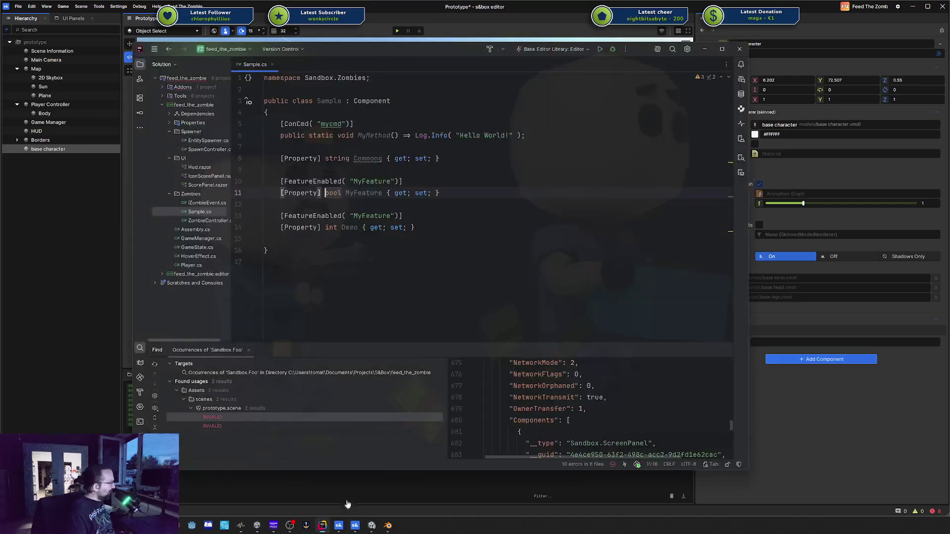
# Insert a [Feature("MyFeature")] attribute on a new line 13 above Demo
pyautogui.doubleClick(328, 216)
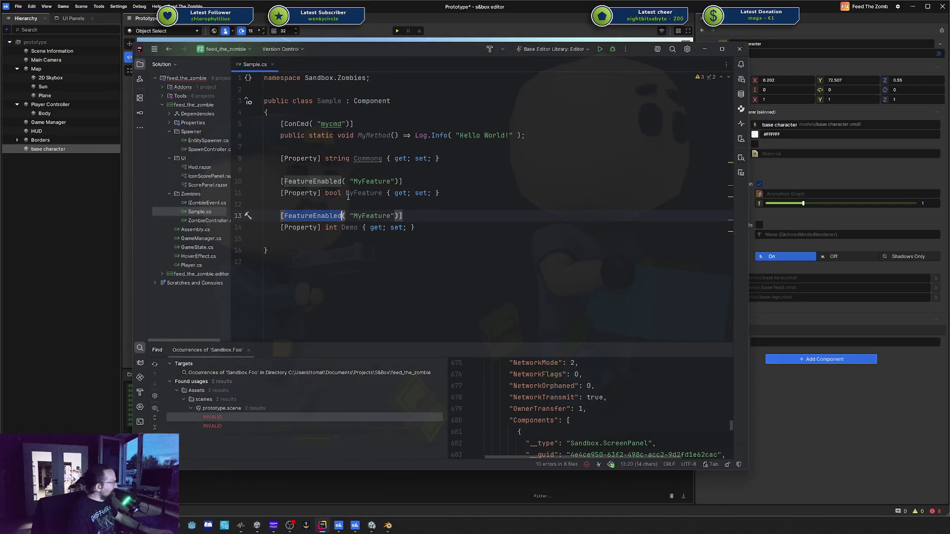
pyautogui.click(313, 181)
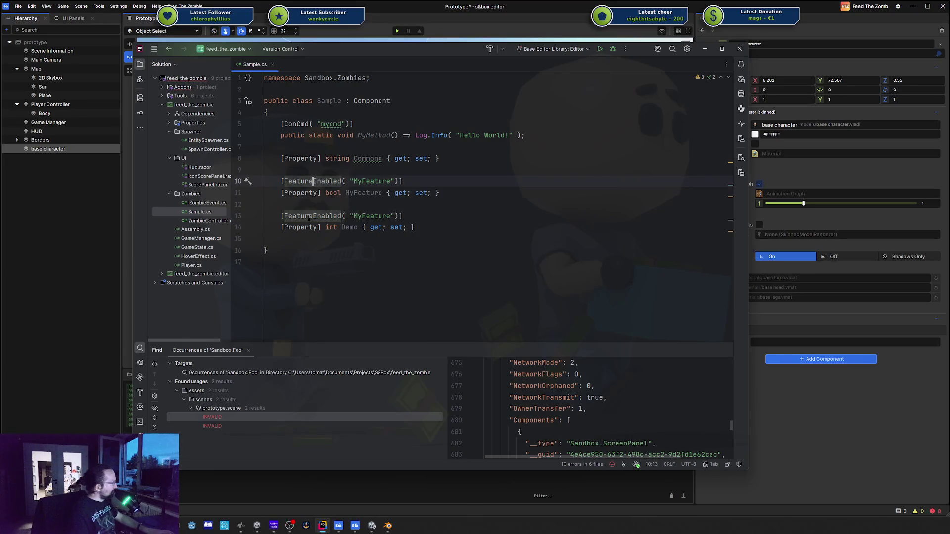
pyautogui.click(309, 203)
pyautogui.press('Return')
pyautogui.write('[Fea')
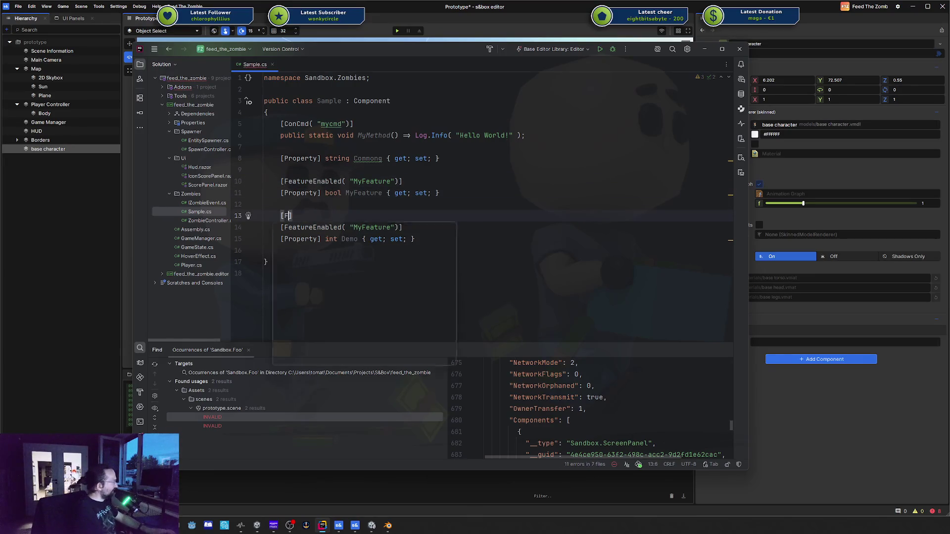
pyautogui.press('Return')
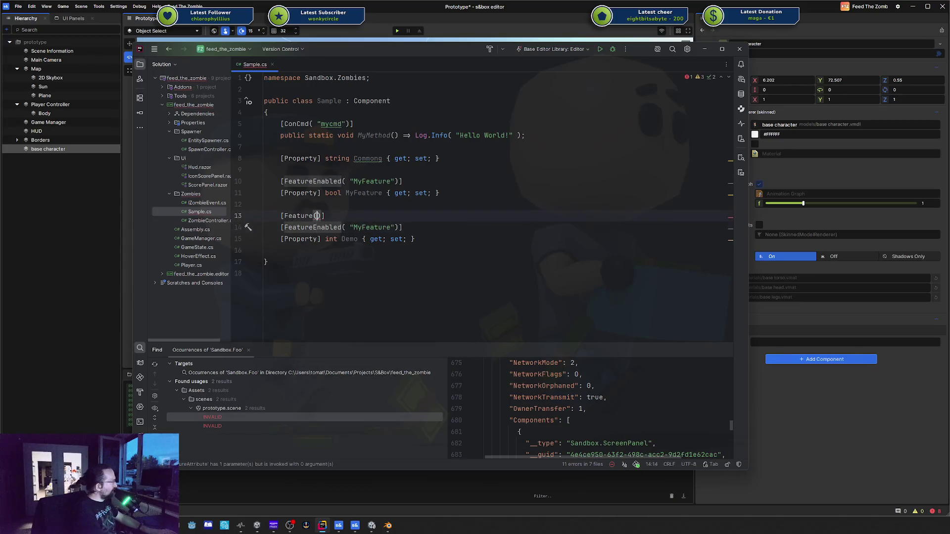
pyautogui.write('("')
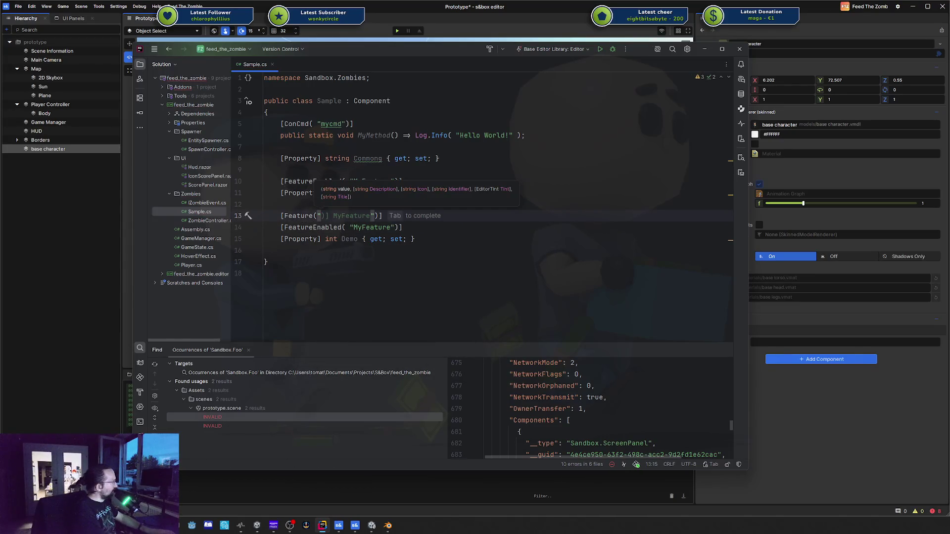
pyautogui.write('My')
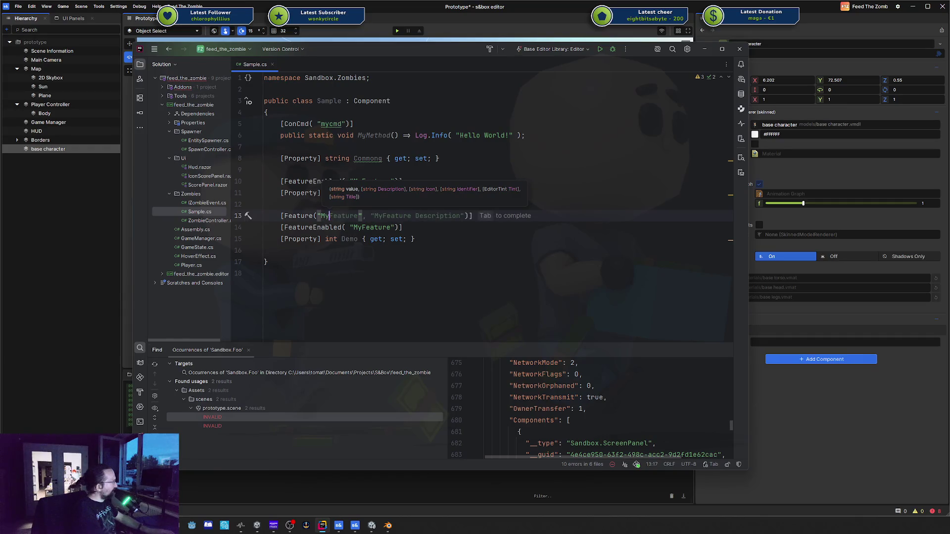
pyautogui.write('Feature')
# Comment out Demo's FeatureEnabled line with // and view the result in s&box
pyautogui.click(355, 227)
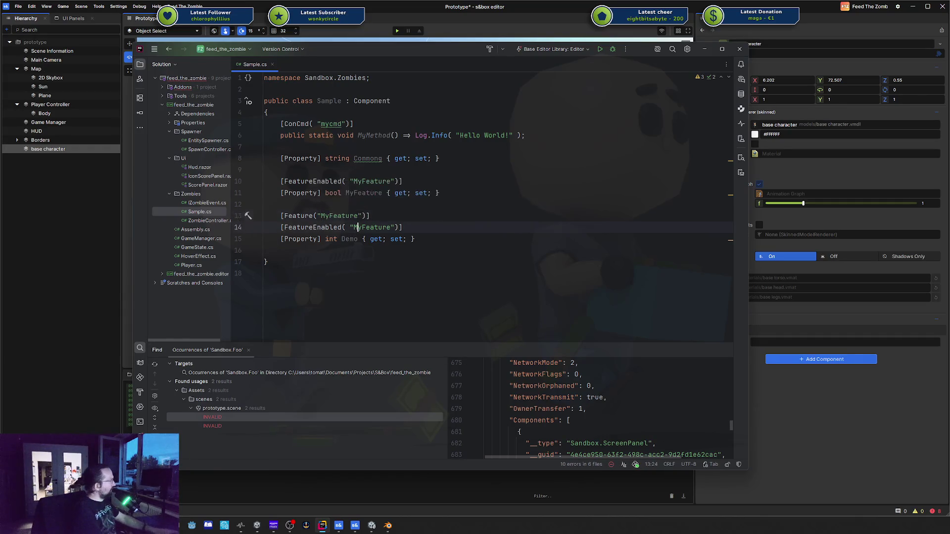
pyautogui.press('Home')
pyautogui.write('//')
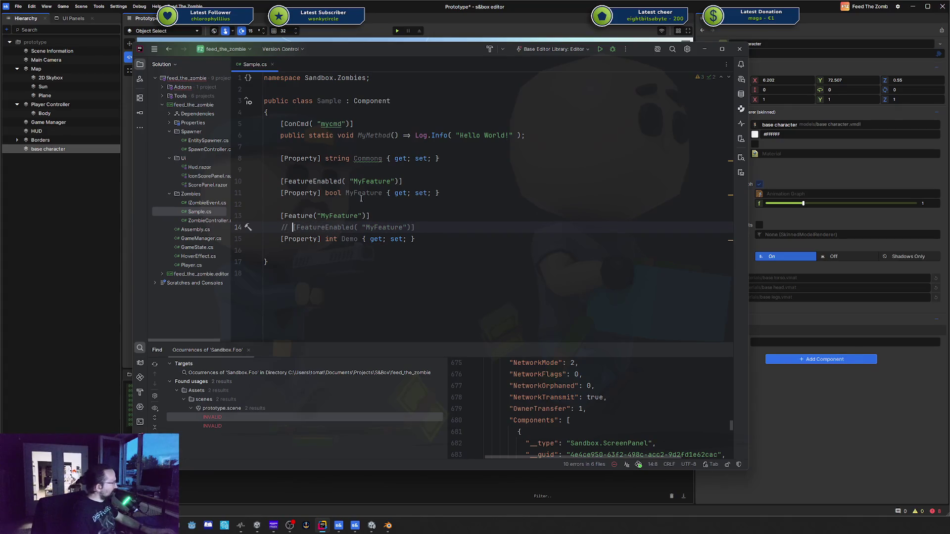
pyautogui.click(789, 417)
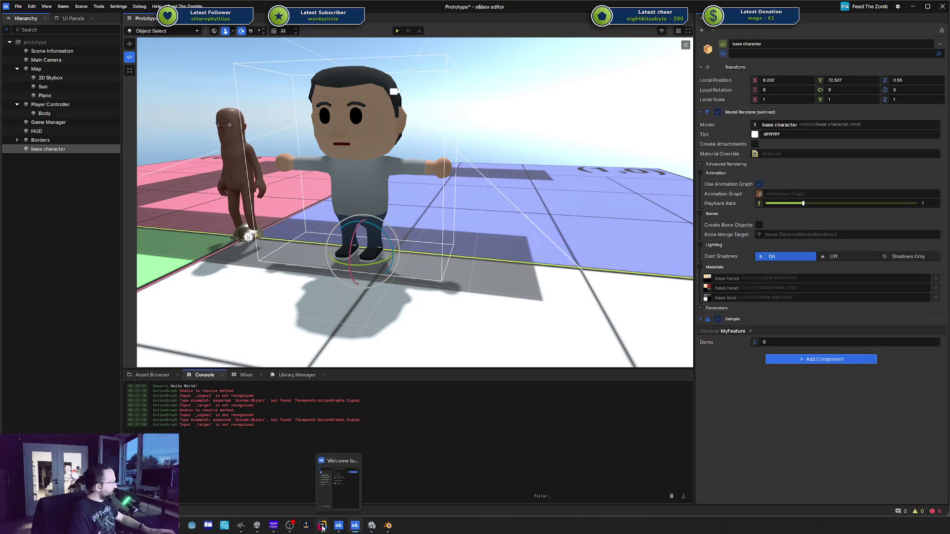
# Change the feature name from MyFeature to Demo in the FeatureEnabled and Feature attributes
pyautogui.click(332, 482)
pyautogui.doubleClick(369, 181)
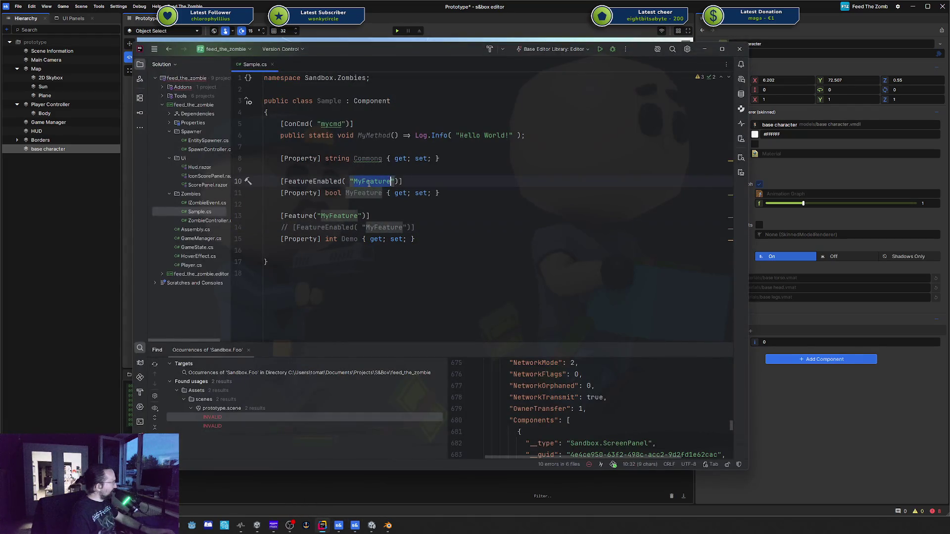
pyautogui.write('Demo')
pyautogui.click(360, 216)
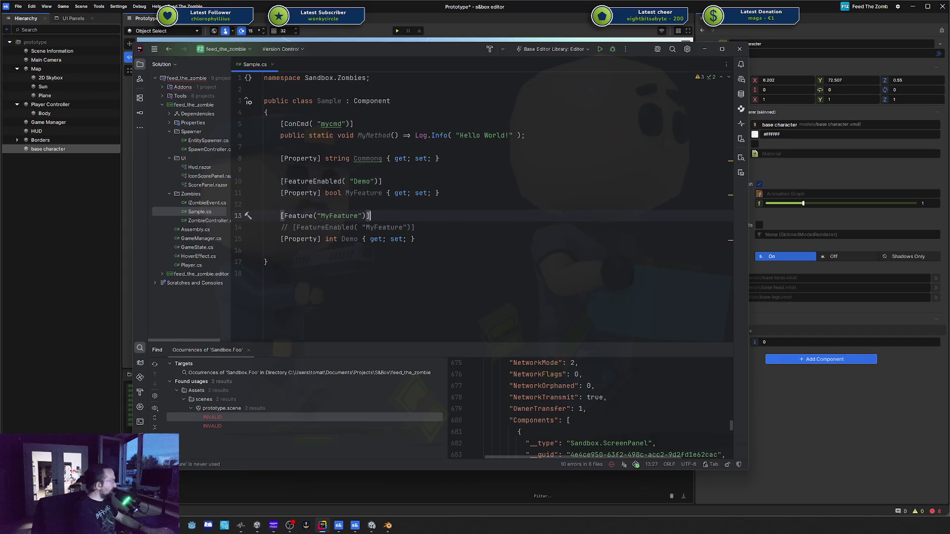
pyautogui.hotkey('ctrl', 'BackSpace')
pyautogui.write('Demo')
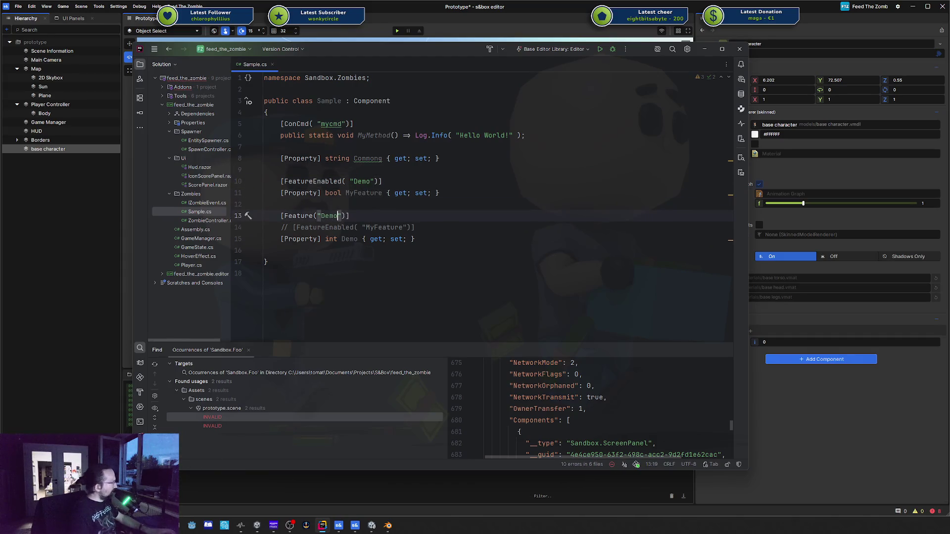
pyautogui.click(762, 362)
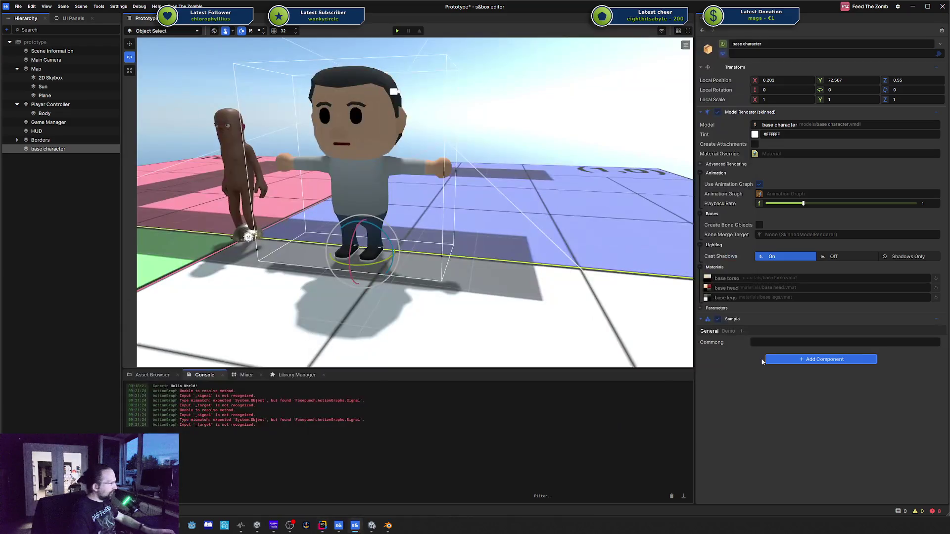
# Remove the Demo feature via Remove Demo Feature, then bring Sample.cs back up
pyautogui.click(734, 337)
pyautogui.rightClick(734, 336)
pyautogui.click(736, 338)
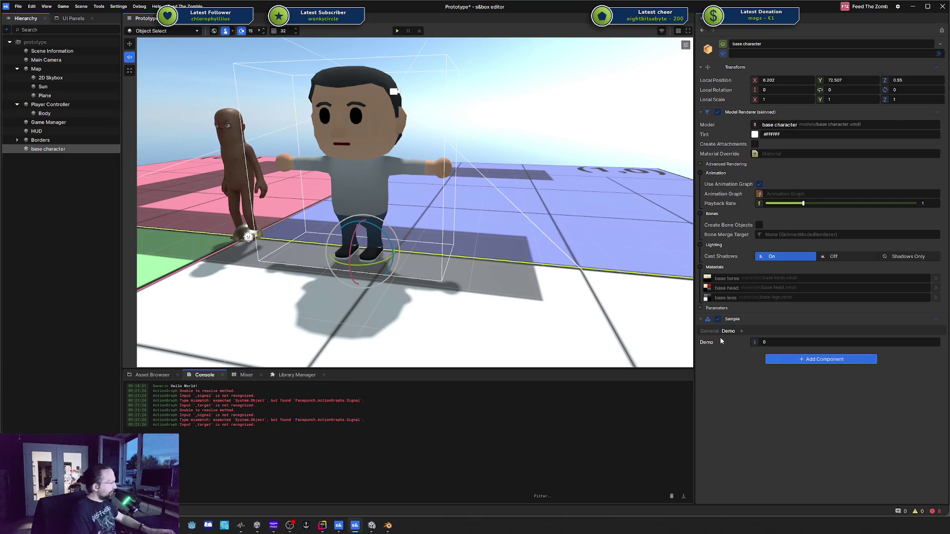
pyautogui.rightClick(728, 332)
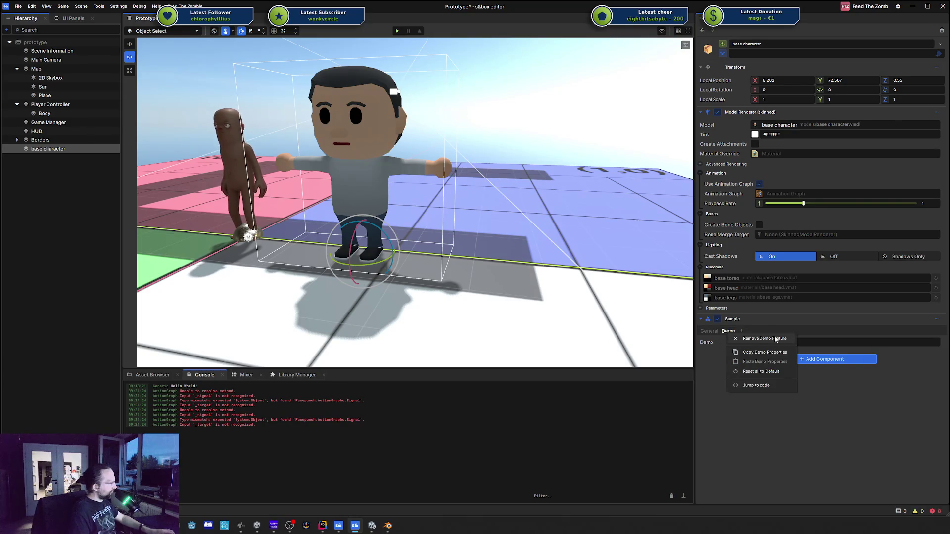
pyautogui.click(774, 339)
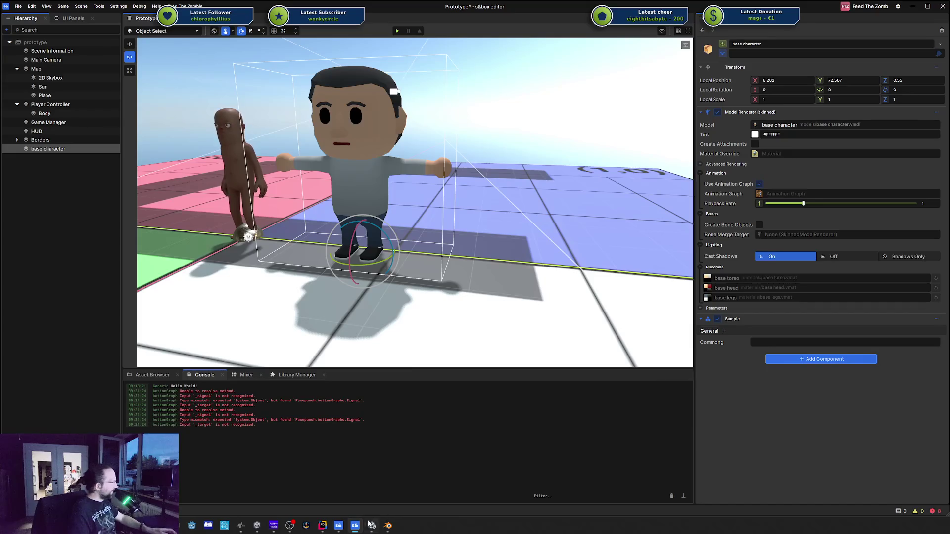
pyautogui.click(322, 525)
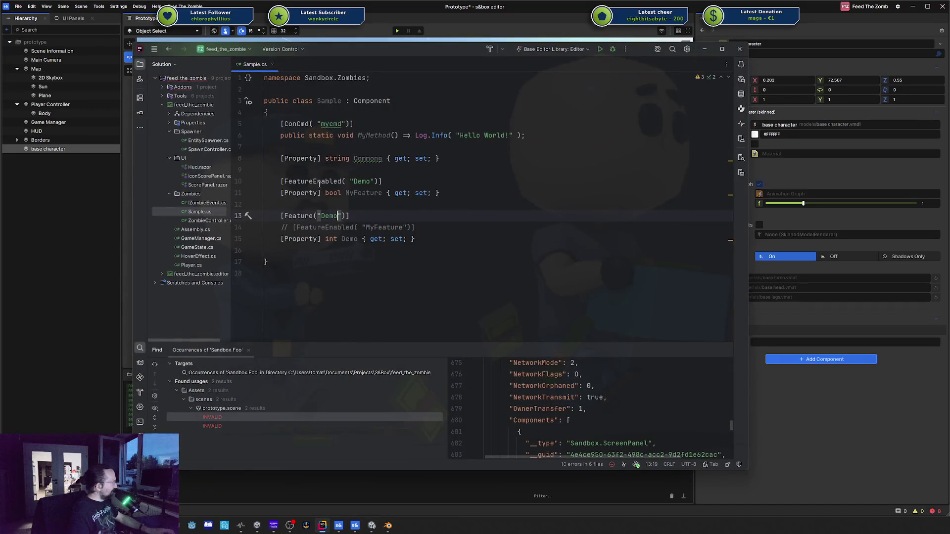
# Read the FeatureEnabled and Feature documentation popups, then switch back to s&box
pyautogui.moveTo(319, 184)
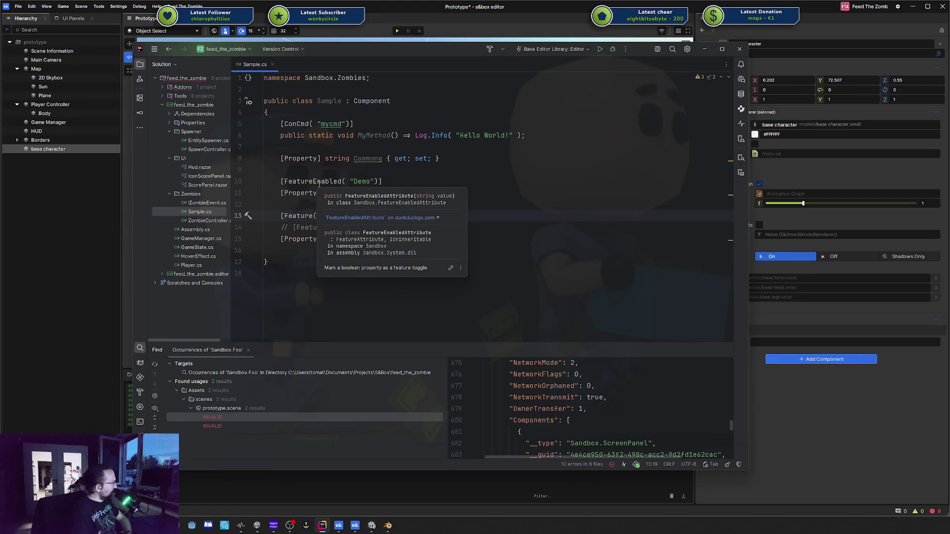
pyautogui.doubleClick(362, 181)
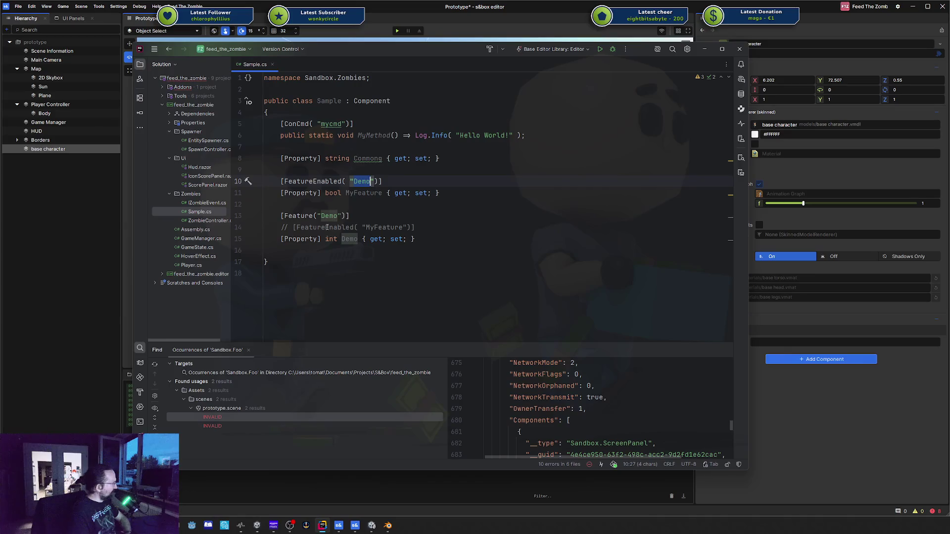
pyautogui.moveTo(308, 216)
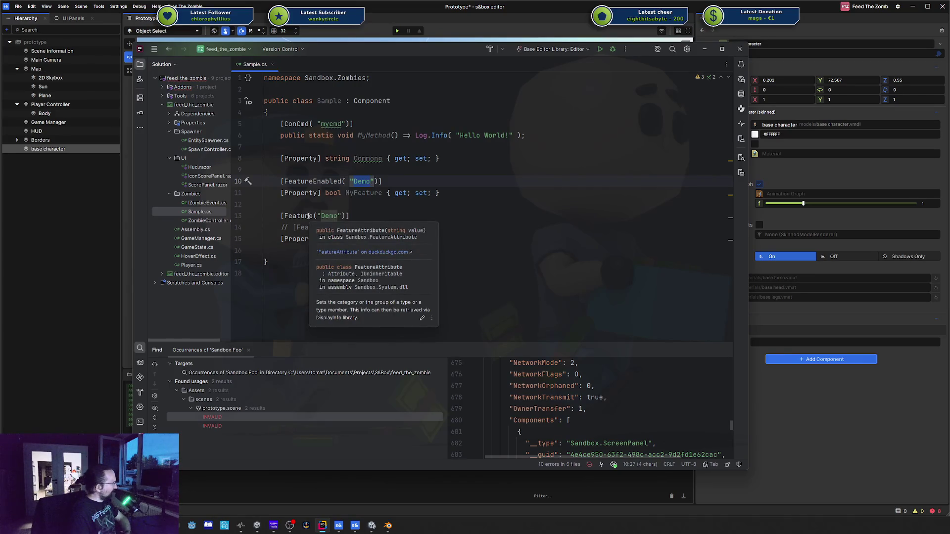
pyautogui.click(308, 216)
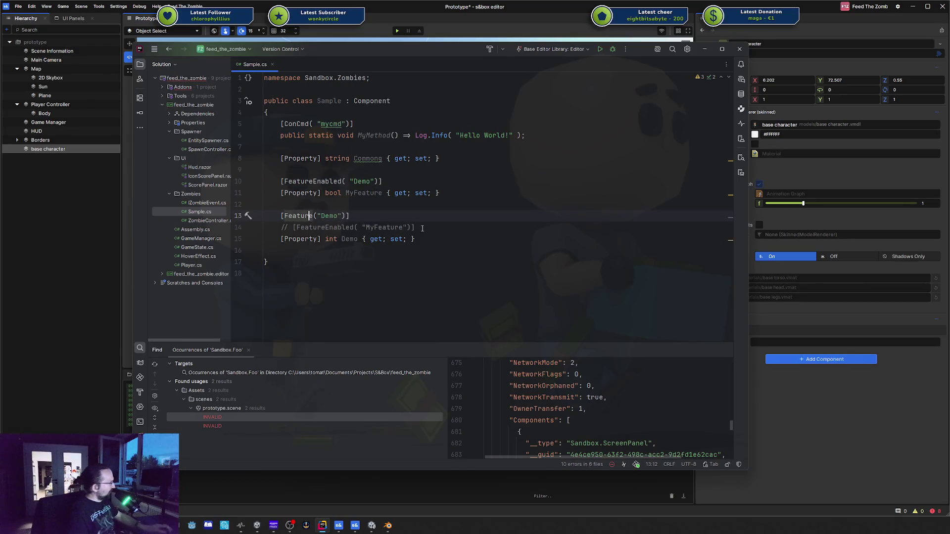
pyautogui.press('Down')
pyautogui.press('Down')
pyautogui.press('Down')
pyautogui.click(811, 408)
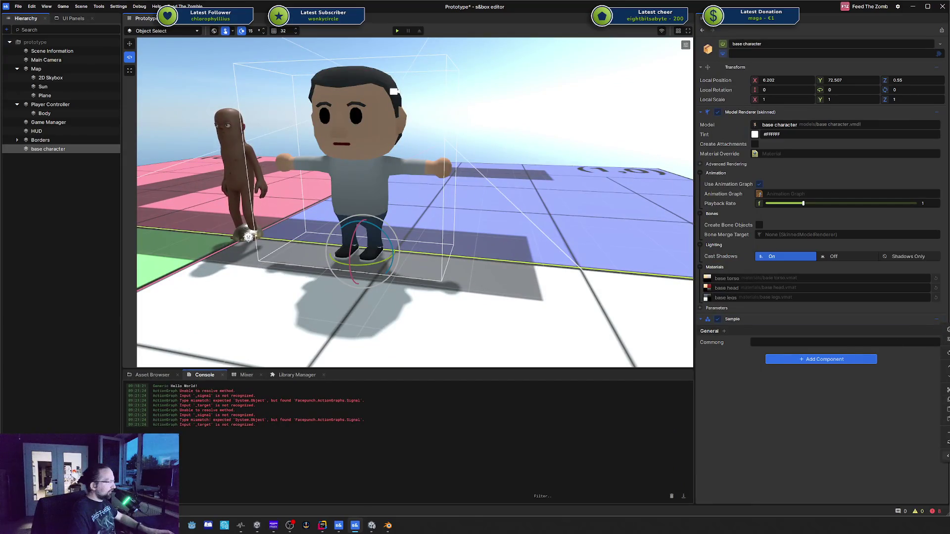
# Delete Sample.cs from Rider's Zombies folder, then go back to the s&box editor
pyautogui.hotkey('alt', 'Tab')
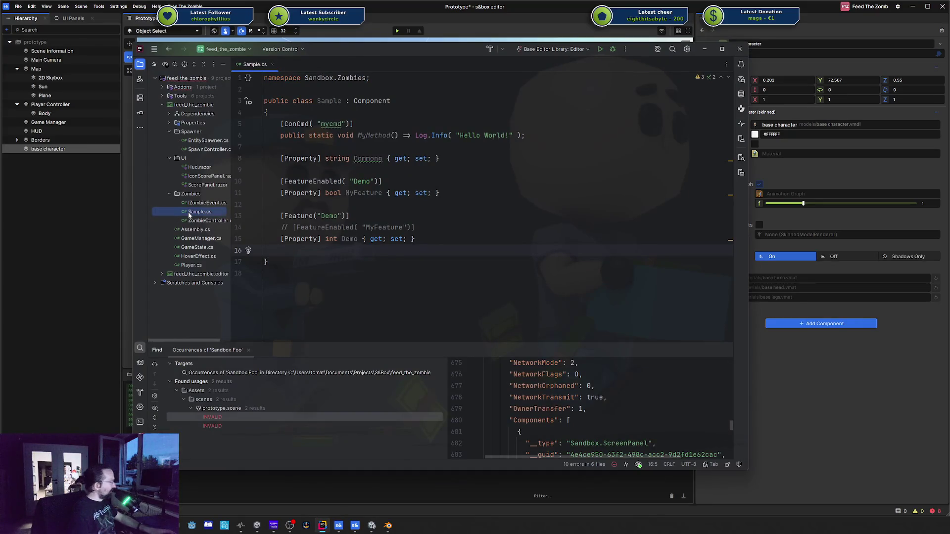
pyautogui.press('Delete')
pyautogui.press('Return')
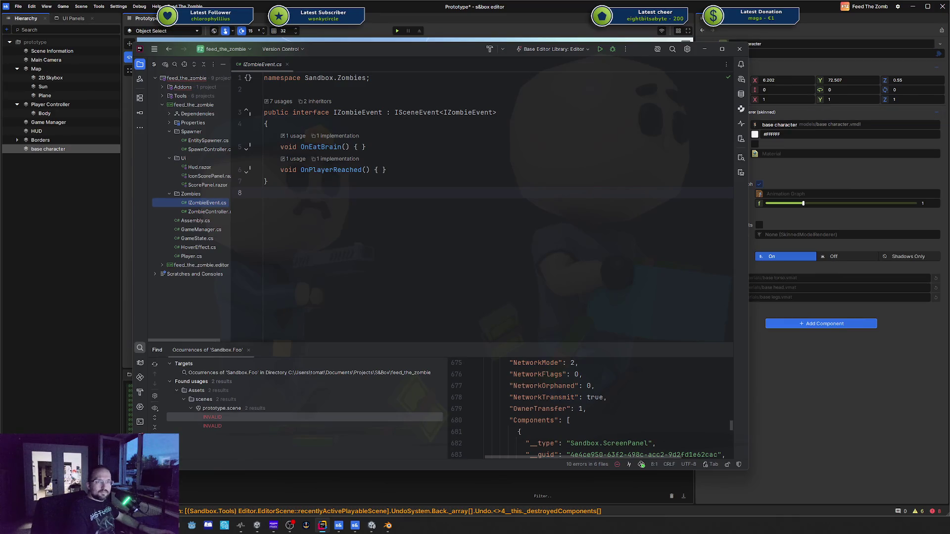
pyautogui.click(791, 442)
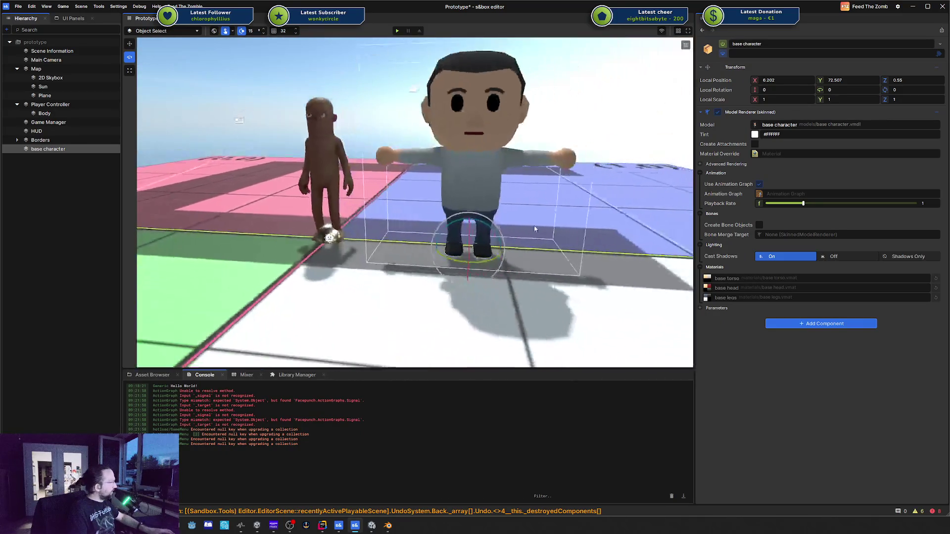
pyautogui.click(340, 165)
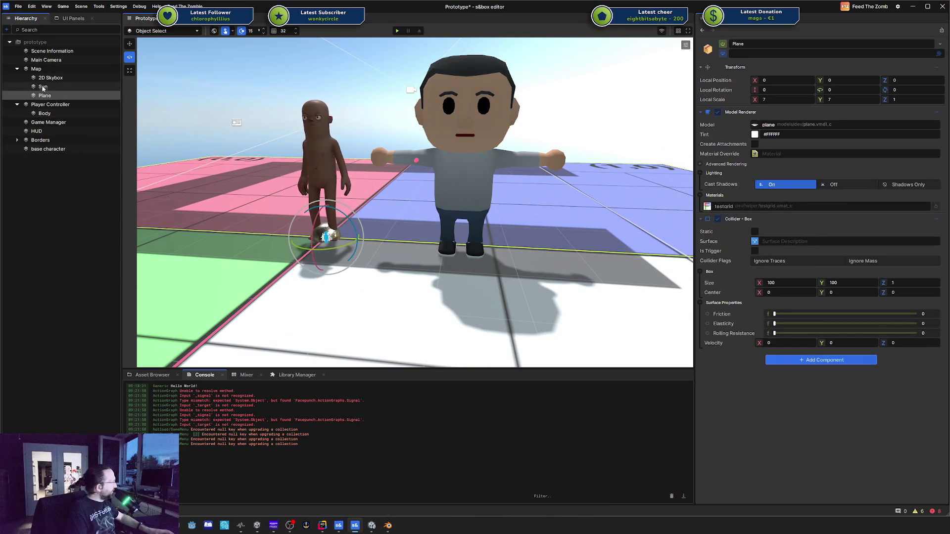
pyautogui.click(49, 105)
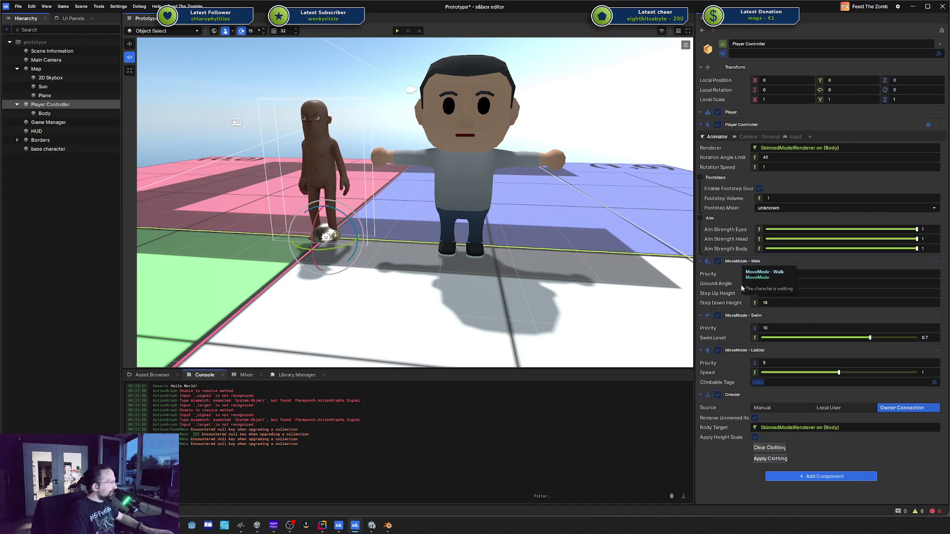
pyautogui.click(719, 126)
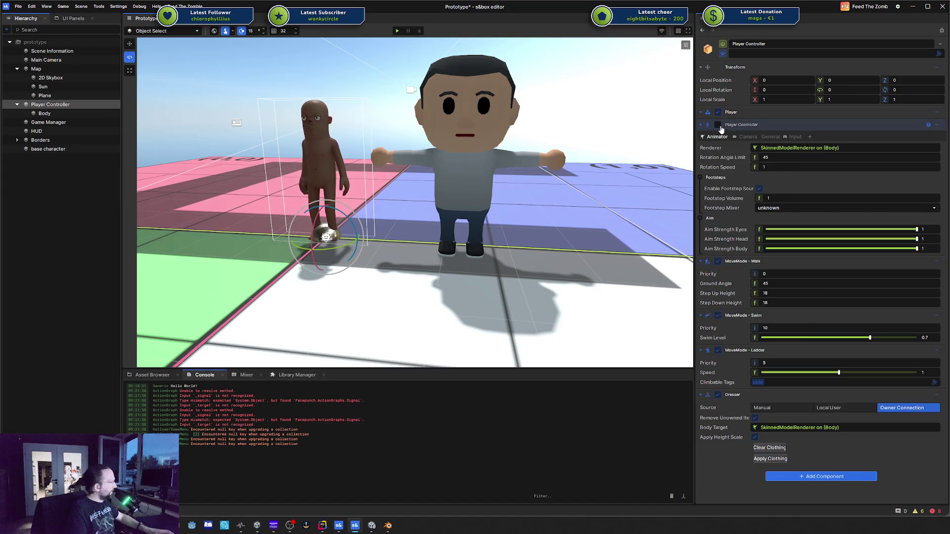
pyautogui.click(718, 126)
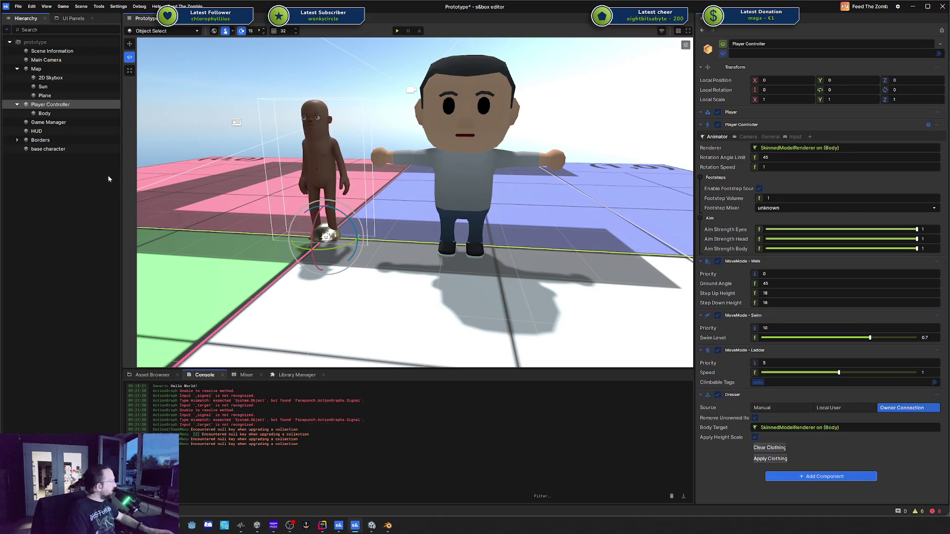
pyautogui.moveTo(68, 115); pyautogui.dragTo(59, 171)
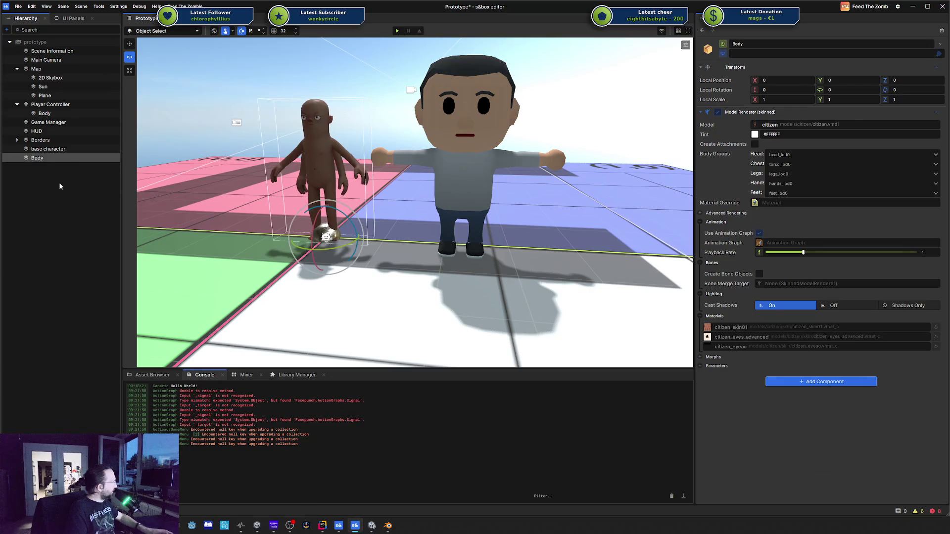
pyautogui.press('Delete')
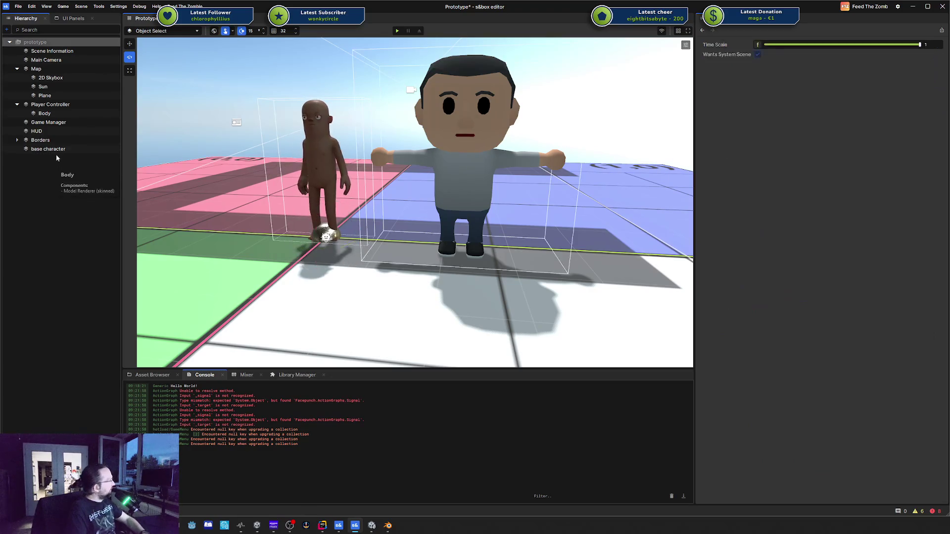
# Duplicate Player Controller into Player Controller (1), frame it and drag it left
pyautogui.click(51, 105)
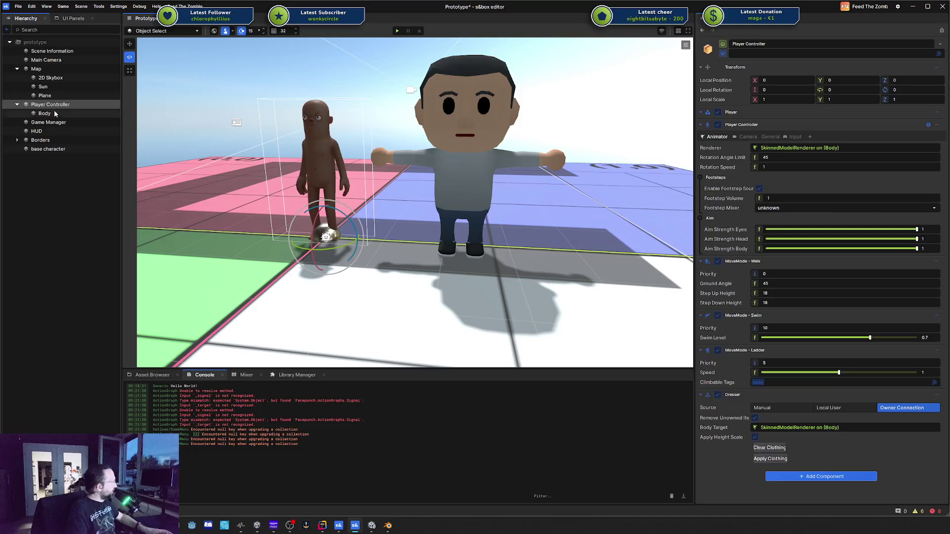
pyautogui.hotkey('ctrl', 'd')
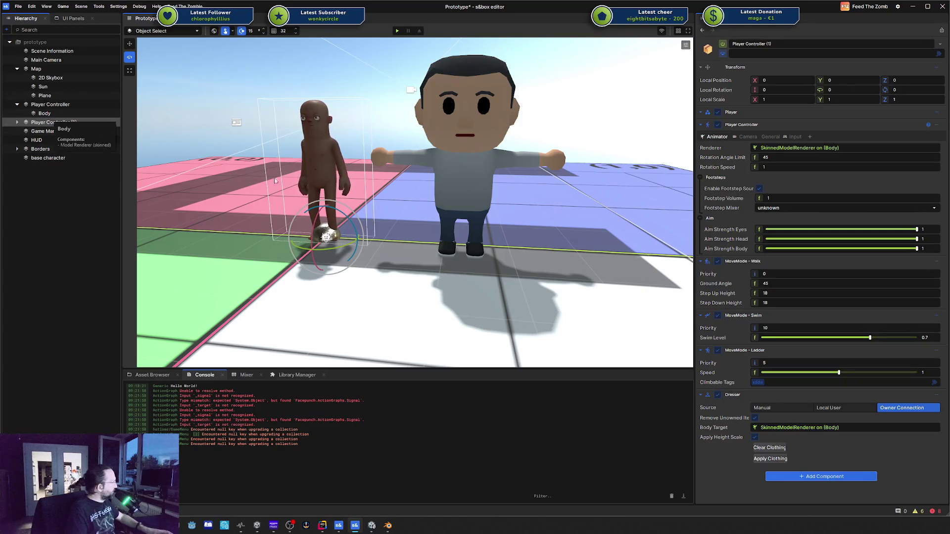
pyautogui.scroll(-2, 365, 252)
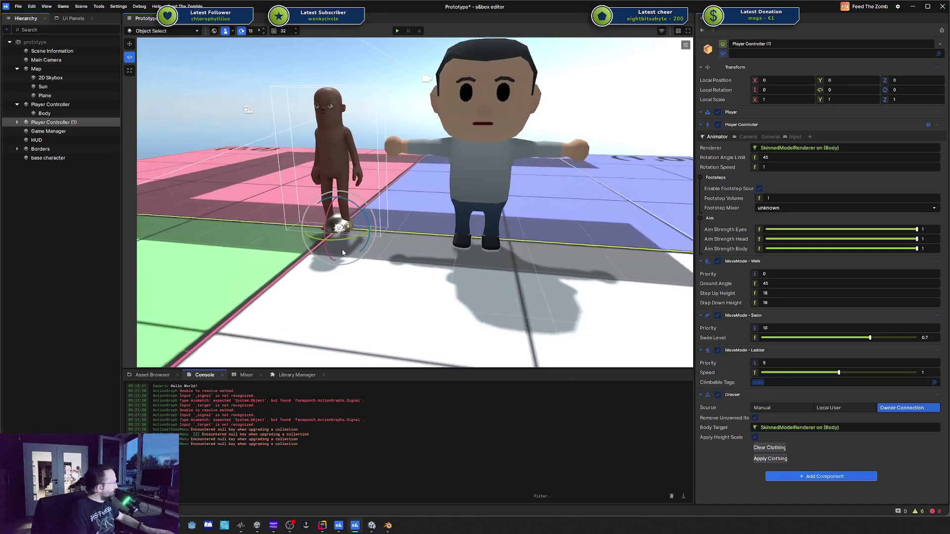
pyautogui.press('f')
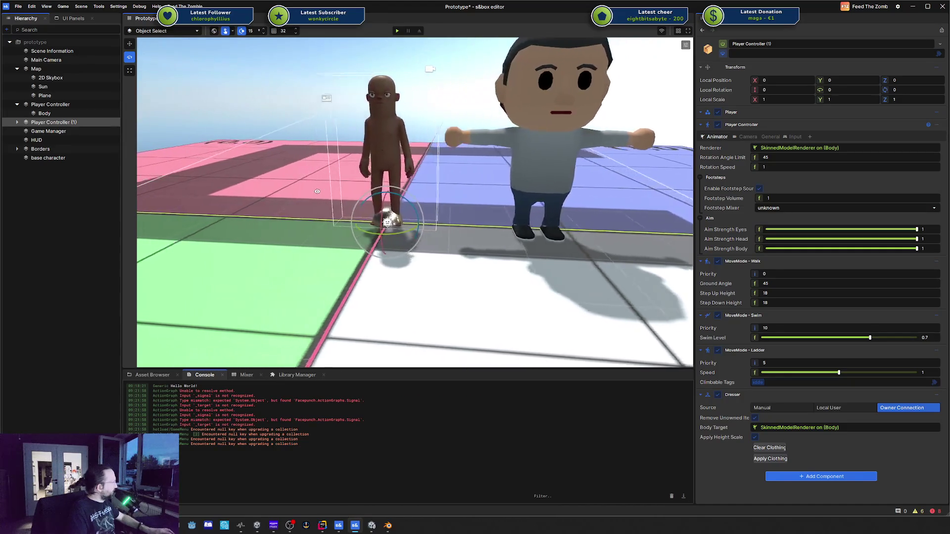
pyautogui.press('w')
pyautogui.moveTo(450, 224); pyautogui.dragTo(334, 220)
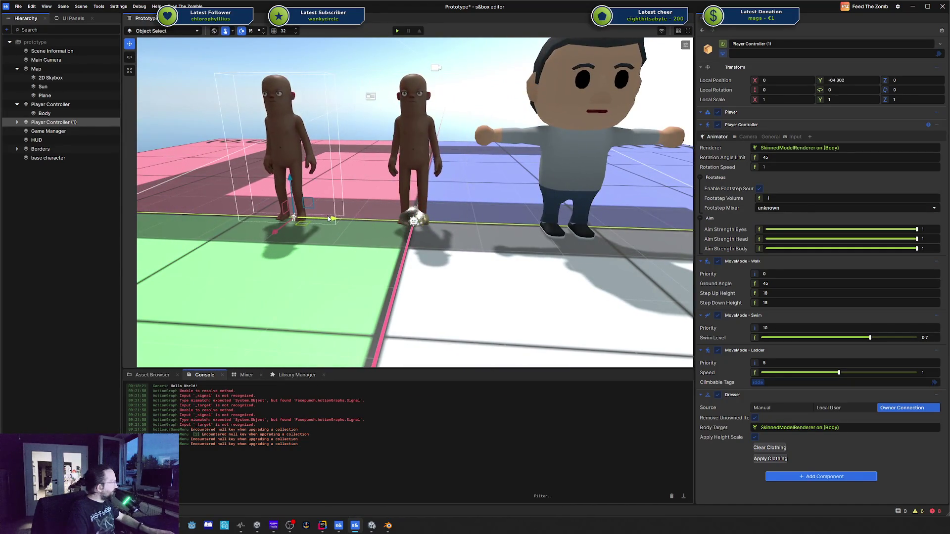
# Reset the duplicate's Renderer, then eyedrop Player Controller (1)'s Body as its SkinnedModelRenderer
pyautogui.click(17, 122)
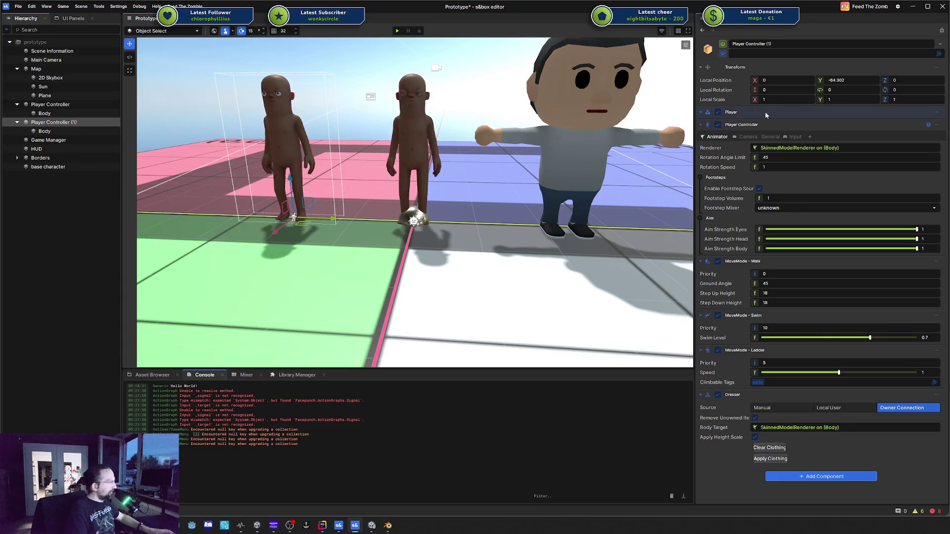
pyautogui.click(781, 147)
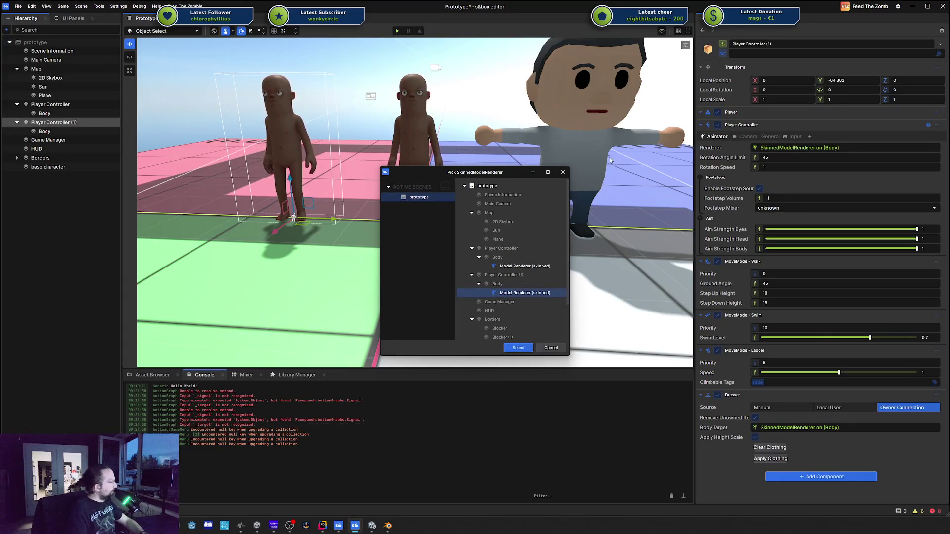
pyautogui.click(564, 172)
pyautogui.rightClick(721, 151)
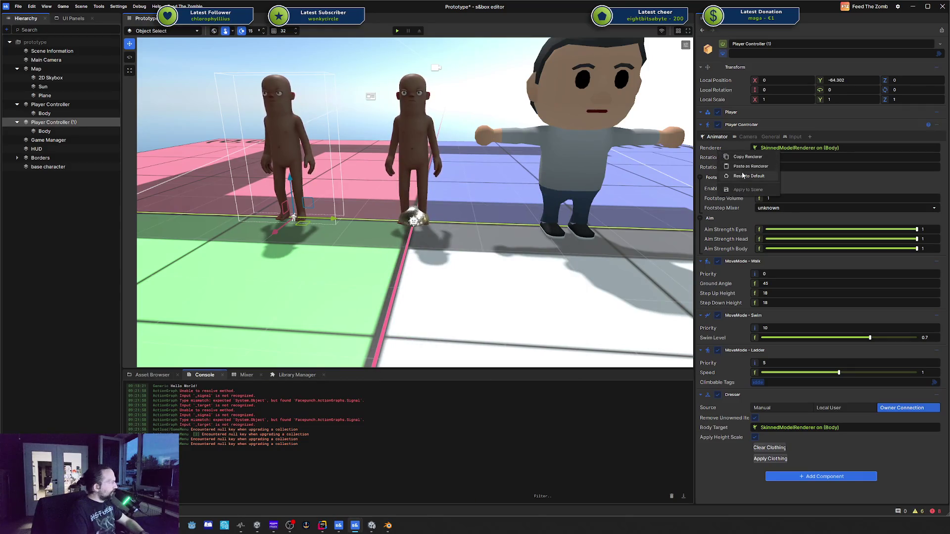
pyautogui.click(741, 176)
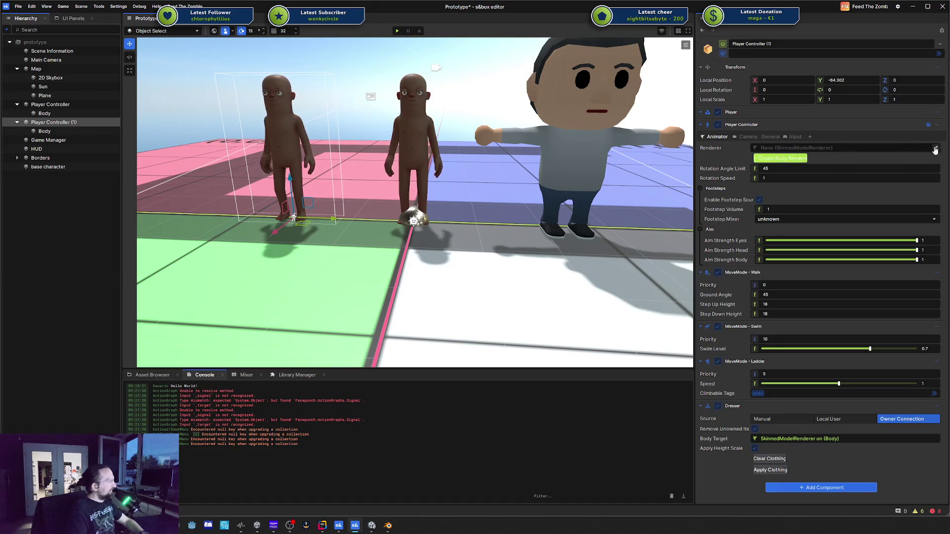
pyautogui.click(936, 150)
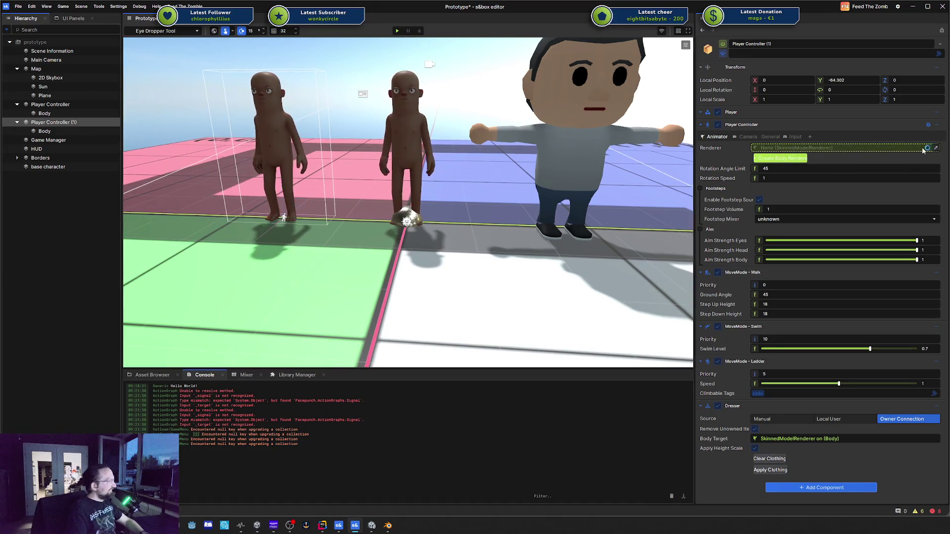
pyautogui.click(279, 128)
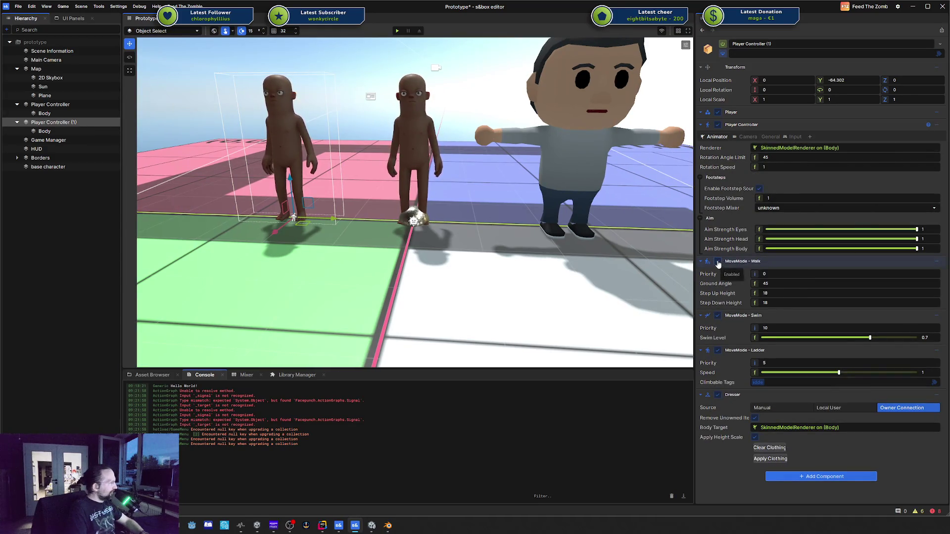
# Set the duplicate's Dresser Source to Manual, after briefly trying Owner Connection
pyautogui.click(717, 396)
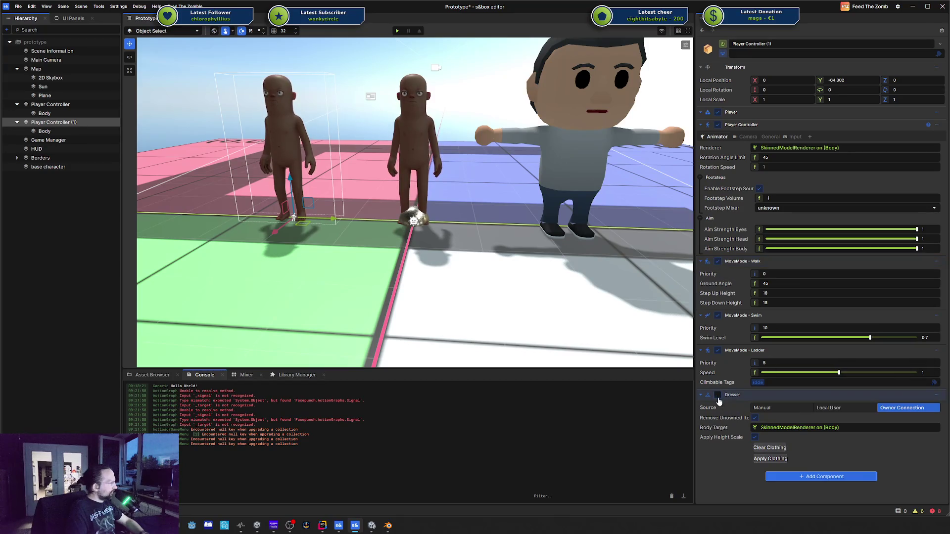
pyautogui.click(935, 396)
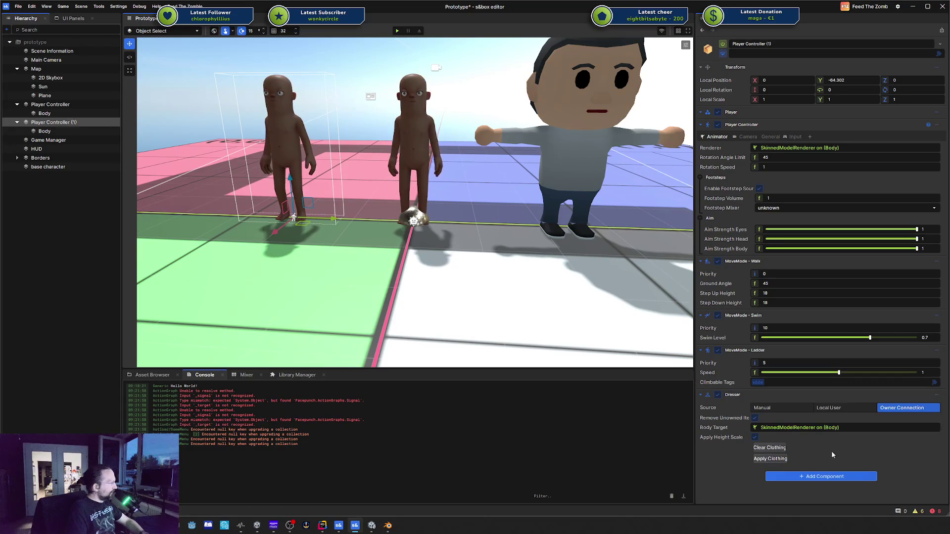
pyautogui.press('Escape')
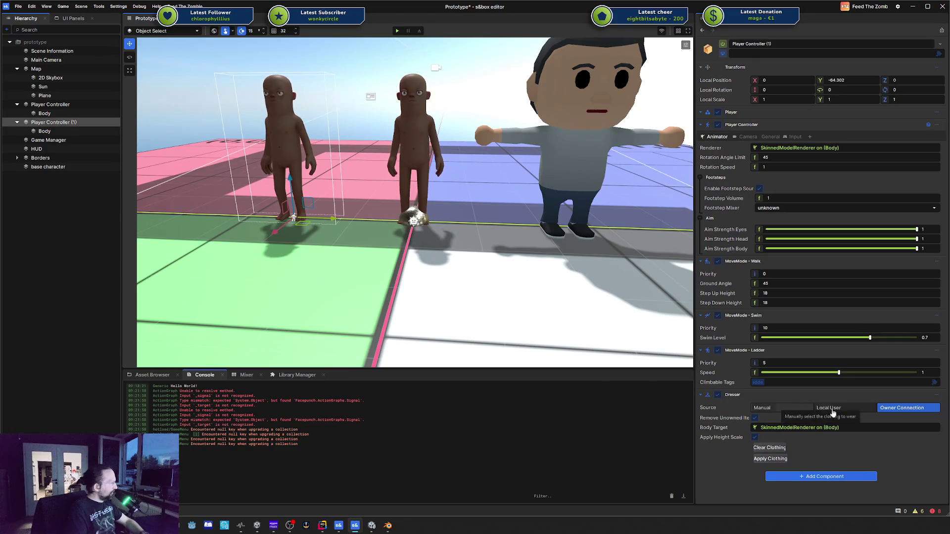
pyautogui.click(789, 408)
pyautogui.scroll(-1, 795, 425)
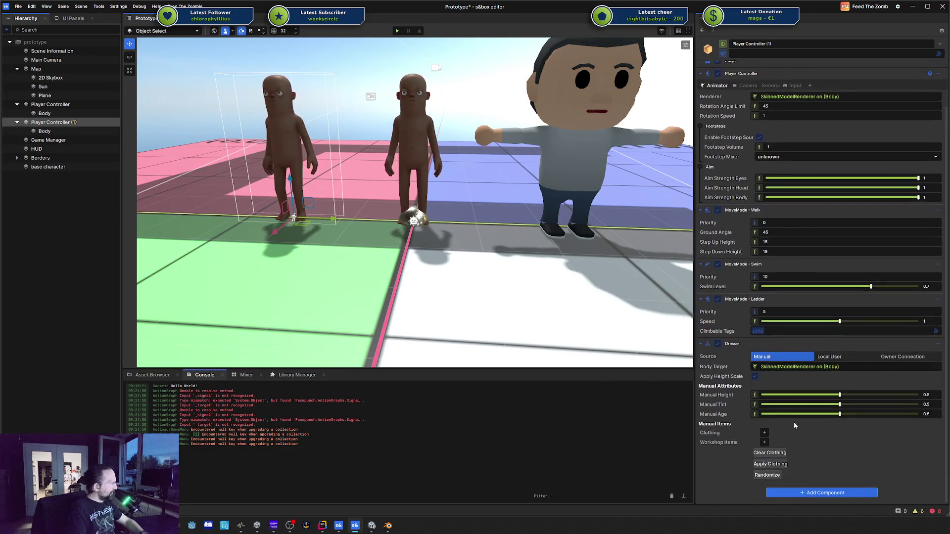
pyautogui.click(915, 357)
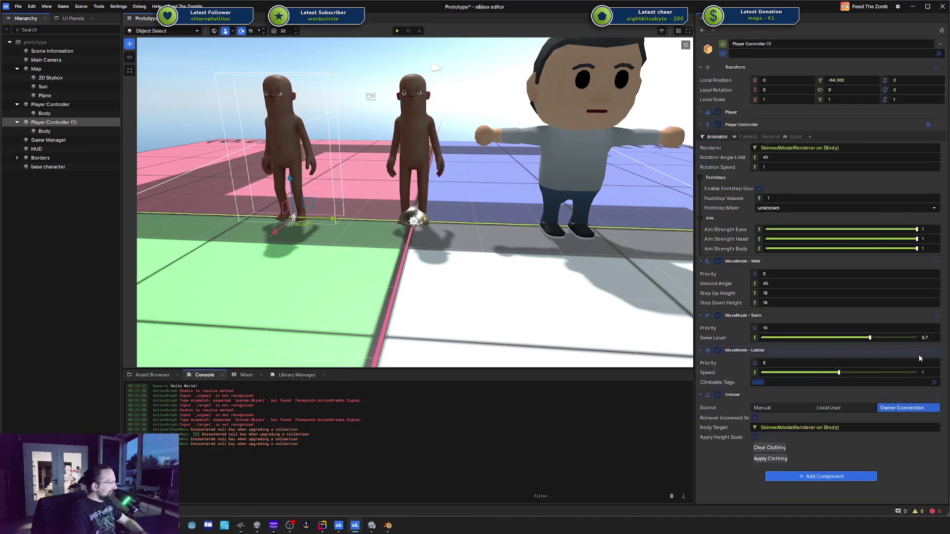
pyautogui.click(780, 409)
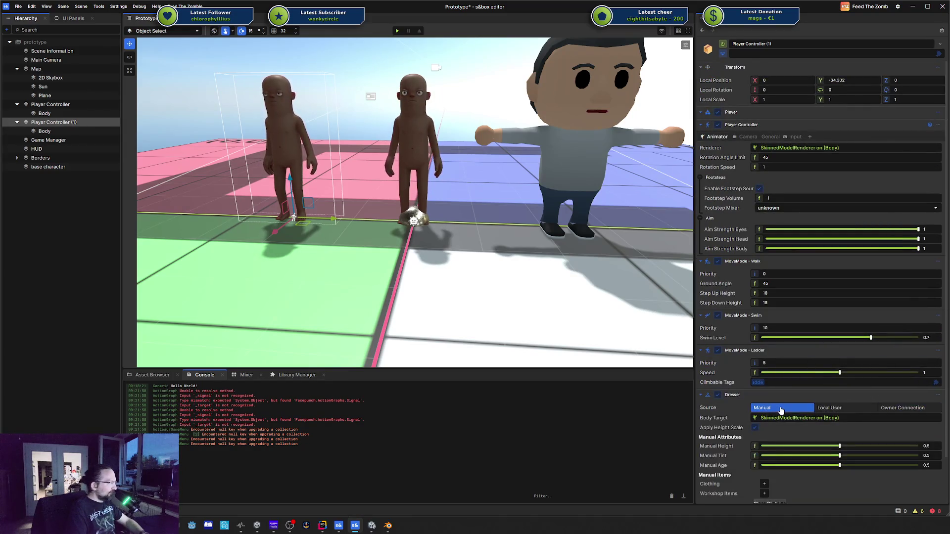
pyautogui.scroll(-1, 779, 410)
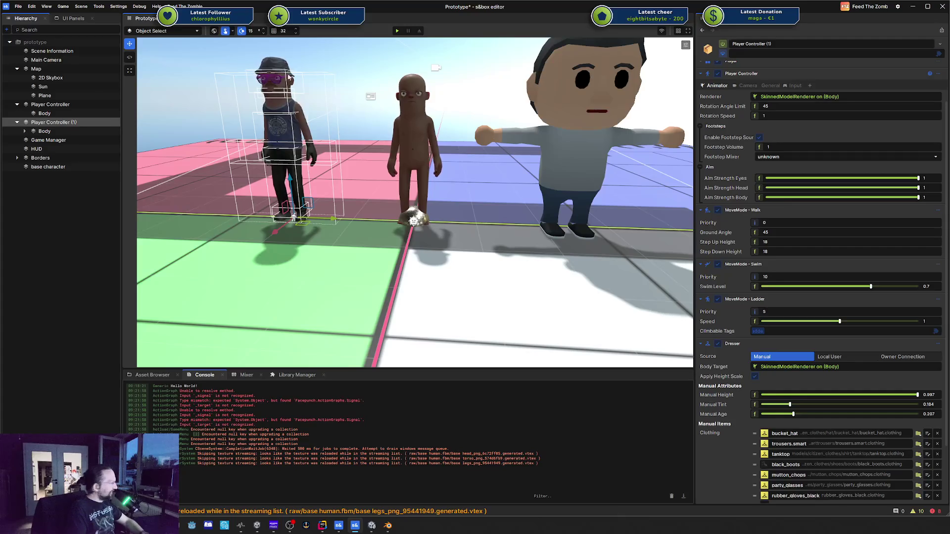
pyautogui.scroll(-2, 836, 435)
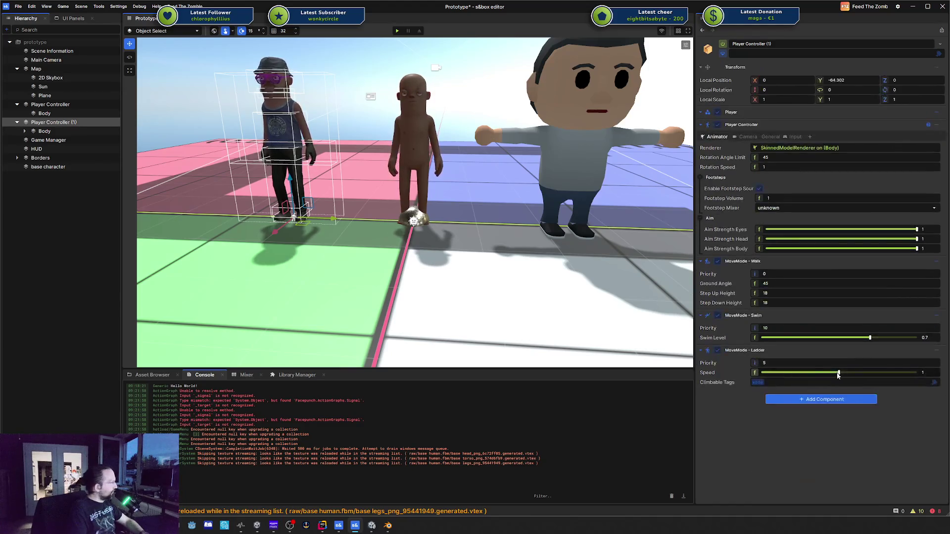
# Remove the MoveMode - Ladder, MoveMode - Swim and Player components
pyautogui.click(936, 350)
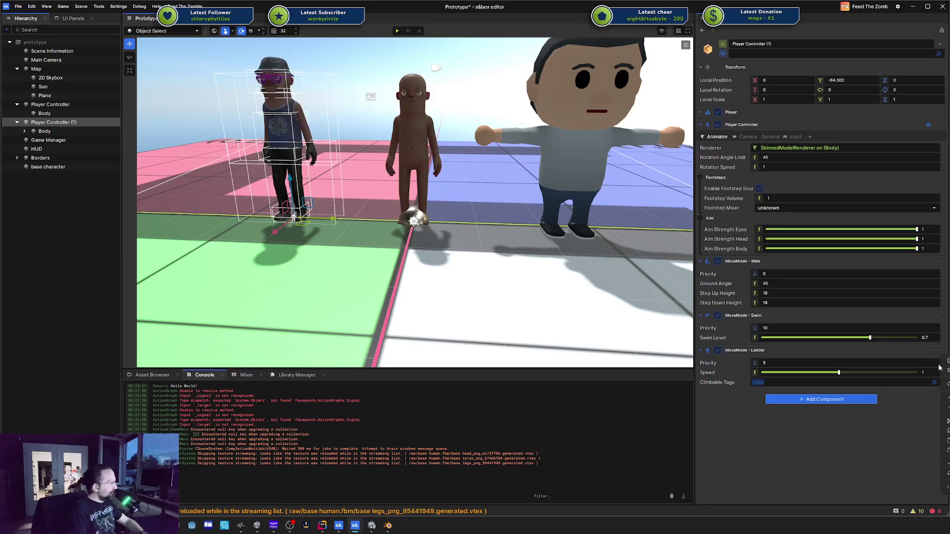
pyautogui.click(946, 464)
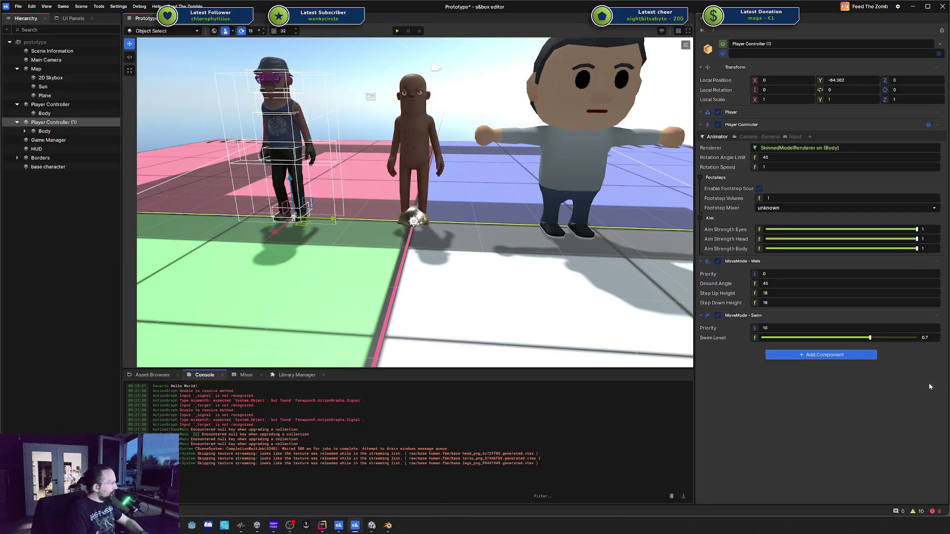
pyautogui.click(937, 317)
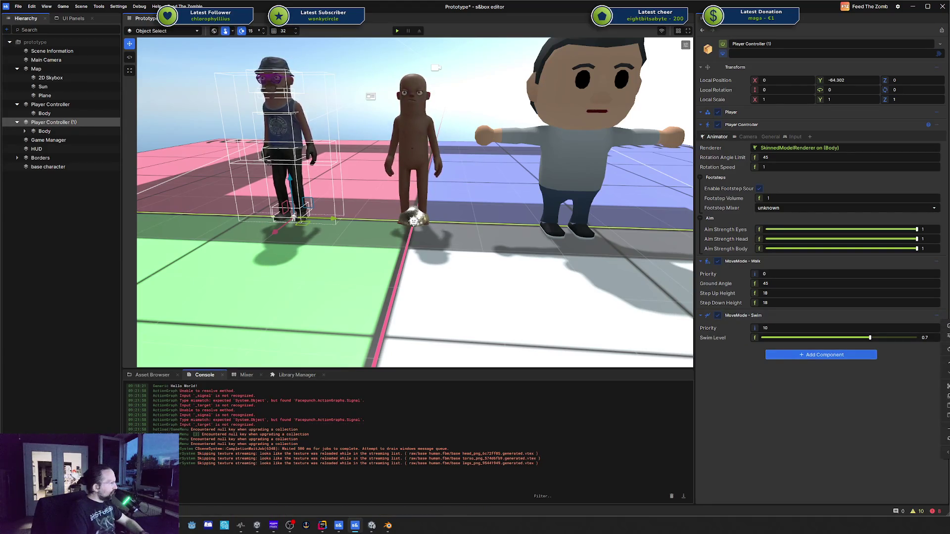
pyautogui.click(947, 428)
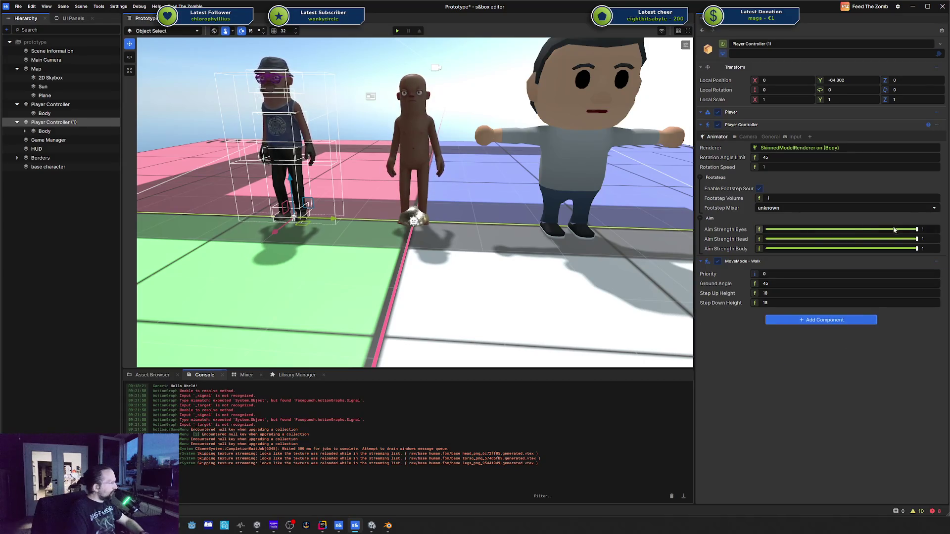
pyautogui.click(938, 114)
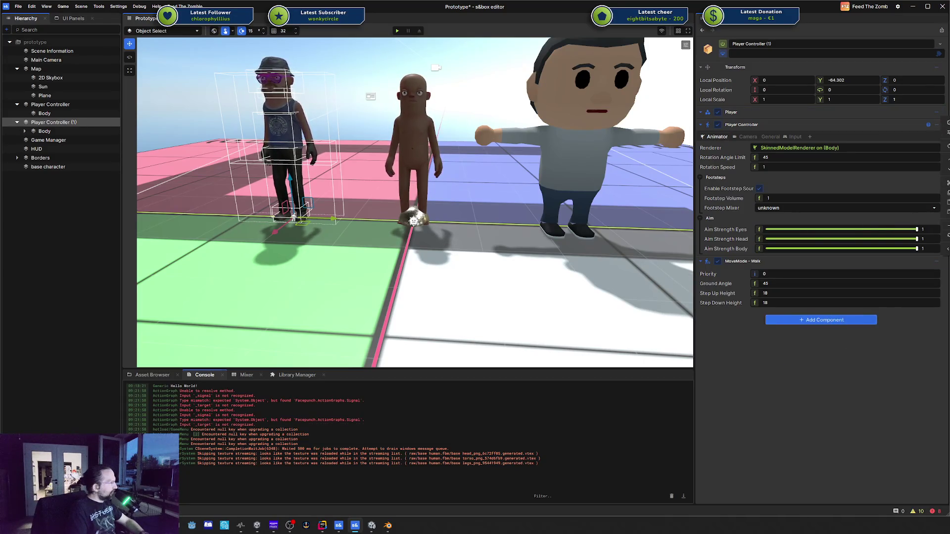
pyautogui.click(946, 225)
# Remove the MoveMode - Walk component from Player Controller (1)
pyautogui.click(932, 249)
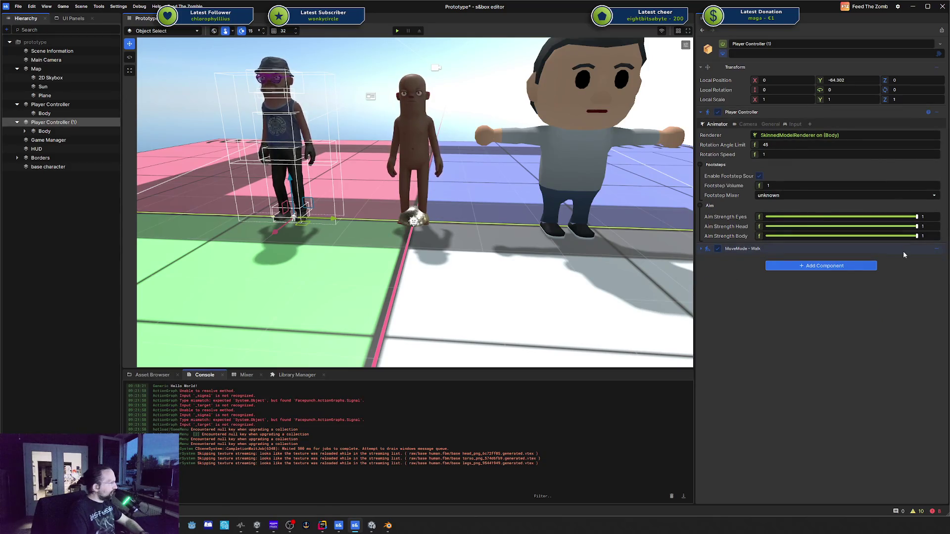
pyautogui.click(908, 252)
pyautogui.click(929, 252)
pyautogui.click(920, 252)
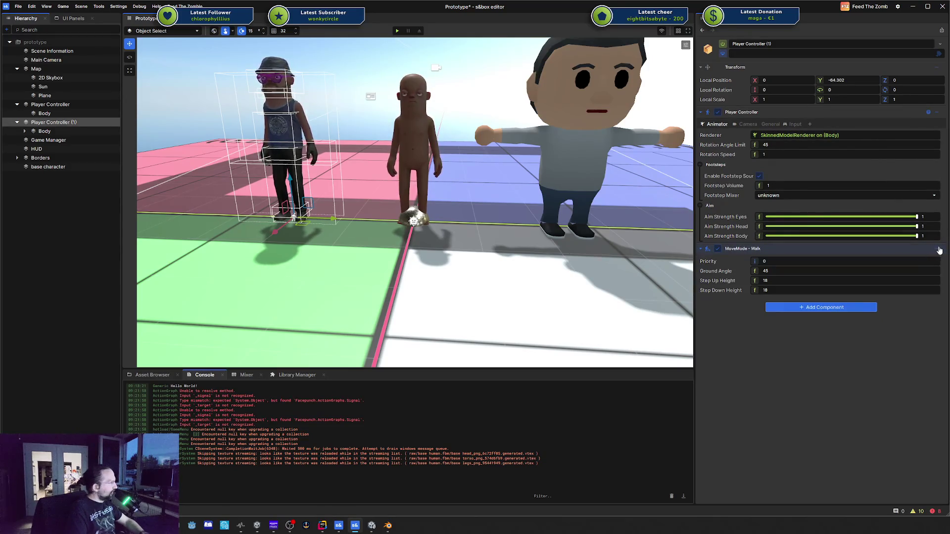
pyautogui.click(939, 249)
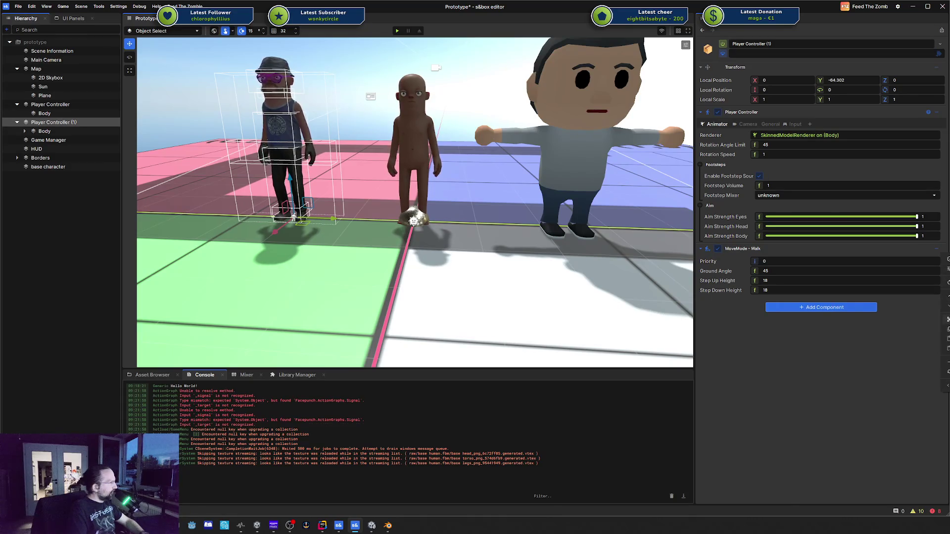
pyautogui.click(946, 362)
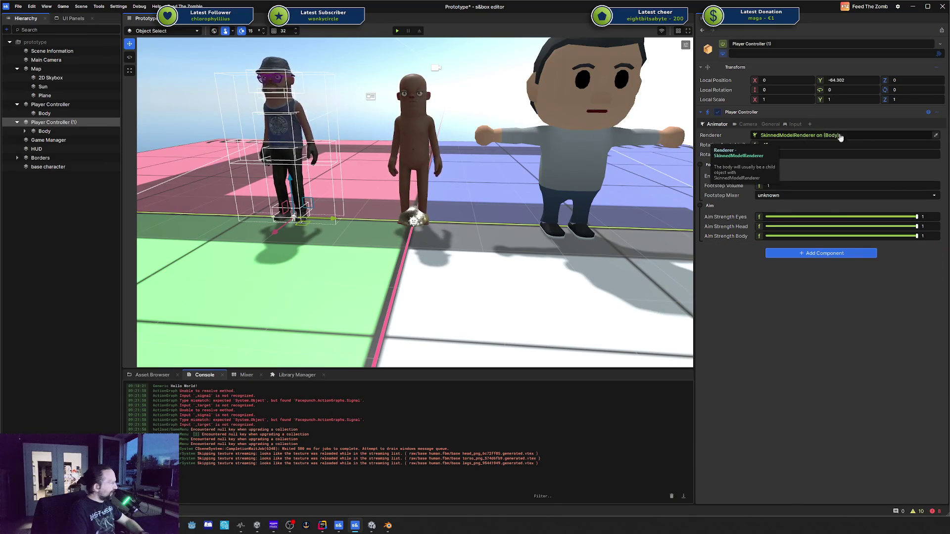
# Look through the Player Controller's General, Camera and Animator settings
pyautogui.click(775, 125)
pyautogui.click(748, 125)
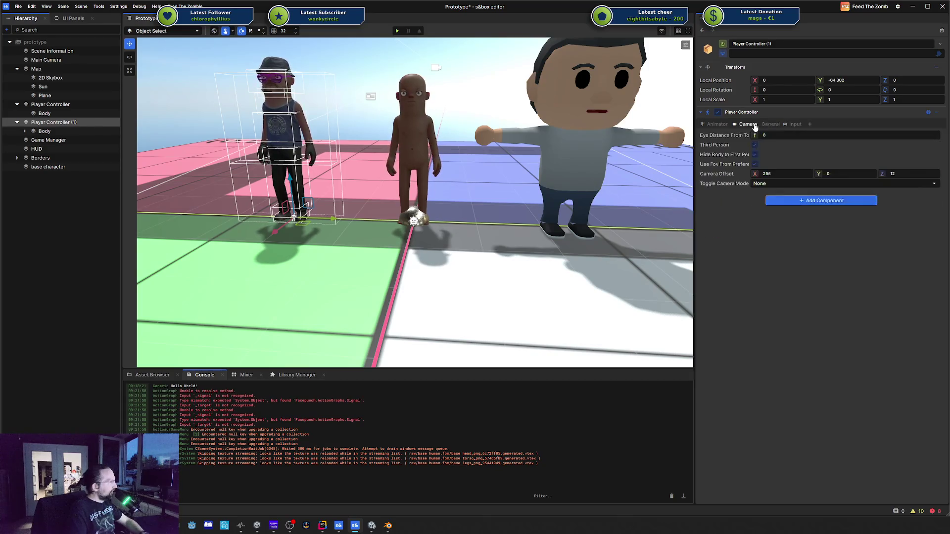
pyautogui.click(722, 125)
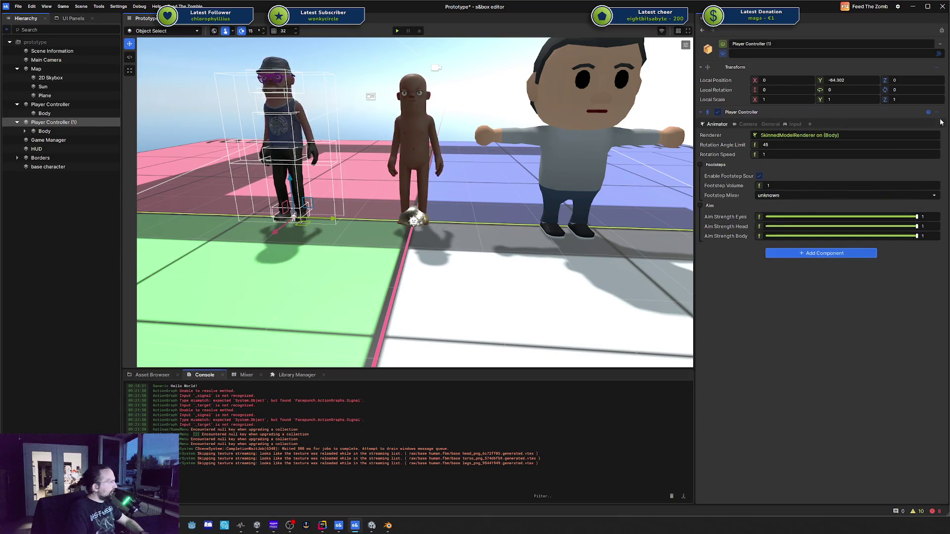
pyautogui.moveTo(947, 148)
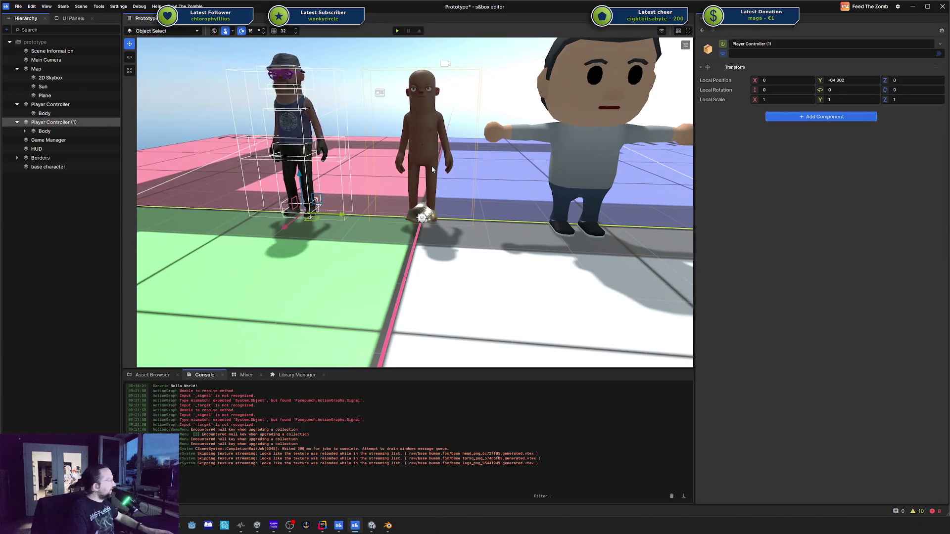
pyautogui.scroll(3, 415, 203)
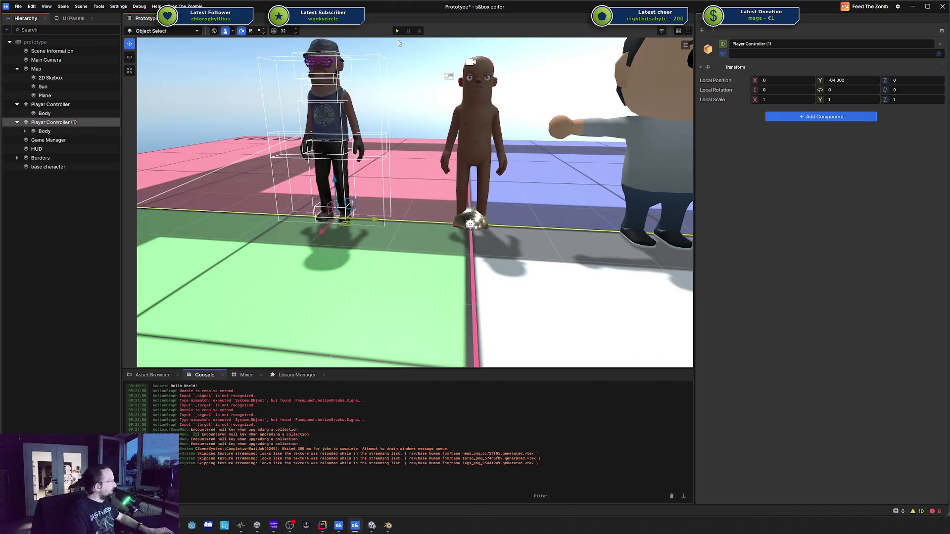
pyautogui.click(396, 30)
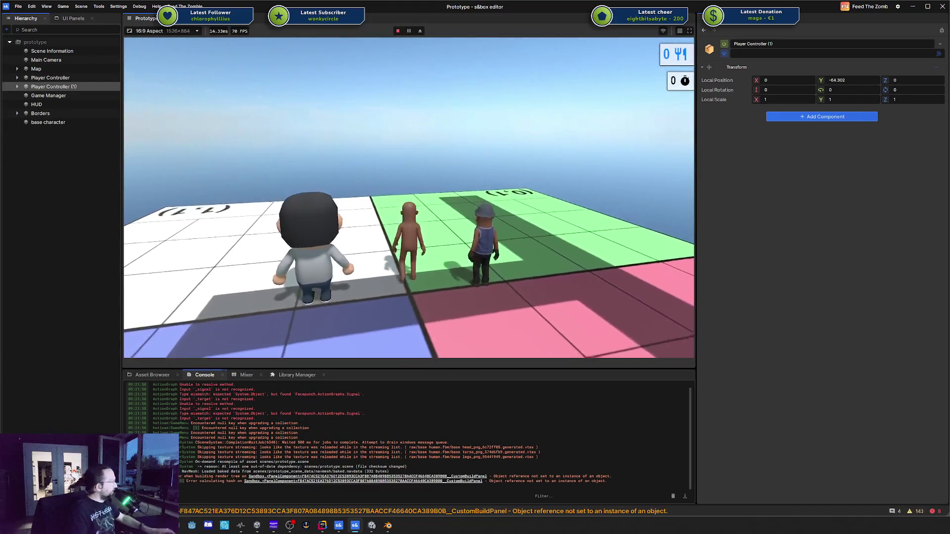
pyautogui.press('Escape')
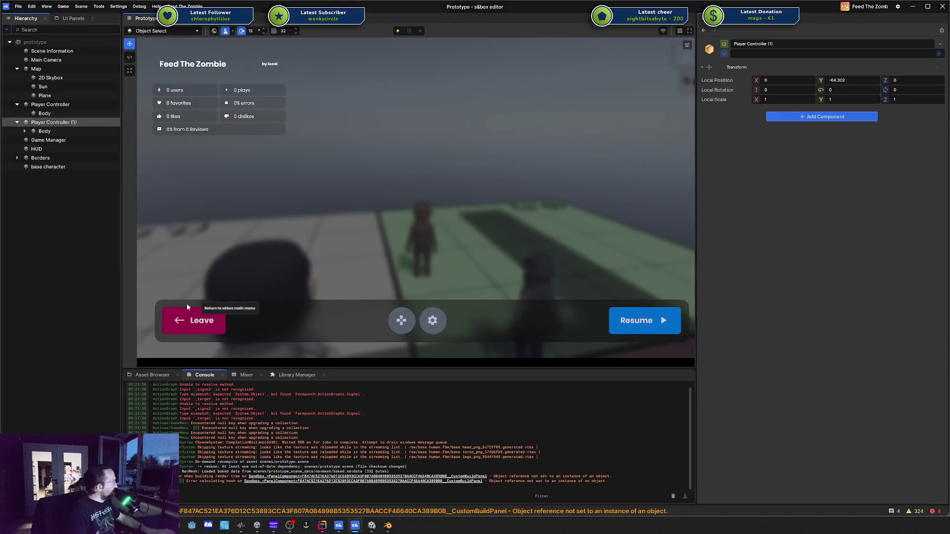
pyautogui.click(183, 319)
pyautogui.click(63, 106)
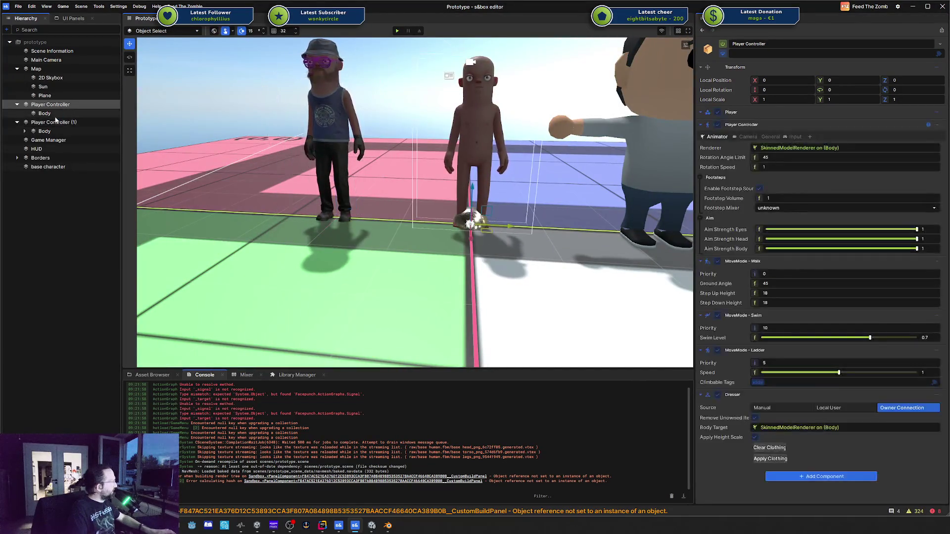
# Inspect both Body objects, undoing an accidental move of the duplicate's Body to root
pyautogui.click(55, 113)
pyautogui.click(54, 123)
pyautogui.click(48, 131)
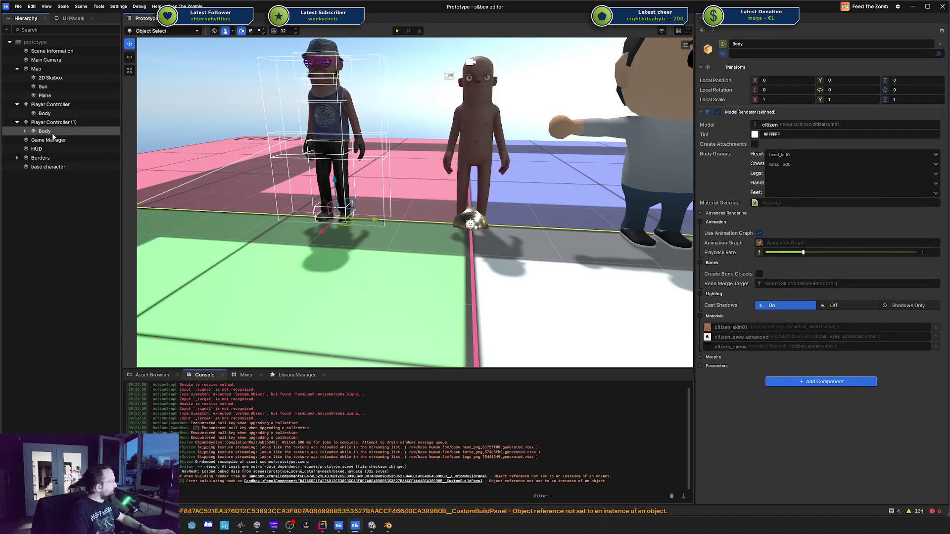
pyautogui.moveTo(53, 135); pyautogui.dragTo(37, 189)
pyautogui.hotkey('ctrl', 'z')
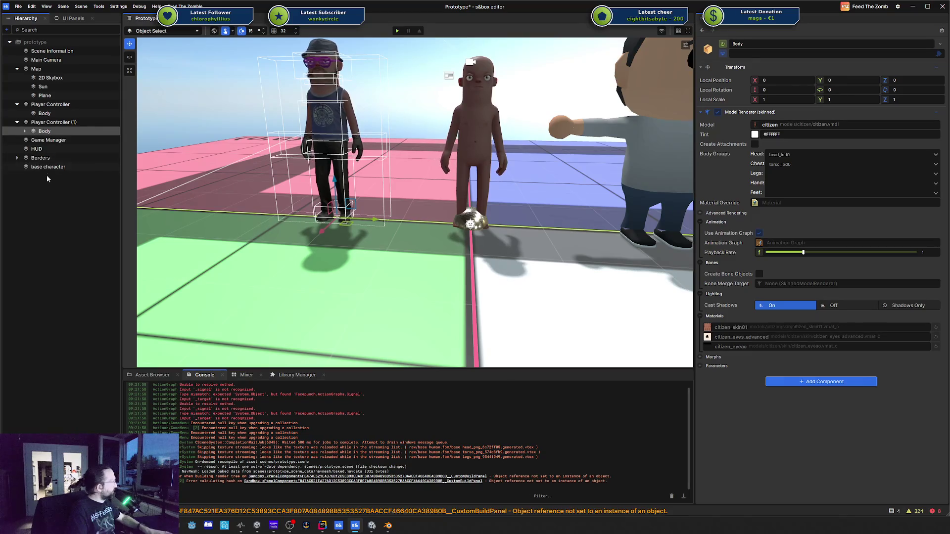
# Select the seven Clothing items under the duplicate's Body, delete them, then undo the deletion
pyautogui.click(25, 131)
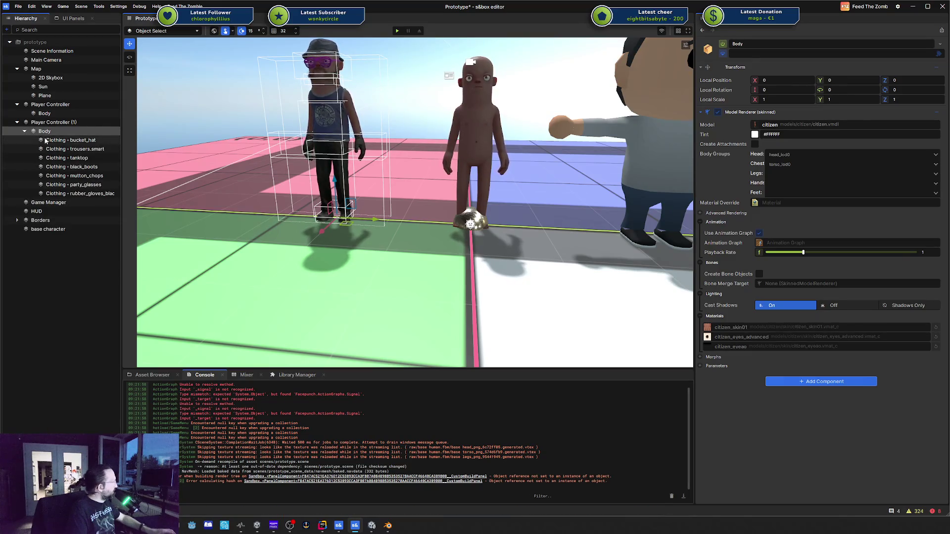
pyautogui.click(45, 141)
pyautogui.keyDown('shift'); pyautogui.click(71, 195); pyautogui.keyUp('shift')
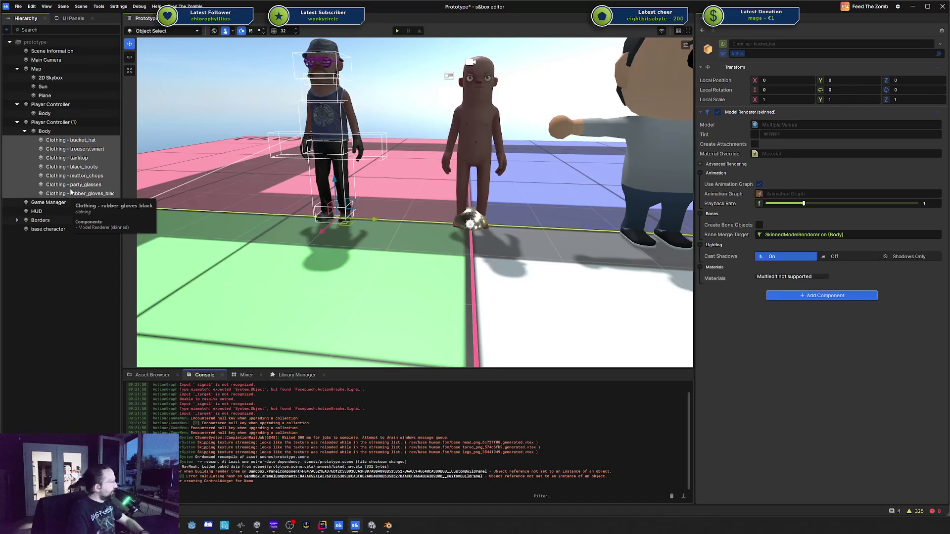
pyautogui.press('Delete')
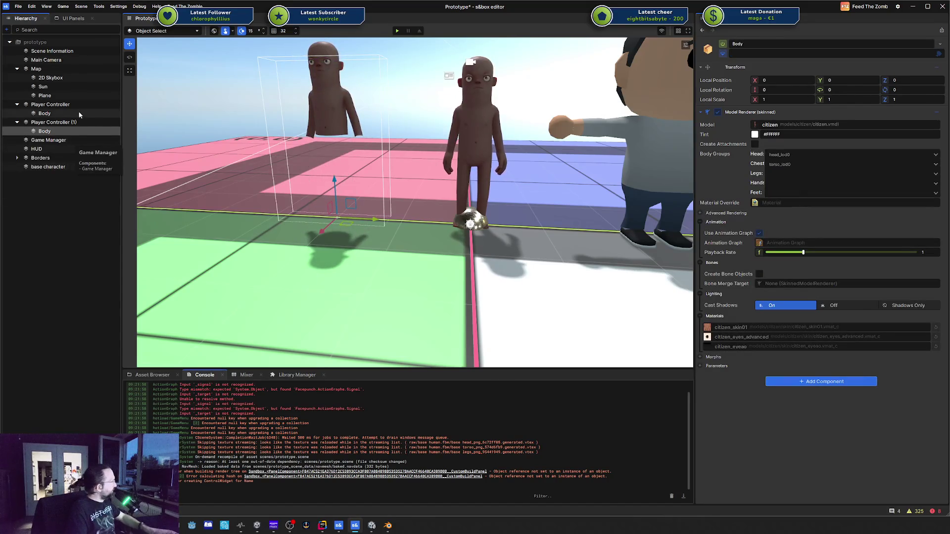
pyautogui.hotkey('ctrl', 'z')
pyautogui.click(69, 104)
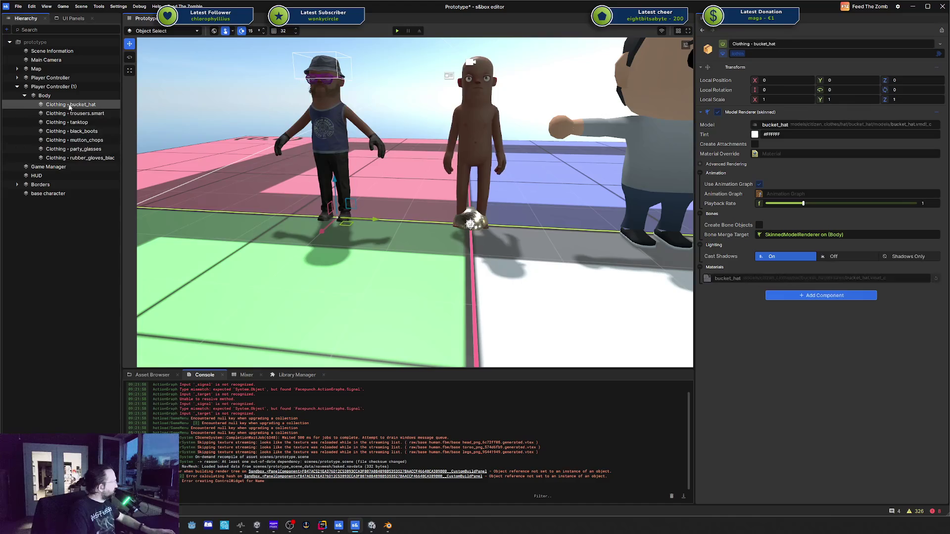
pyautogui.click(61, 88)
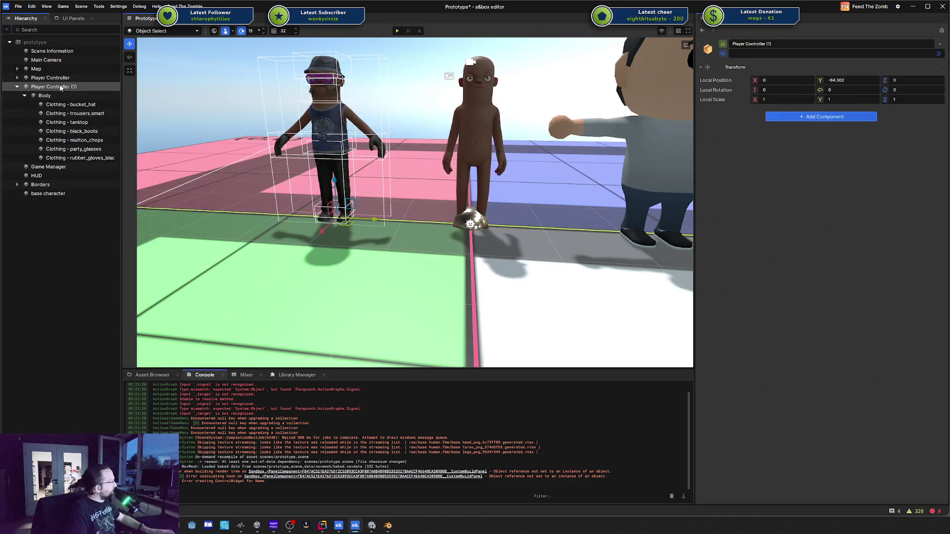
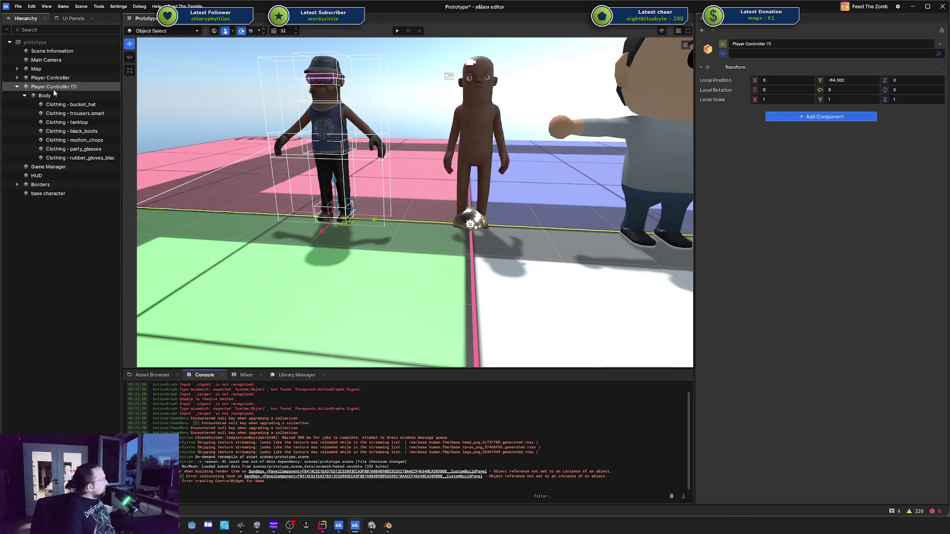
# Add a Dresser to Body with Body's own skinned model renderer as Body Target, and save
pyautogui.doubleClick(50, 95)
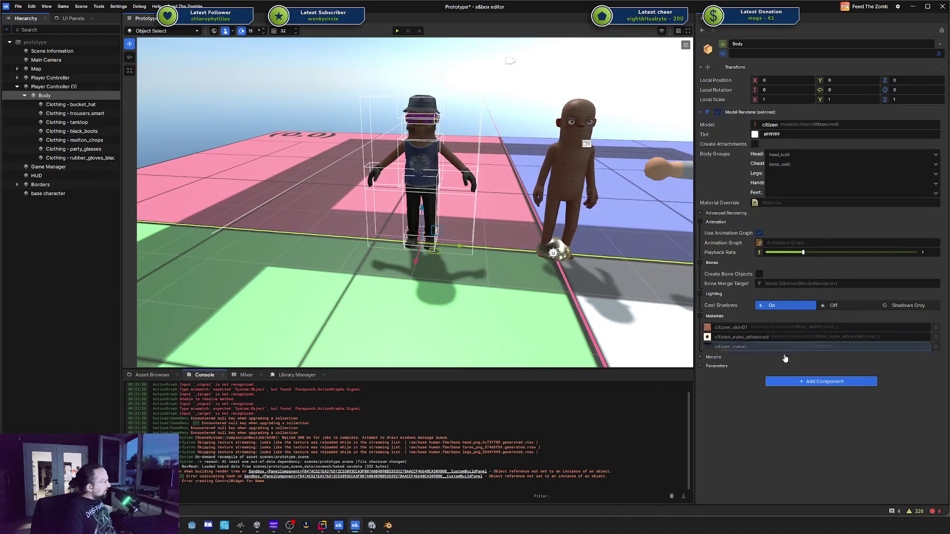
pyautogui.click(788, 380)
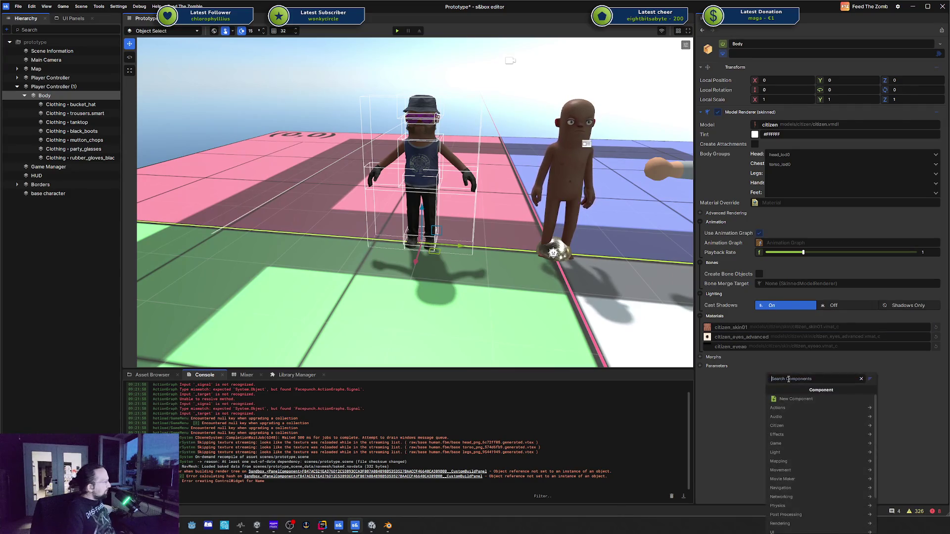
pyautogui.write('dress')
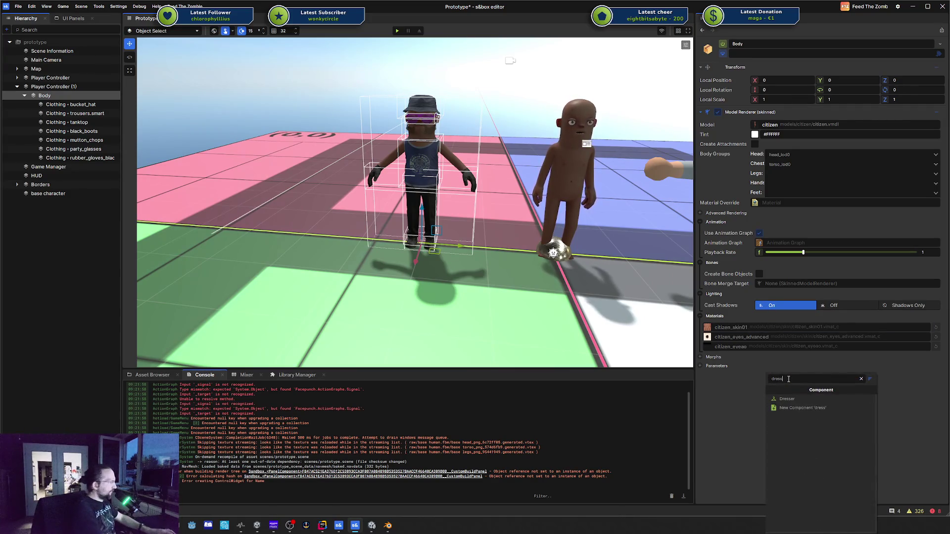
pyautogui.press('Up')
pyautogui.press('Return')
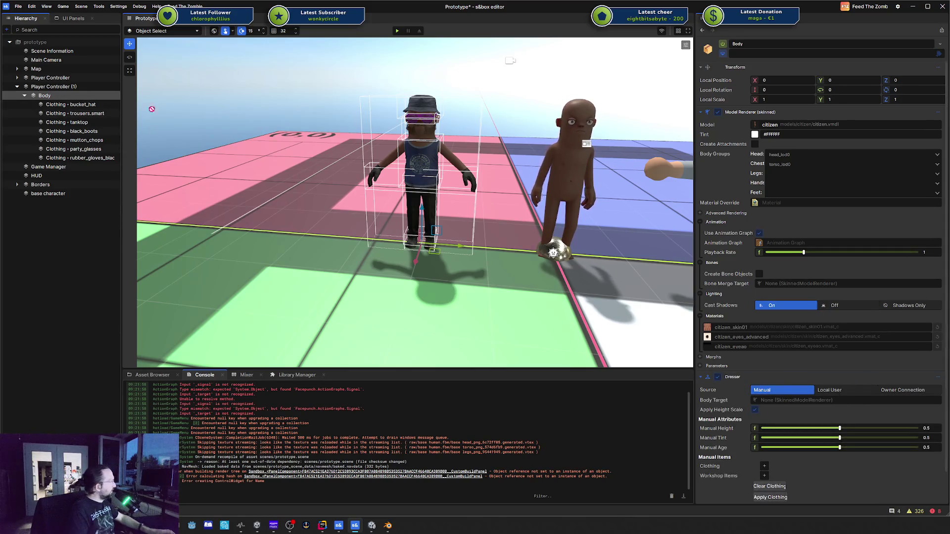
pyautogui.moveTo(151, 109)
pyautogui.mouseDown()
pyautogui.moveTo(594, 309)
pyautogui.moveTo(841, 400)
pyautogui.mouseUp()
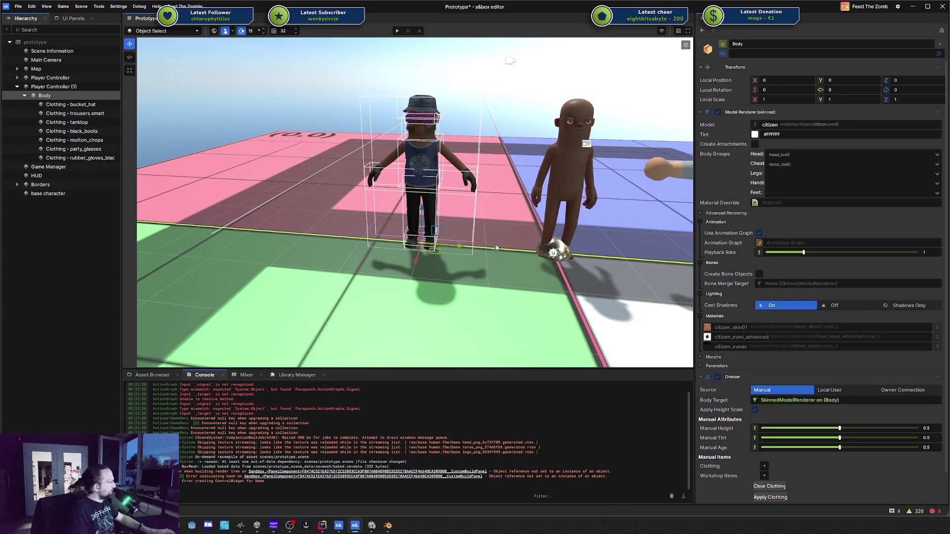
pyautogui.hotkey('ctrl', 's')
# Test-play the scene, then move Body to the hierarchy root and undo the move
pyautogui.click(397, 32)
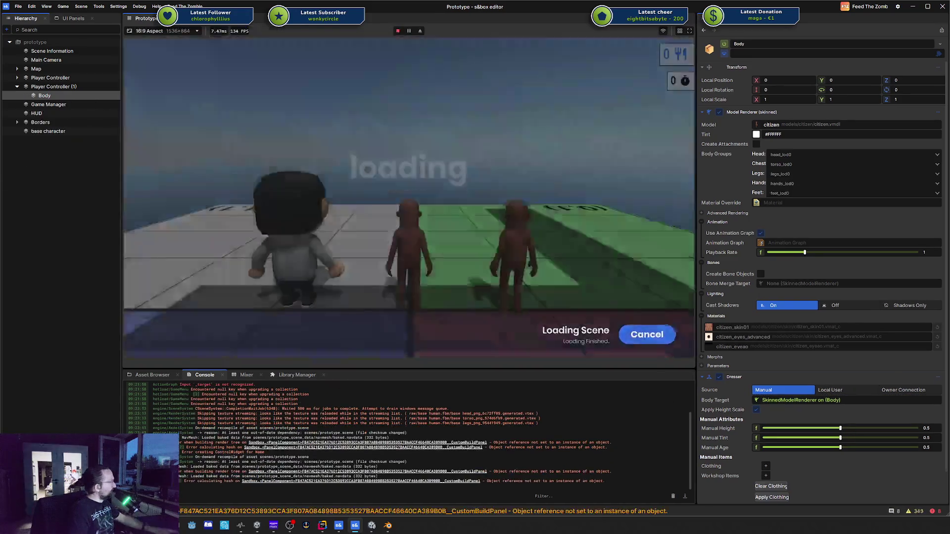
pyautogui.click(202, 310)
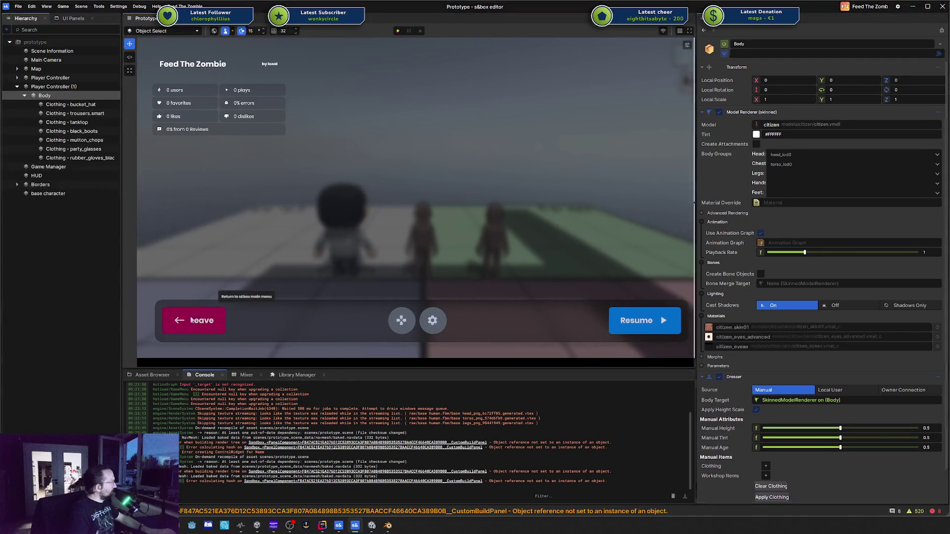
pyautogui.click(44, 122)
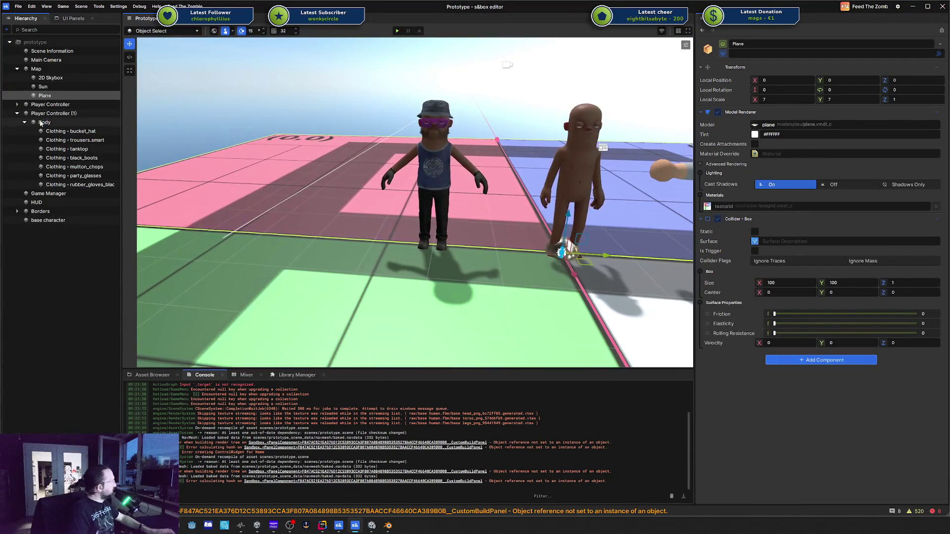
pyautogui.moveTo(45, 122); pyautogui.dragTo(47, 245)
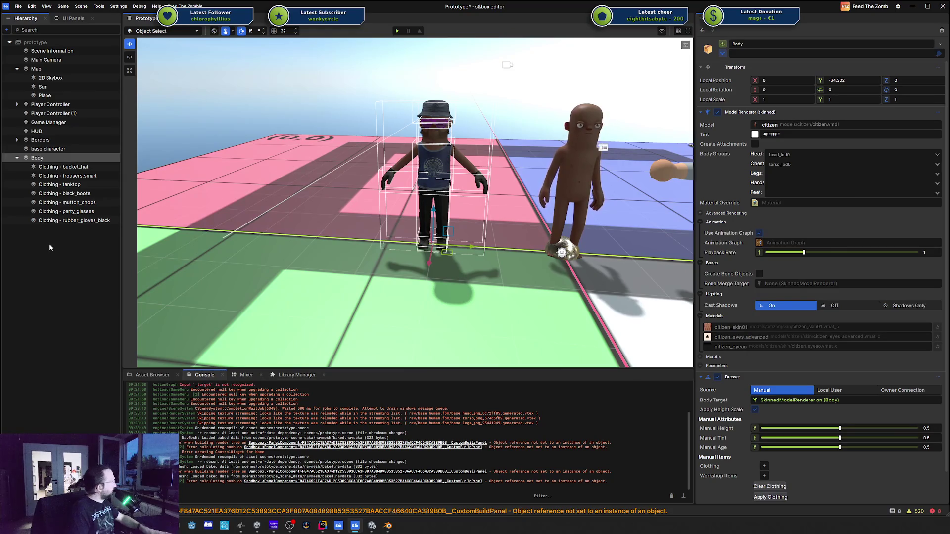
pyautogui.hotkey('ctrl', 'z')
pyautogui.click(55, 120)
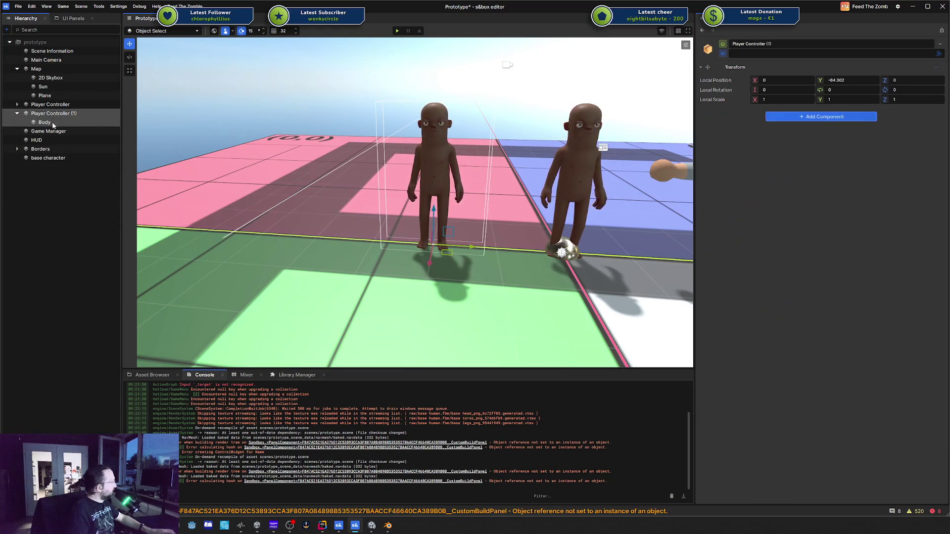
# Remove the Dresser component from Body
pyautogui.scroll(-1, 754, 377)
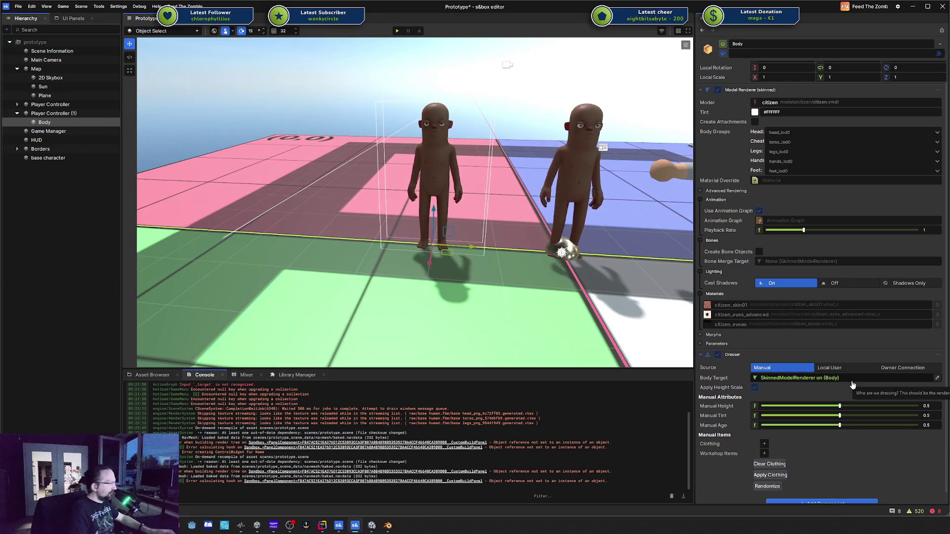
pyautogui.rightClick(745, 354)
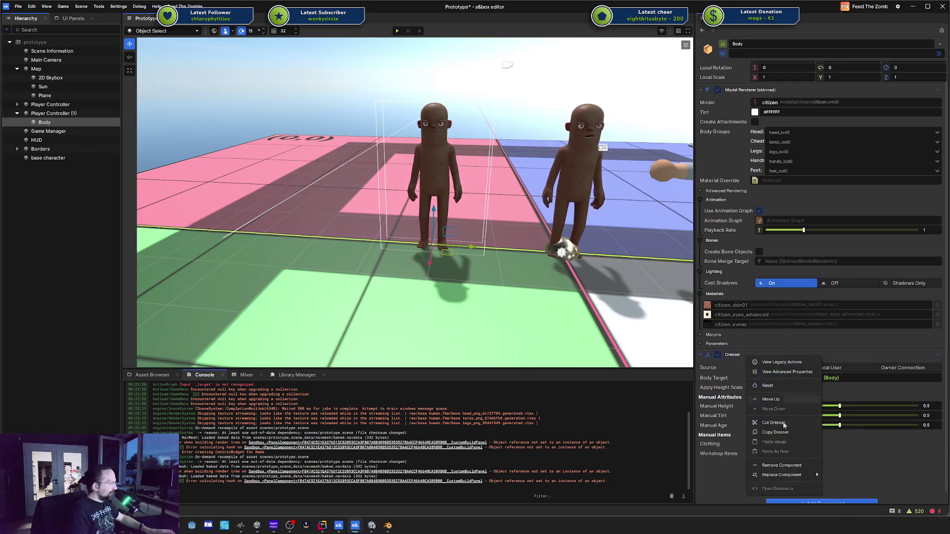
pyautogui.click(936, 357)
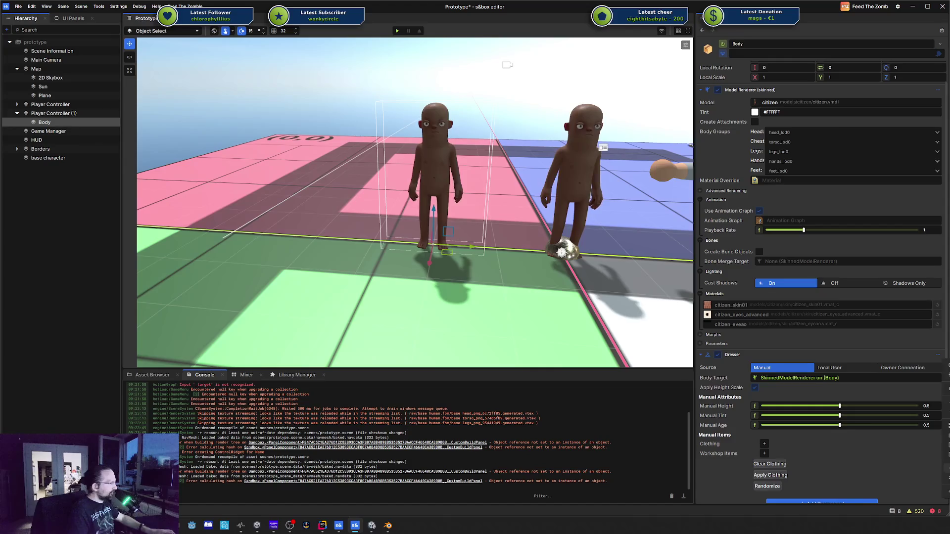
pyautogui.click(945, 468)
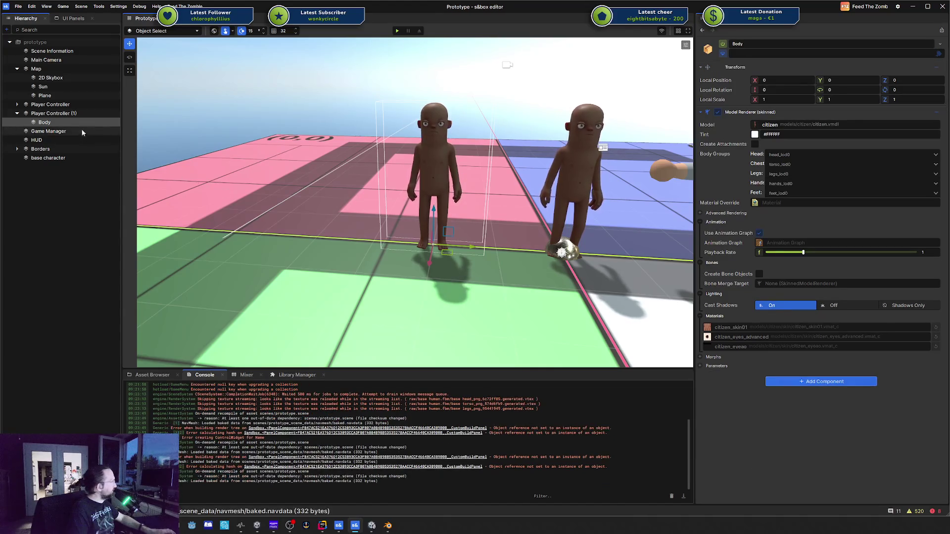
# Keep Body under Player Controller (1) after undoing a reparent, then test-play and stop the scene
pyautogui.moveTo(68, 122); pyautogui.dragTo(59, 182)
pyautogui.hotkey('ctrl', 'z')
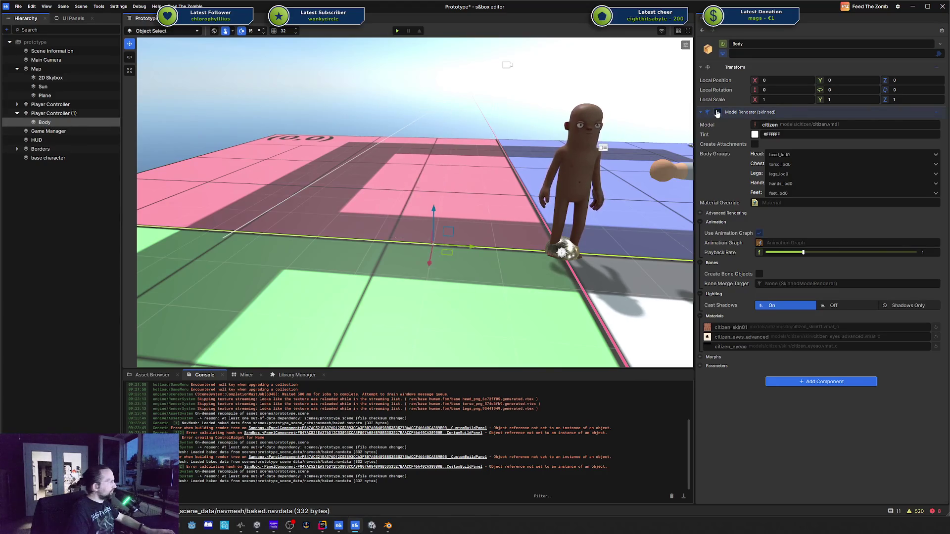
pyautogui.click(34, 114)
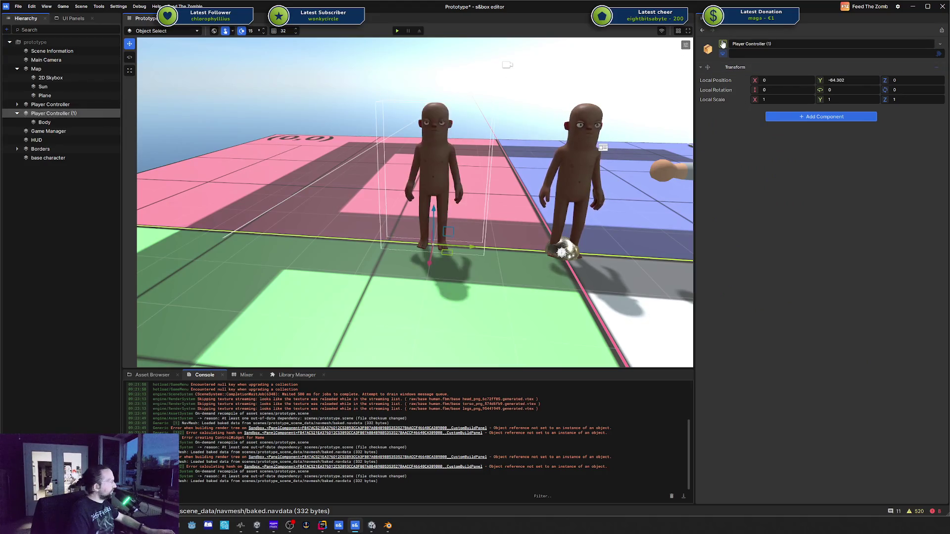
pyautogui.click(45, 123)
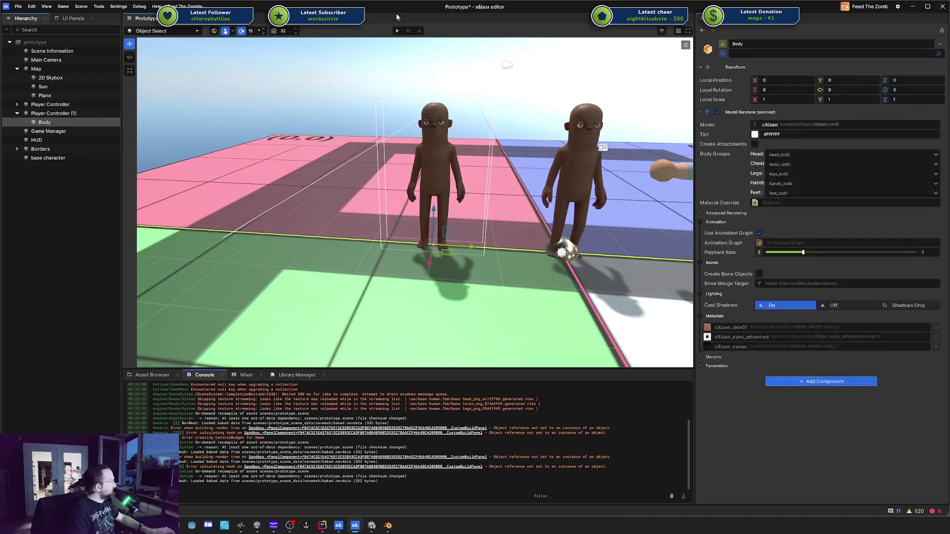
pyautogui.click(396, 30)
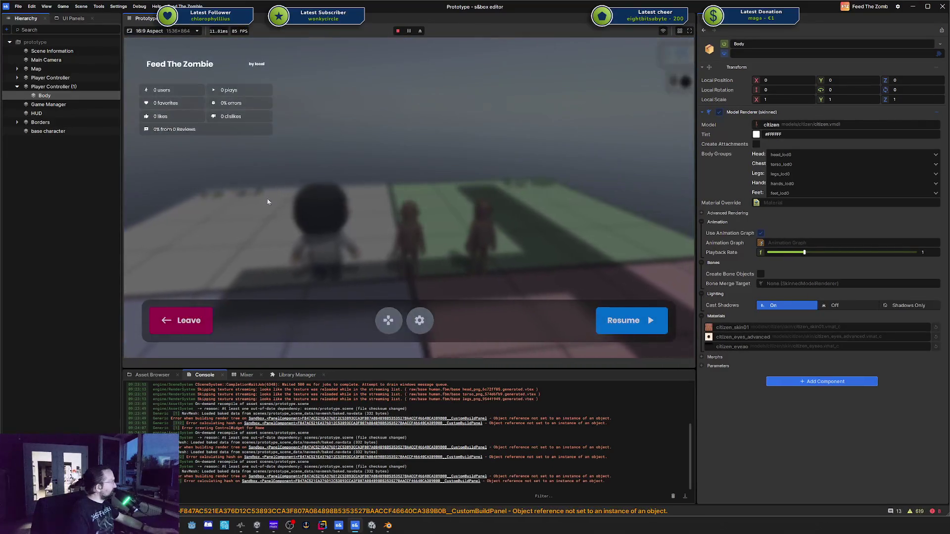
pyautogui.click(181, 320)
pyautogui.scroll(-5, 339, 234)
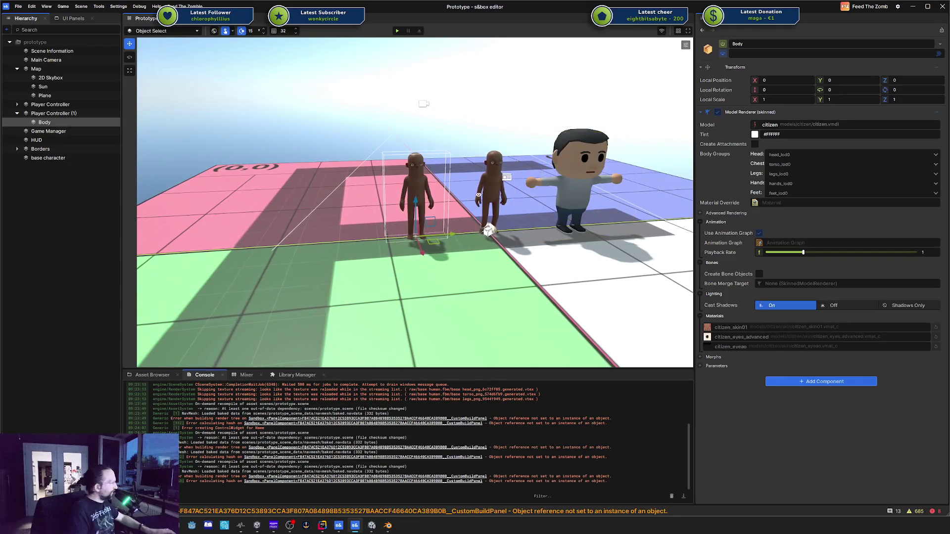
# Frame Body and reassign its Model to citizen, leaving shadow casting on
pyautogui.press('f')
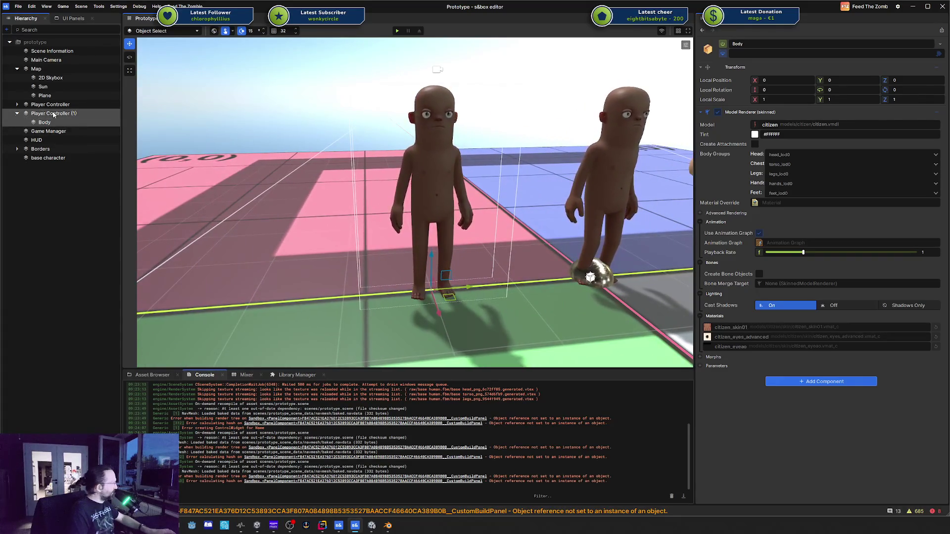
pyautogui.click(53, 113)
pyautogui.click(49, 131)
pyautogui.click(45, 123)
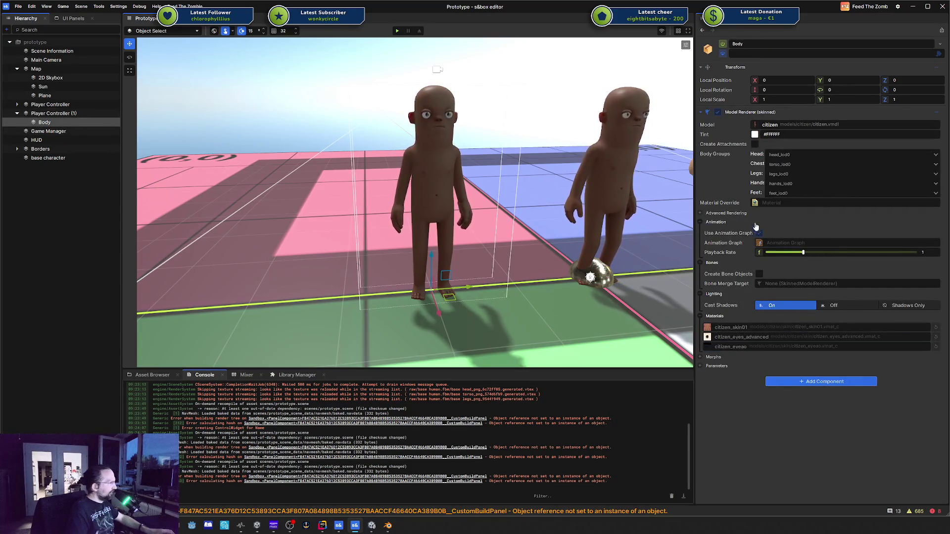
pyautogui.click(833, 305)
pyautogui.click(786, 305)
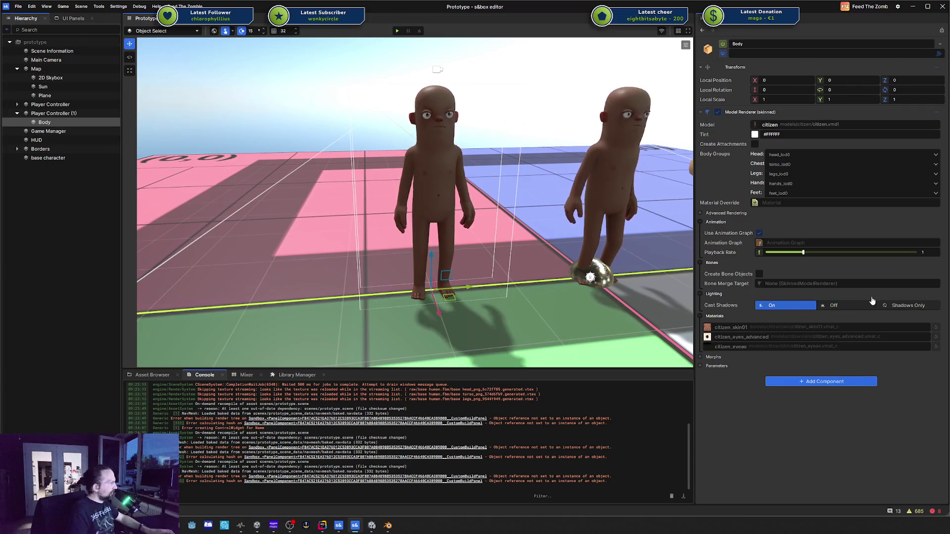
pyautogui.click(770, 124)
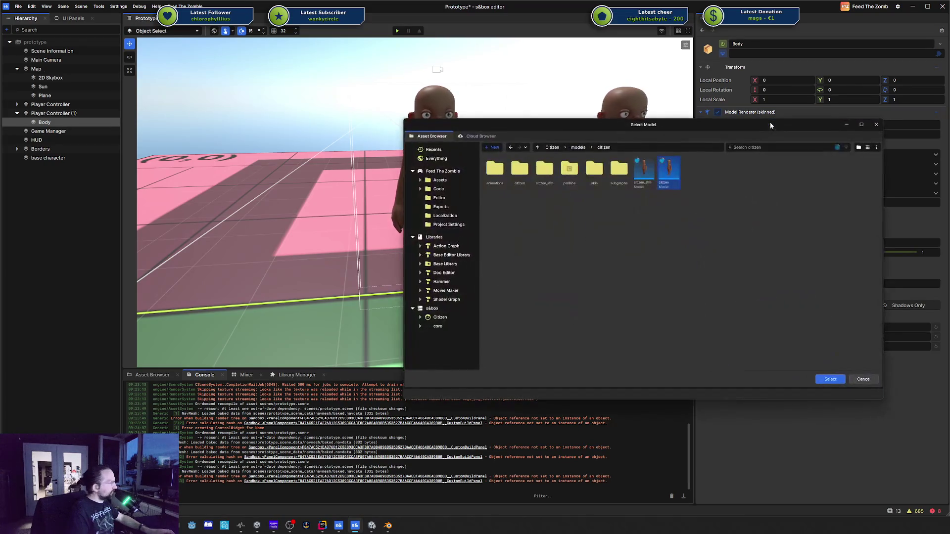
pyautogui.click(645, 170)
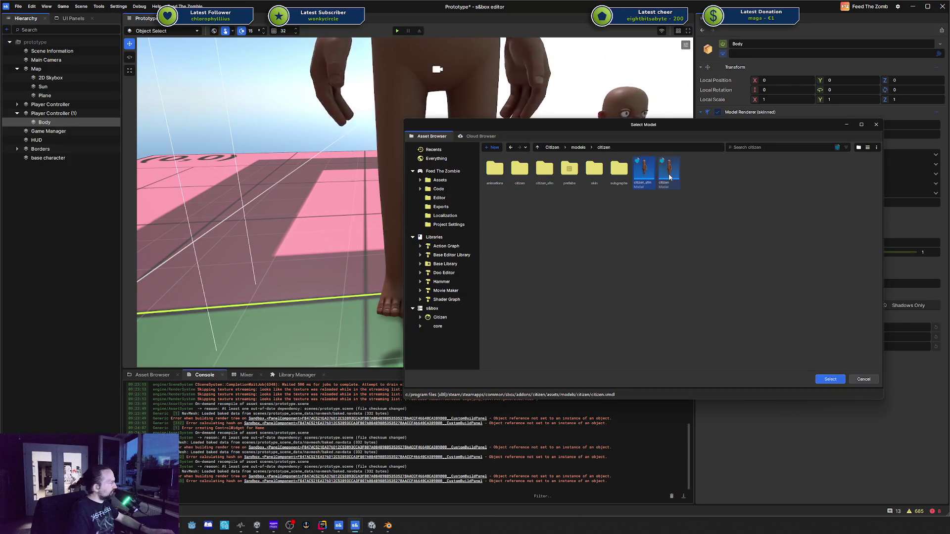
pyautogui.click(669, 176)
pyautogui.click(873, 124)
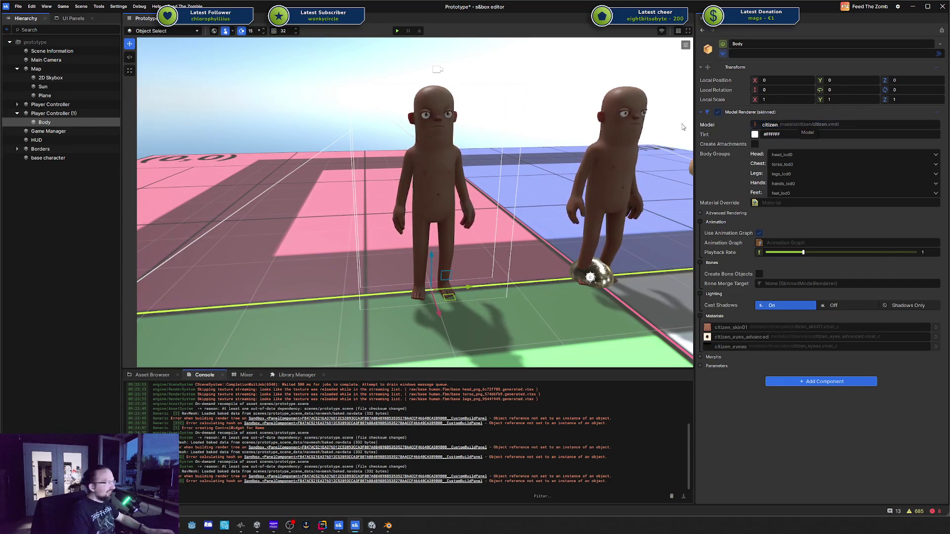
# Delete Player Controller (1) and show the citizen models in the Asset Browser
pyautogui.click(69, 115)
pyautogui.press('Delete')
pyautogui.click(152, 374)
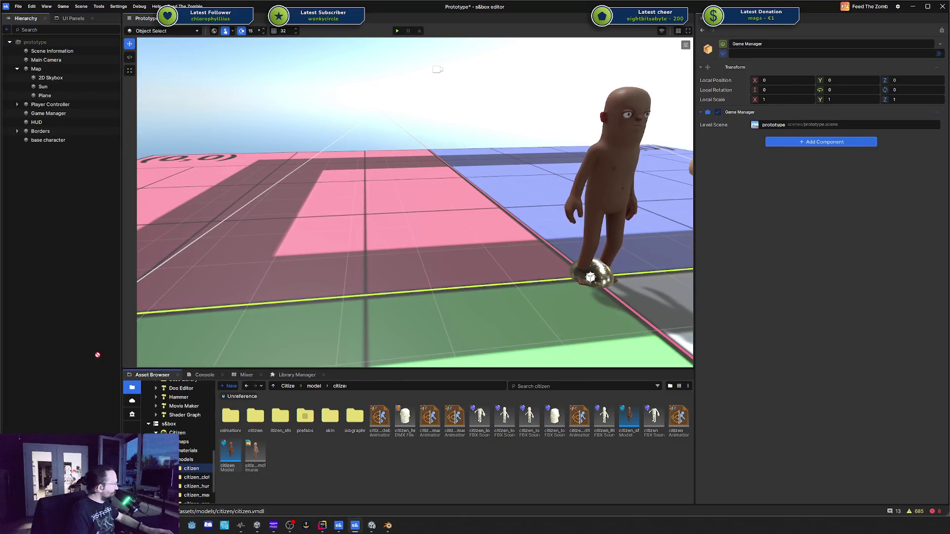
# Place a citizen model onto the pink floor
pyautogui.moveTo(98, 355); pyautogui.dragTo(311, 280)
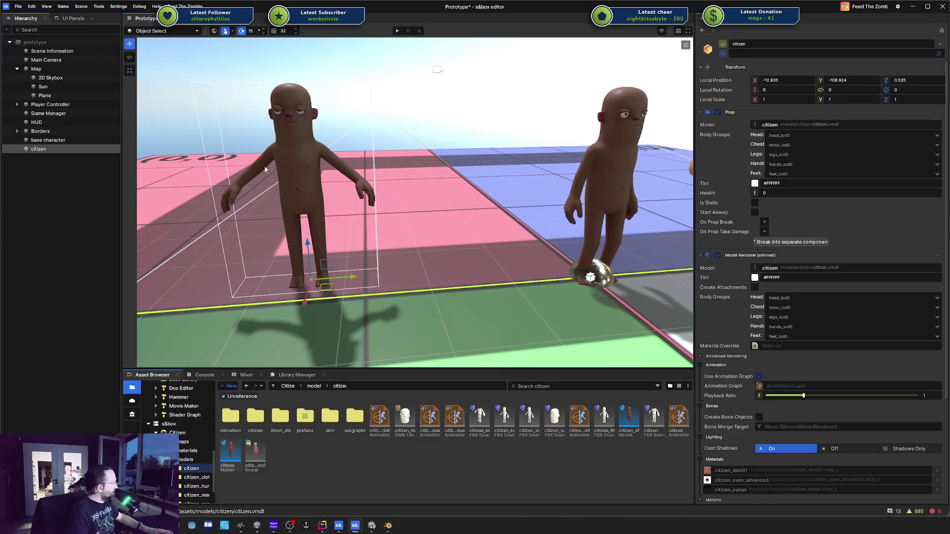
pyautogui.scroll(-5, 820, 290)
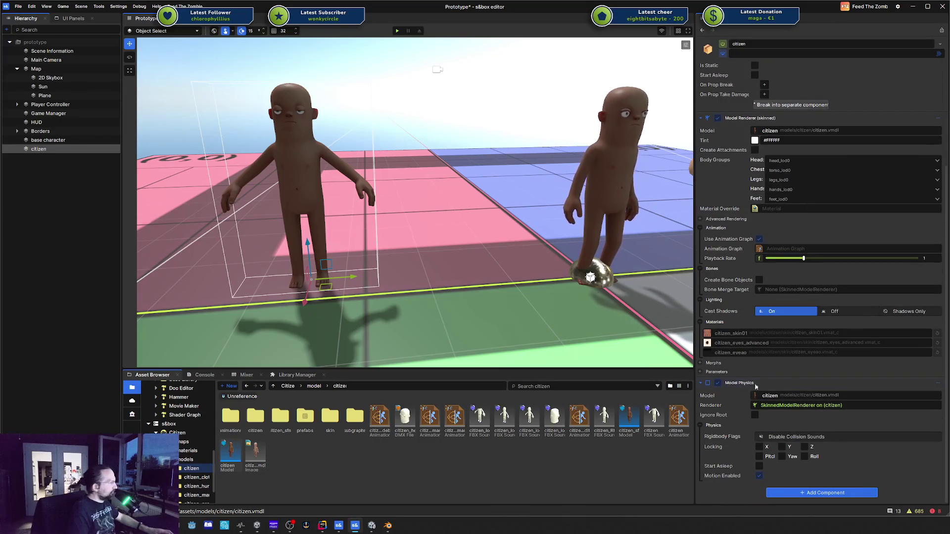
pyautogui.scroll(3, 756, 347)
pyautogui.scroll(2, 755, 348)
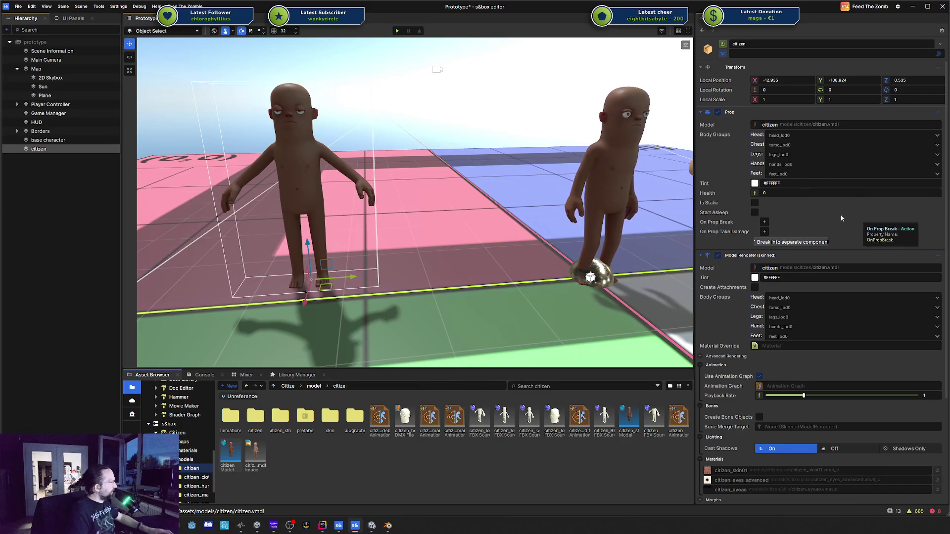
pyautogui.scroll(-3, 840, 216)
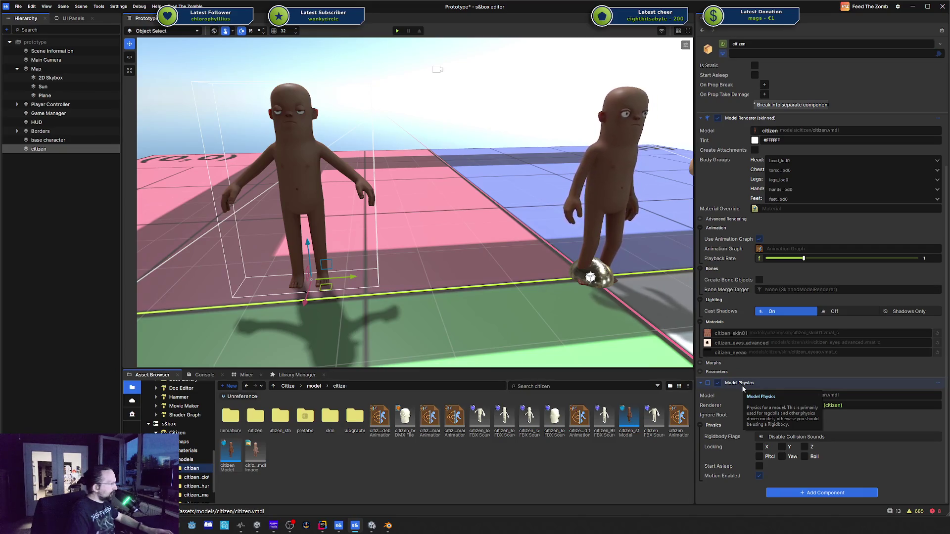
# Delete that citizen and place a fresh citizen model on the pink floor instead
pyautogui.click(793, 494)
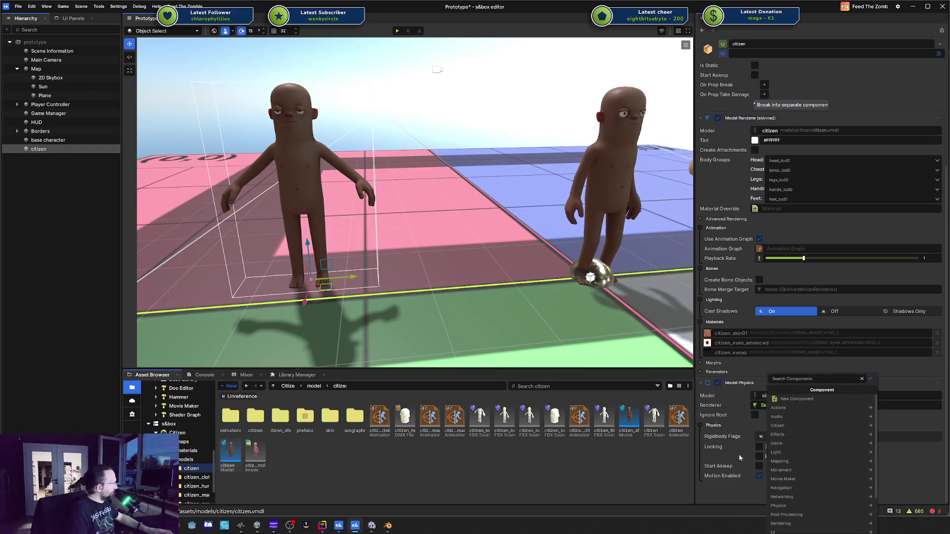
pyautogui.click(39, 149)
pyautogui.press('Delete')
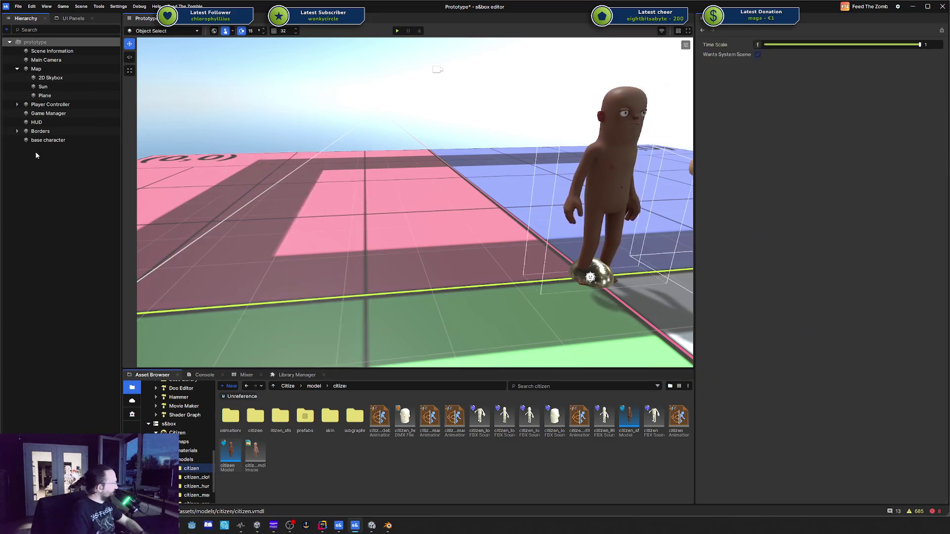
pyautogui.click(635, 430)
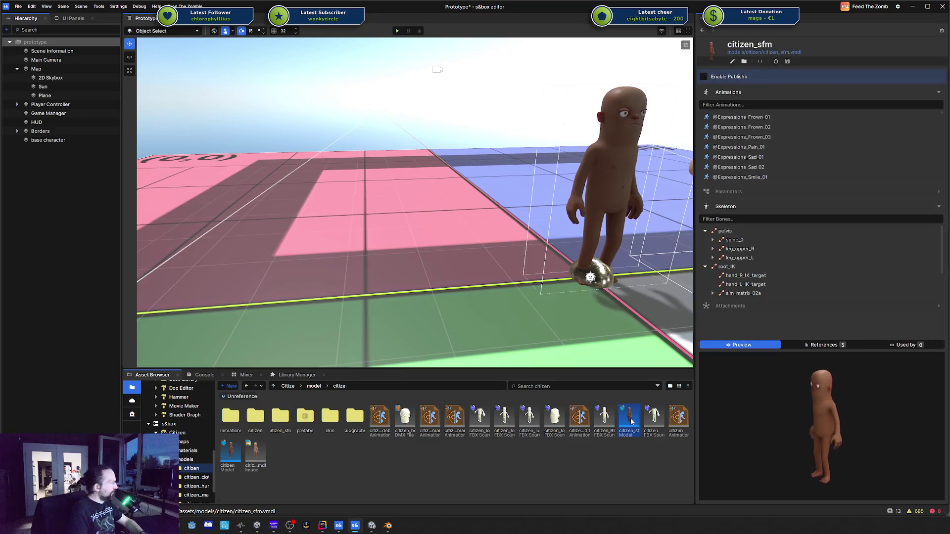
pyautogui.moveTo(635, 430)
pyautogui.mouseDown()
pyautogui.moveTo(314, 246)
pyautogui.moveTo(326, 248)
pyautogui.moveTo(242, 448)
pyautogui.mouseUp()
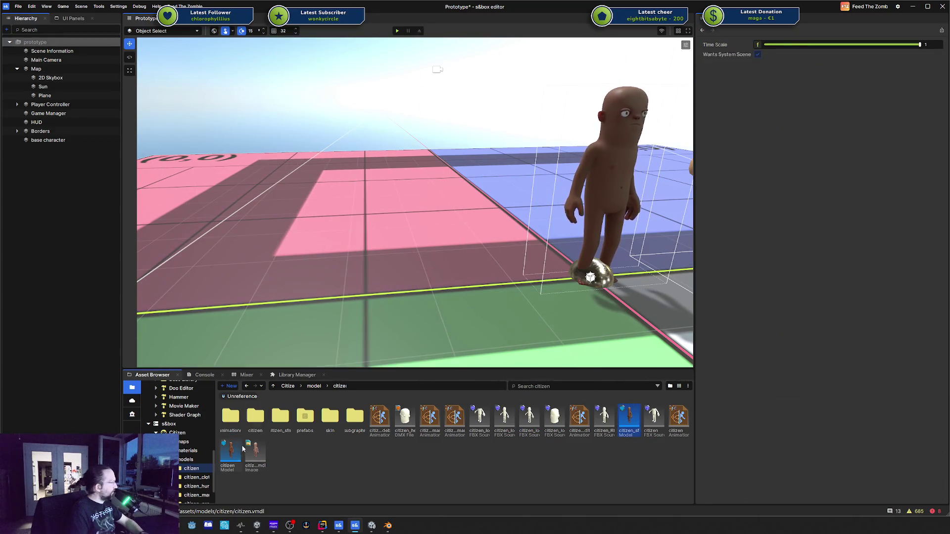
pyautogui.moveTo(273, 384); pyautogui.dragTo(306, 314)
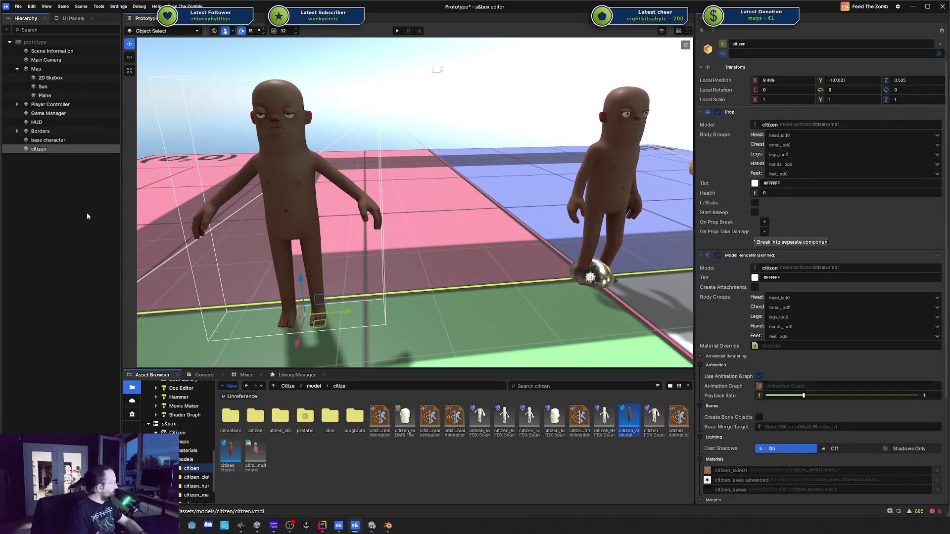
pyautogui.scroll(-5, 788, 448)
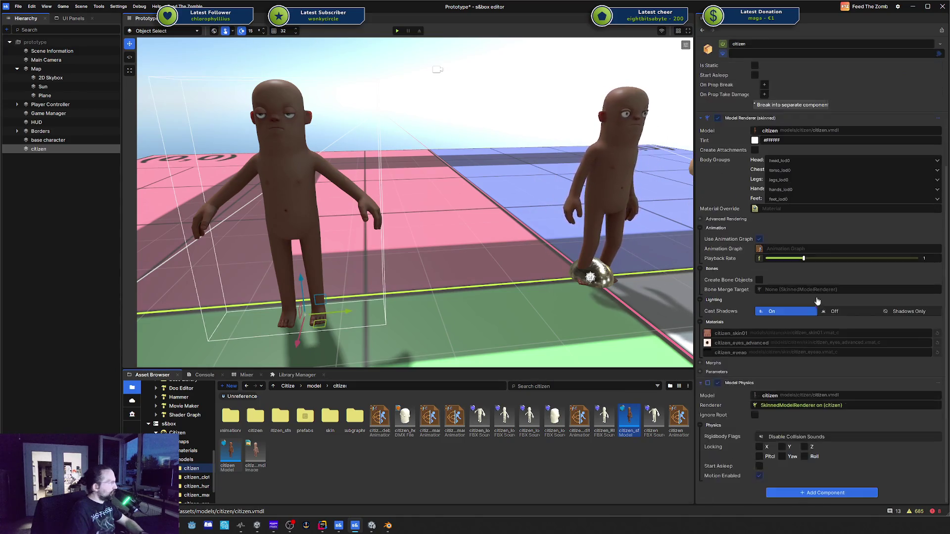
# Add a Dresser to the citizen targeting its own renderer, and randomize its outfit
pyautogui.click(795, 493)
pyautogui.write('dresse')
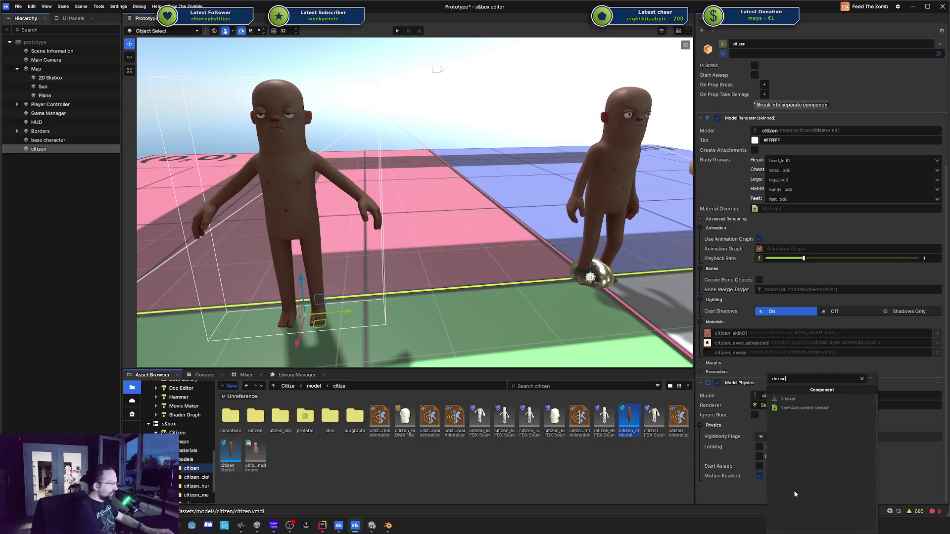
pyautogui.click(811, 398)
pyautogui.scroll(-5, 828, 420)
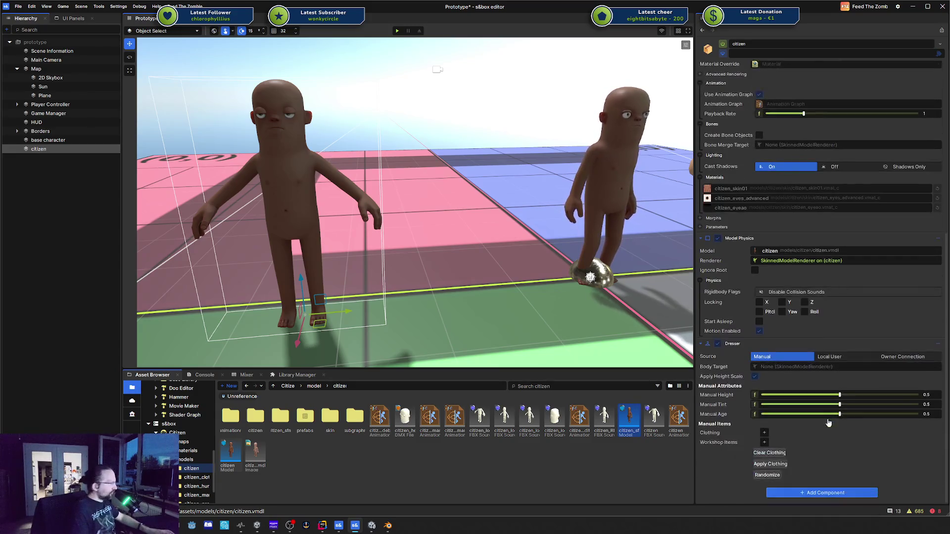
pyautogui.click(765, 475)
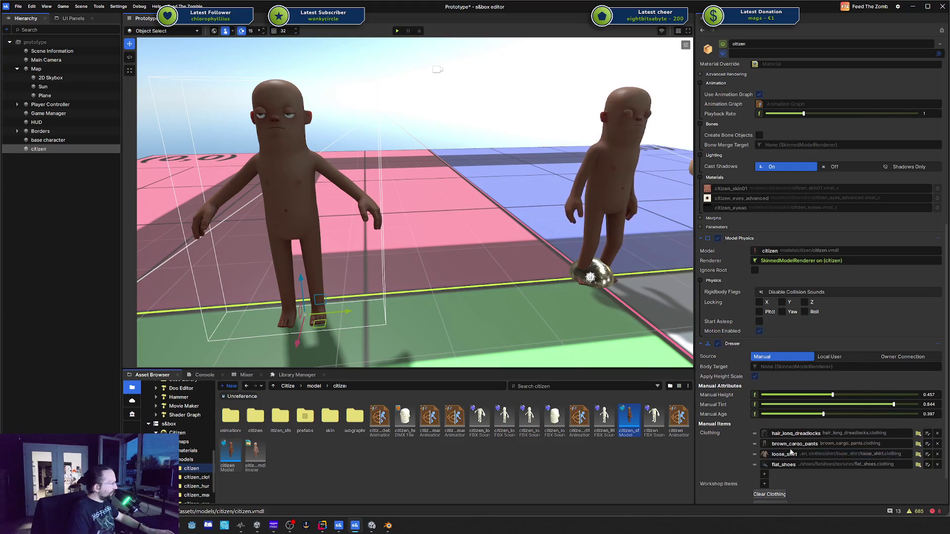
pyautogui.scroll(-2, 790, 452)
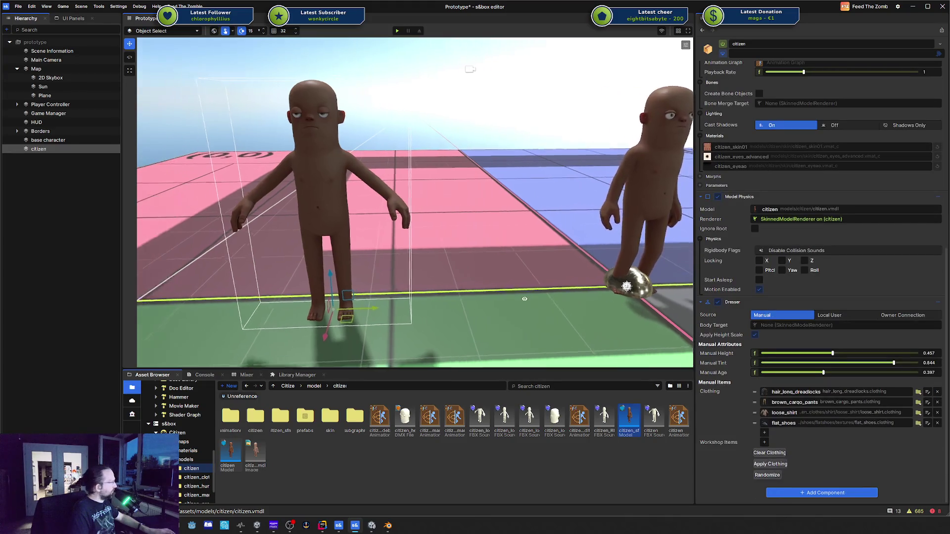
pyautogui.scroll(-4, 524, 299)
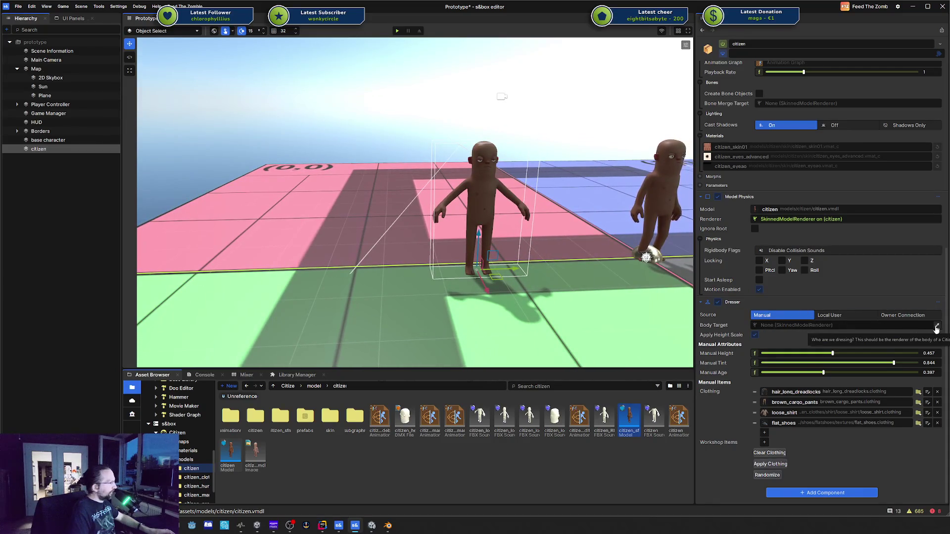
pyautogui.click(935, 327)
pyautogui.click(489, 206)
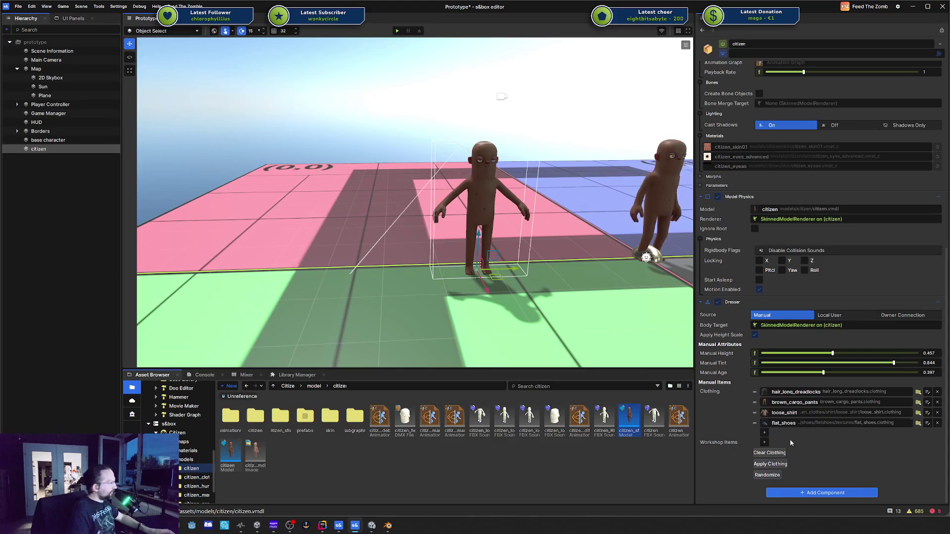
pyautogui.click(767, 475)
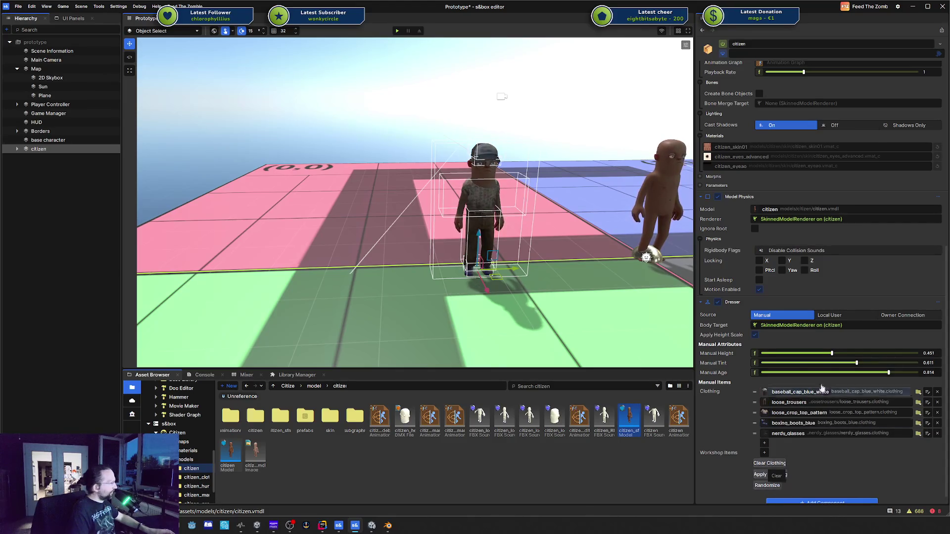
# Adjust the citizen's Height slider and set its Age to maximum
pyautogui.moveTo(752, 355)
pyautogui.mouseDown()
pyautogui.moveTo(900, 352)
pyautogui.moveTo(767, 353)
pyautogui.moveTo(815, 354)
pyautogui.moveTo(790, 366)
pyautogui.moveTo(919, 366)
pyautogui.moveTo(822, 366)
pyautogui.moveTo(880, 367)
pyautogui.moveTo(843, 375)
pyautogui.mouseUp()
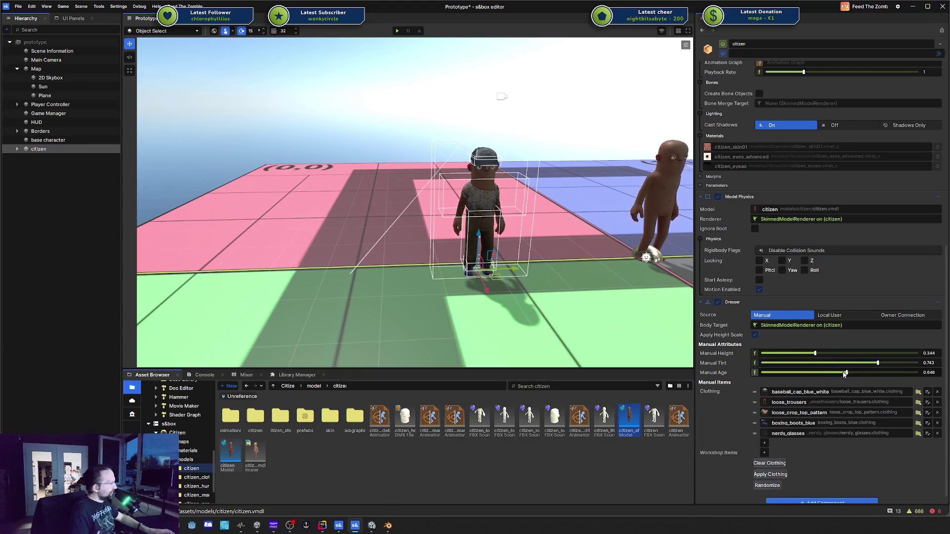
pyautogui.moveTo(773, 371); pyautogui.dragTo(919, 372)
pyautogui.moveTo(815, 355); pyautogui.dragTo(866, 353)
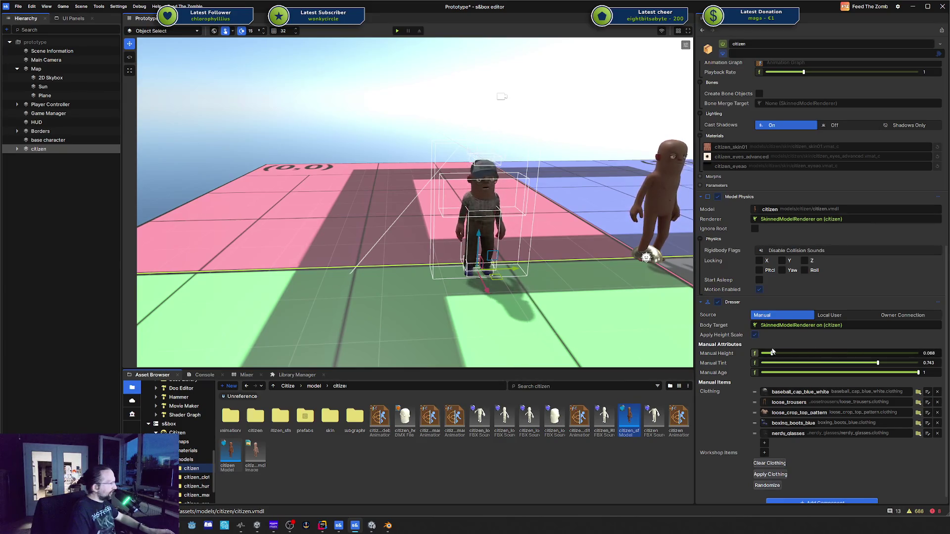
pyautogui.moveTo(772, 352); pyautogui.dragTo(755, 348)
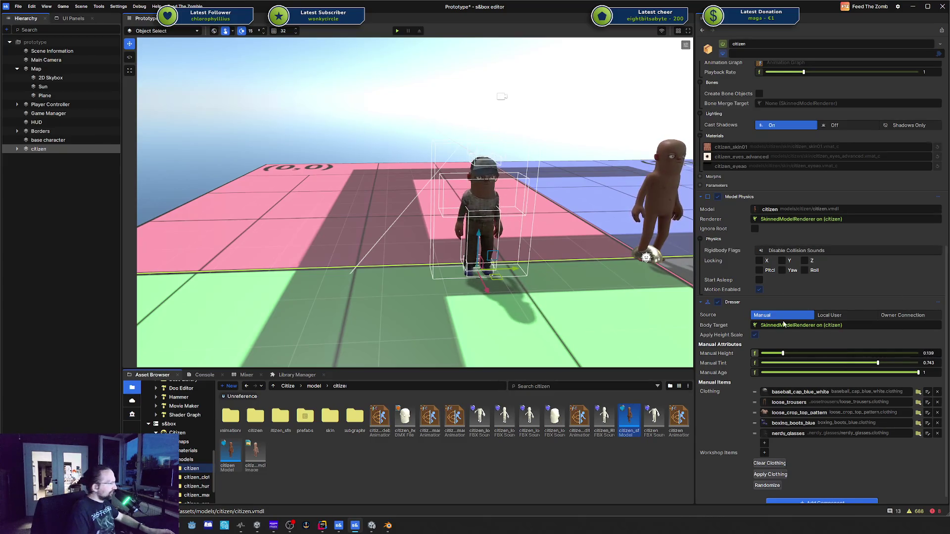
pyautogui.click(789, 353)
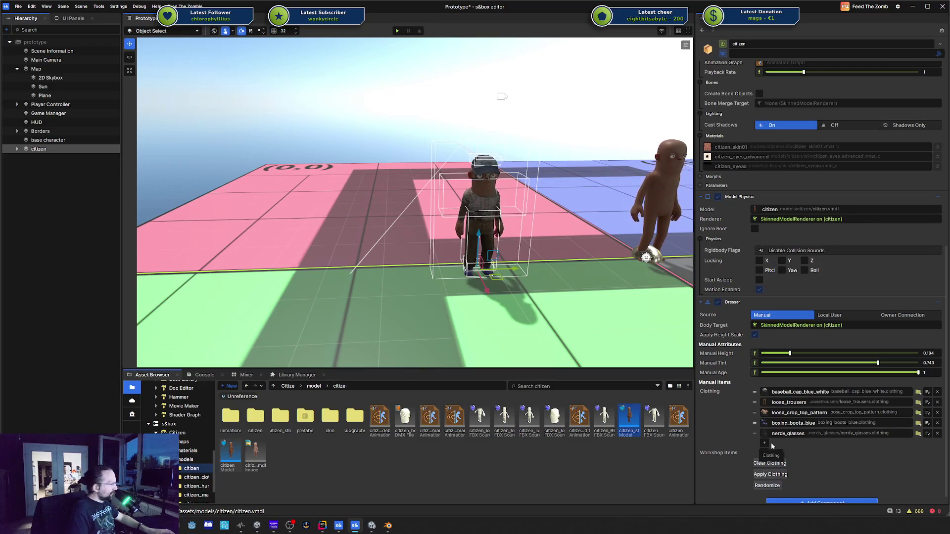
# Add and remove an empty workshop item entry, then delete the citizen
pyautogui.click(764, 453)
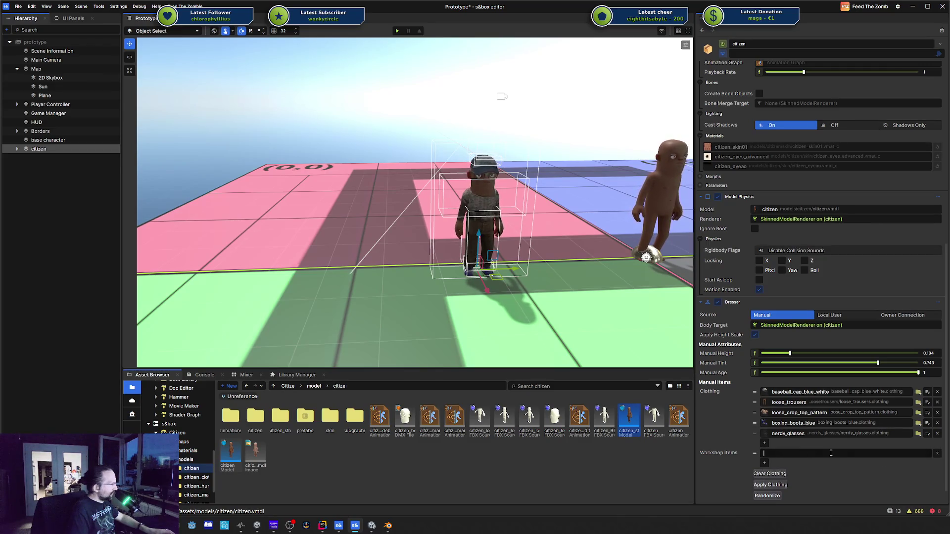
pyautogui.click(938, 454)
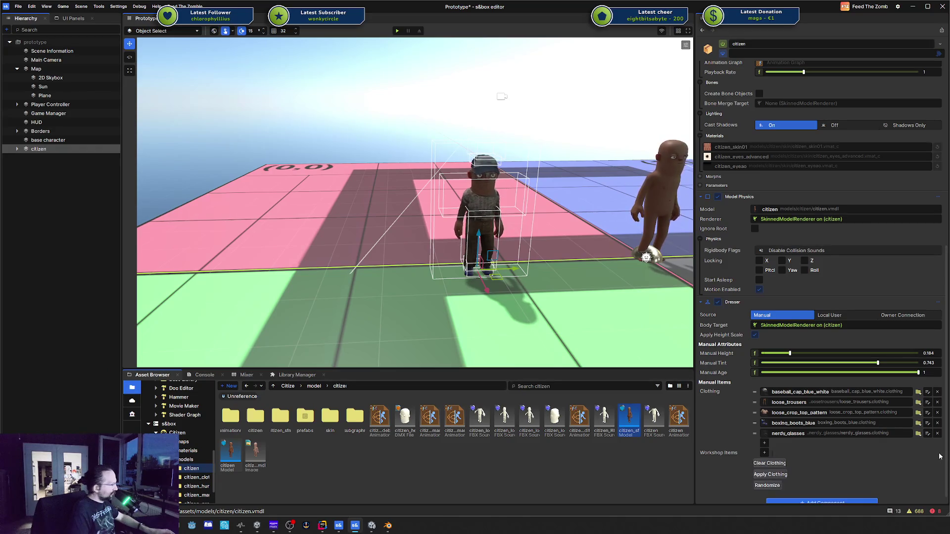
pyautogui.scroll(-1, 791, 458)
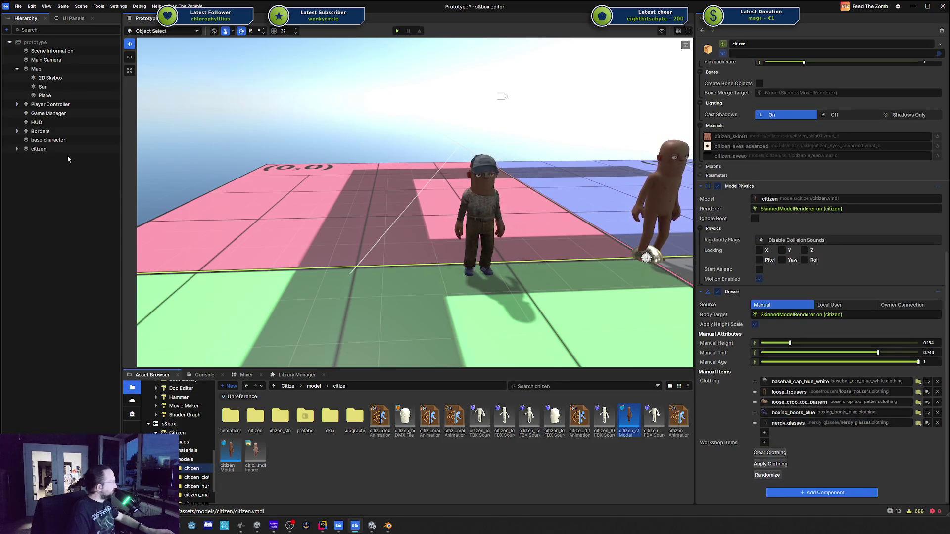
pyautogui.press('Delete')
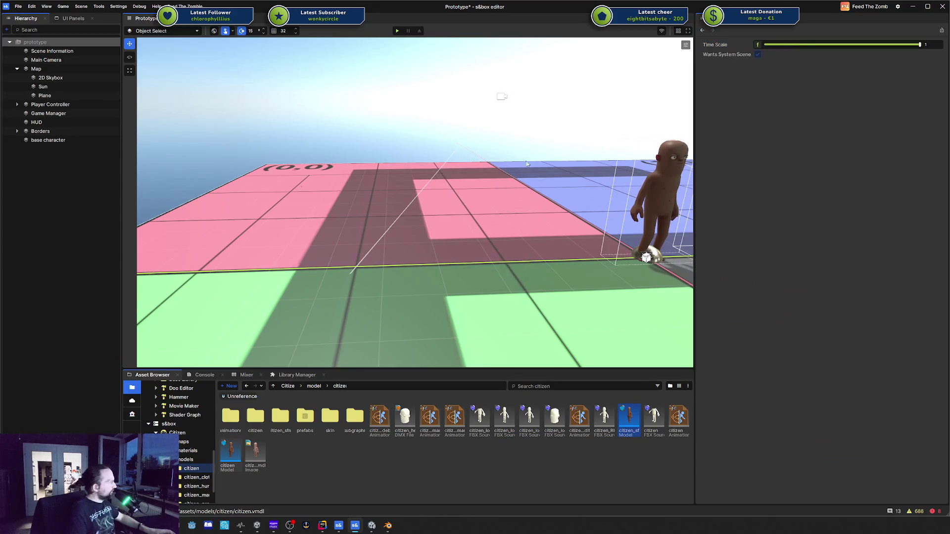
# Pan across the floor and select the Player Controller
pyautogui.press('d')
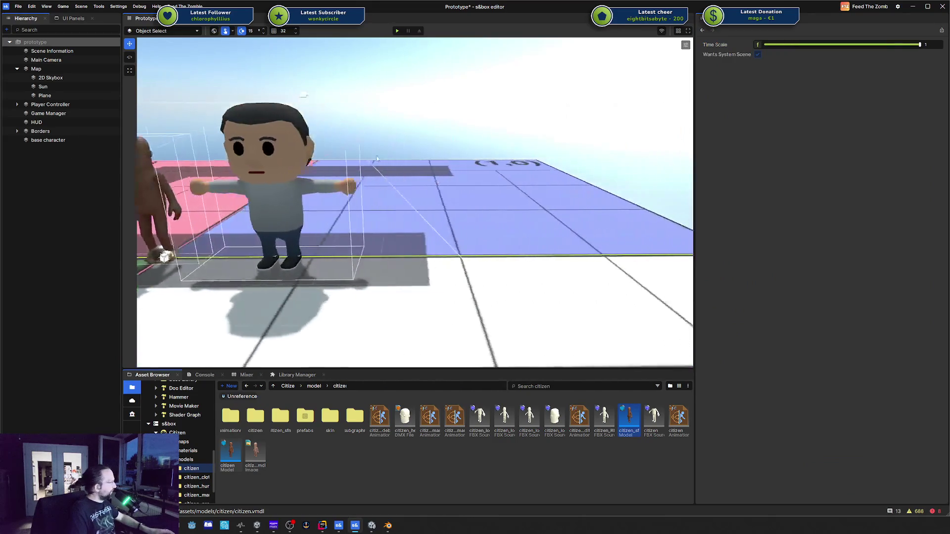
pyautogui.press('a')
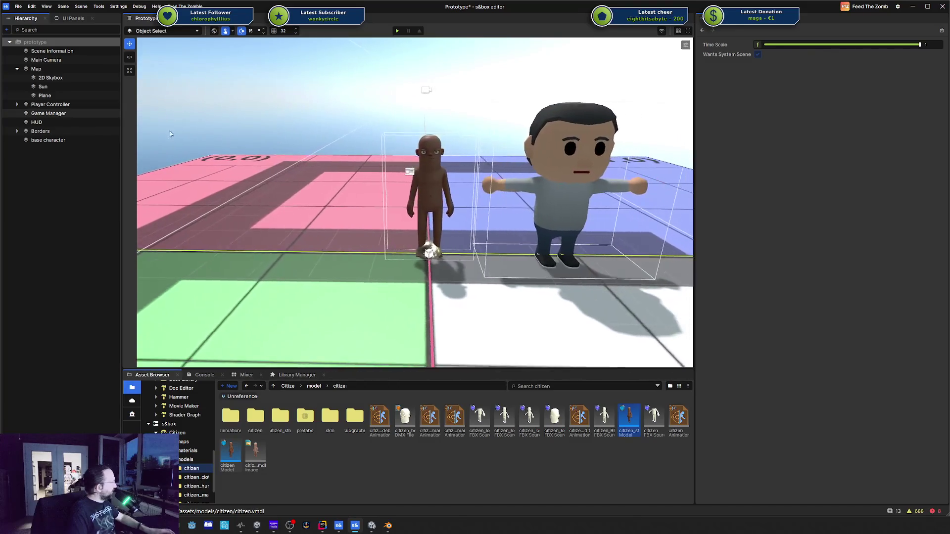
pyautogui.click(48, 140)
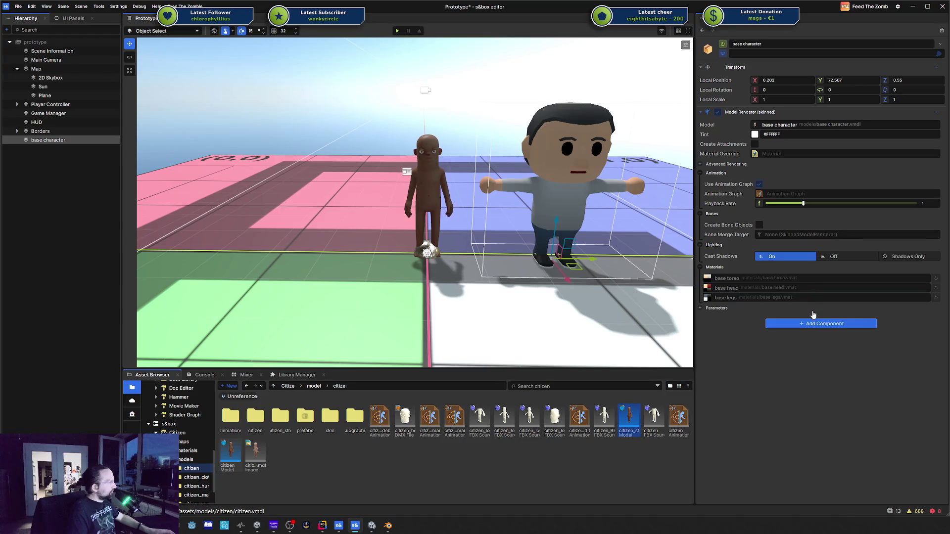
pyautogui.click(55, 113)
pyautogui.click(21, 105)
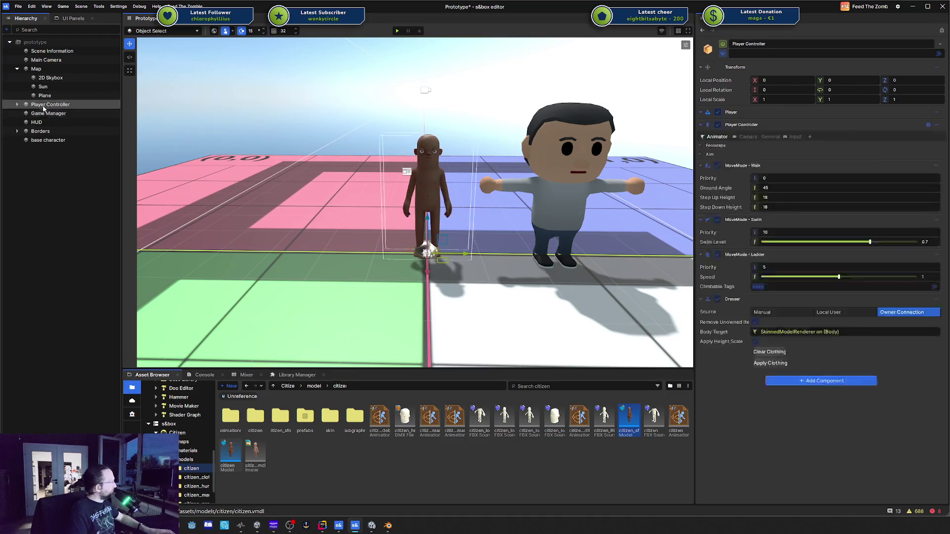
# Browse the Player Controller's Camera, General and Animator tabs, ending on Input settings
pyautogui.click(746, 137)
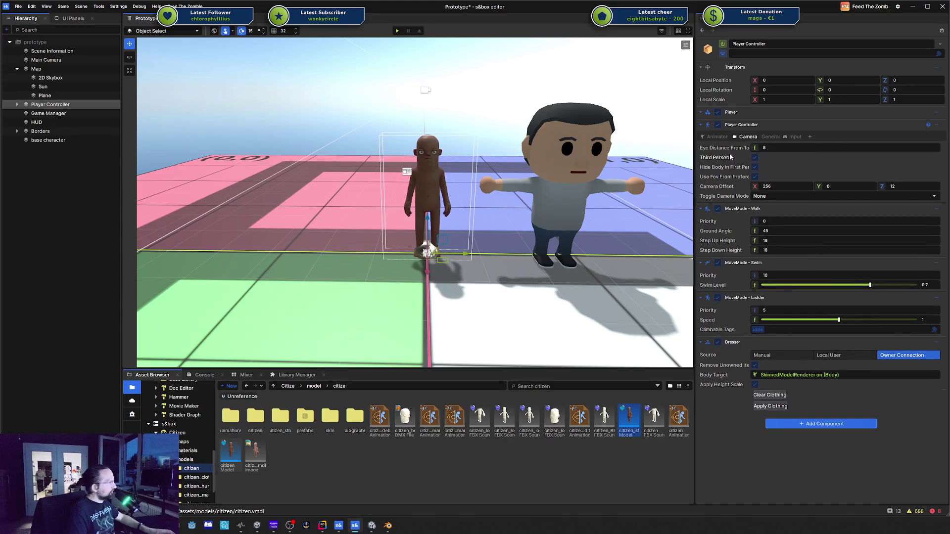
pyautogui.click(770, 138)
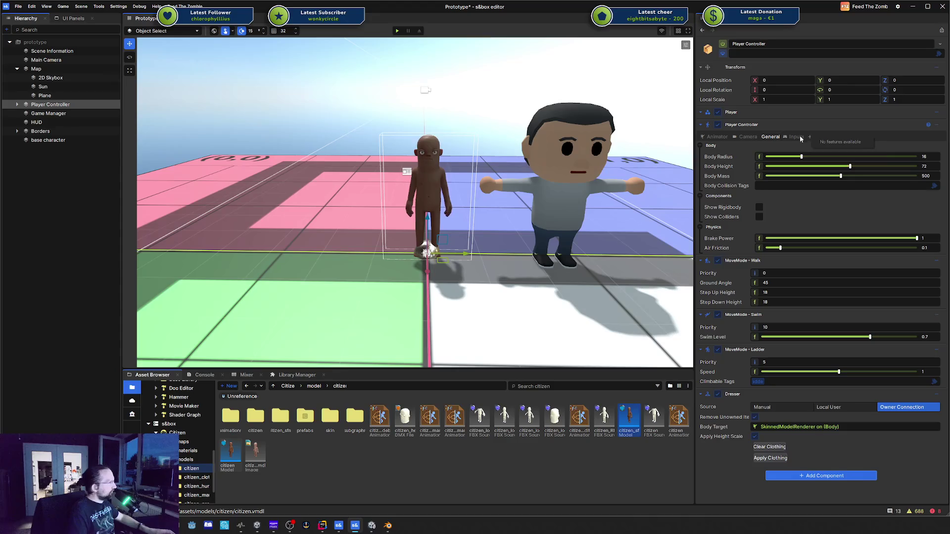
pyautogui.rightClick(779, 138)
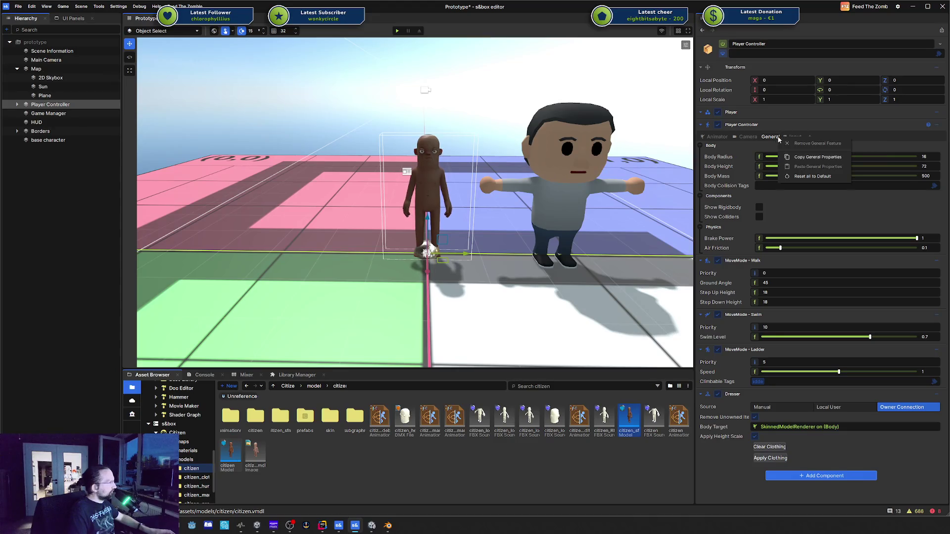
pyautogui.click(745, 138)
pyautogui.click(770, 139)
pyautogui.click(792, 138)
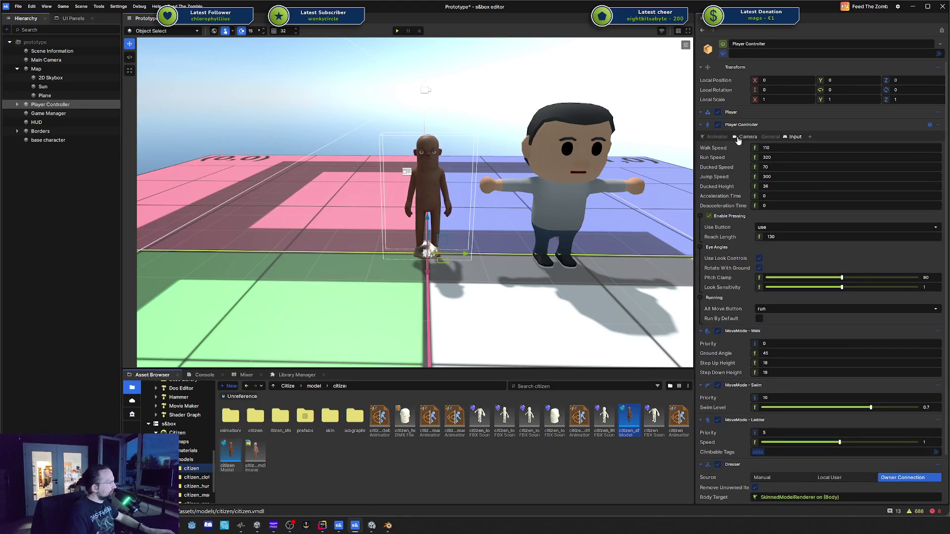
pyautogui.click(717, 137)
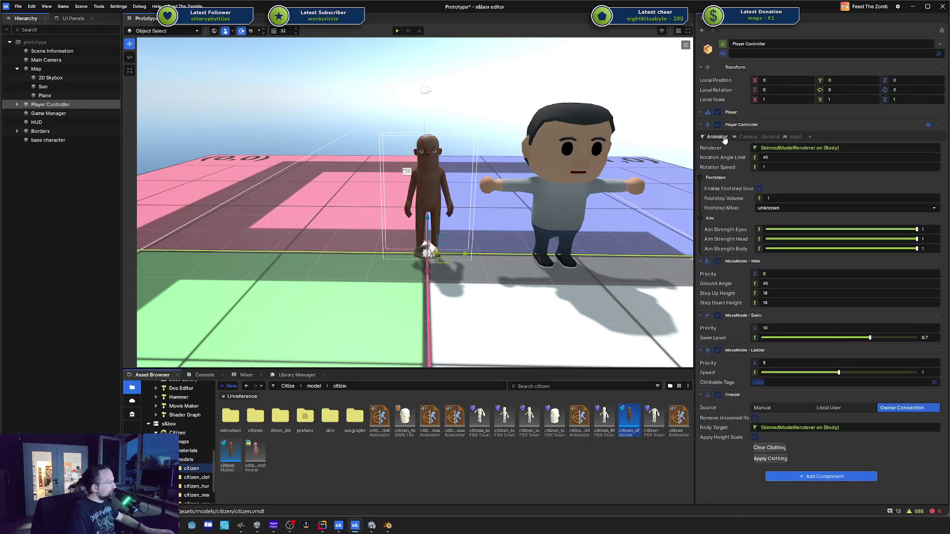
pyautogui.click(784, 142)
pyautogui.rightClick(64, 189)
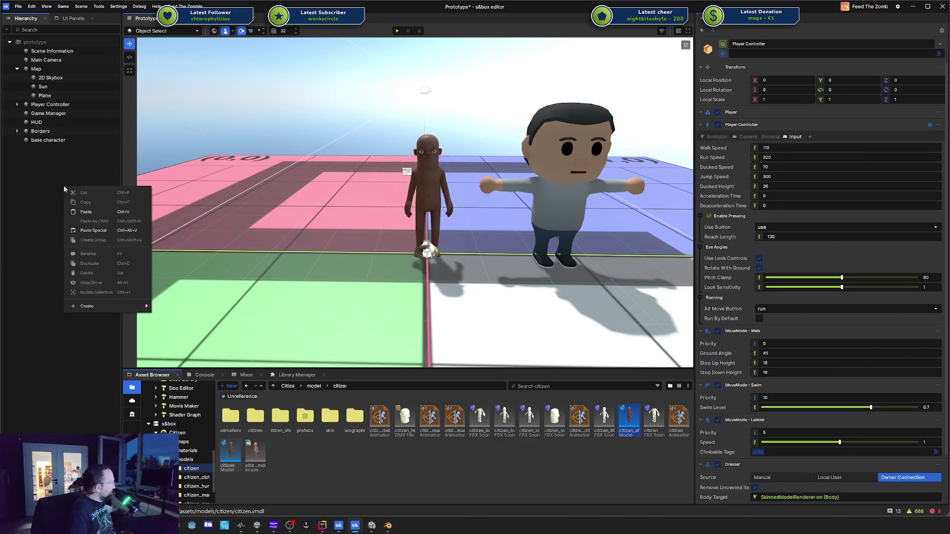
# Create a new Player Controller from the Hierarchy's Create menu
pyautogui.moveTo(88, 306)
pyautogui.click(181, 374)
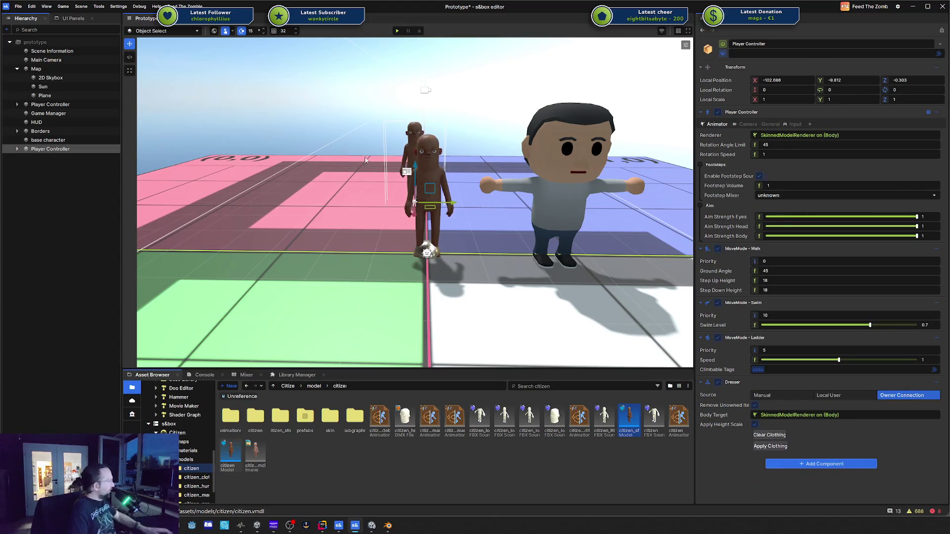
pyautogui.scroll(5, 420, 190)
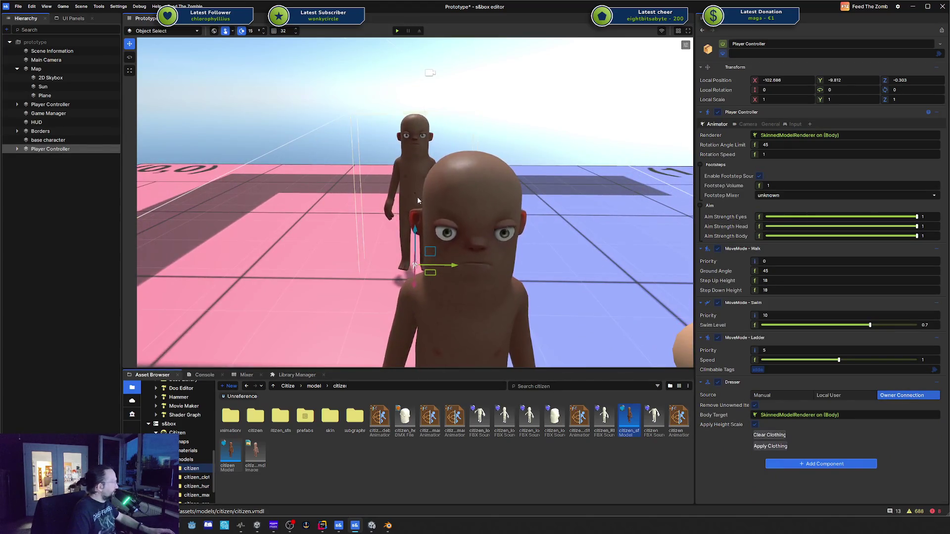
pyautogui.scroll(-5, 415, 198)
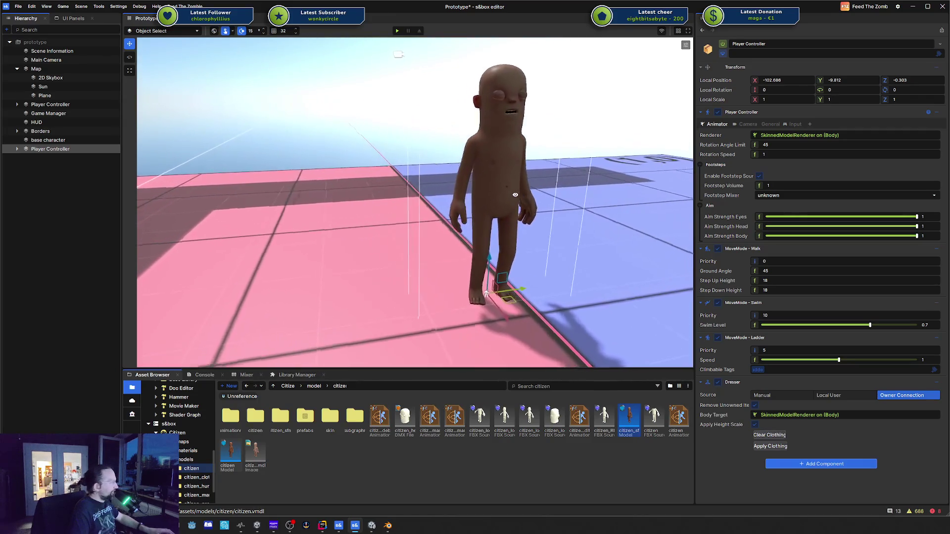
# Remove the new controller's Camera and Input features, then start Play
pyautogui.click(748, 124)
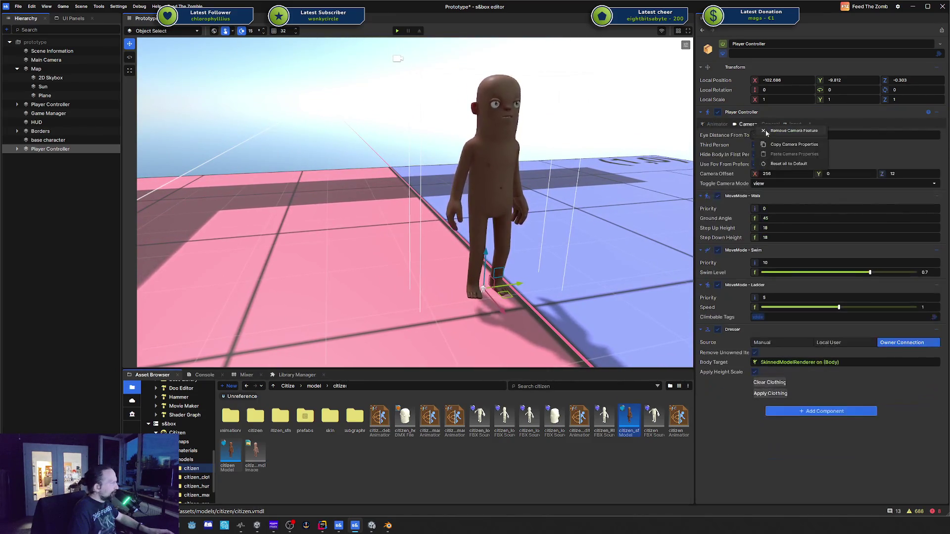
pyautogui.click(771, 124)
pyautogui.click(781, 124)
pyautogui.click(778, 131)
pyautogui.click(781, 124)
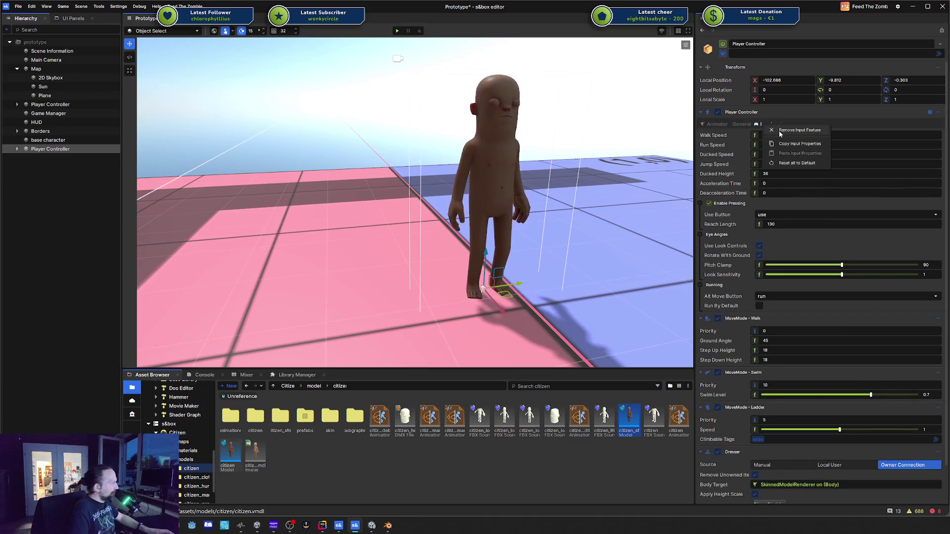
pyautogui.click(779, 131)
pyautogui.click(397, 30)
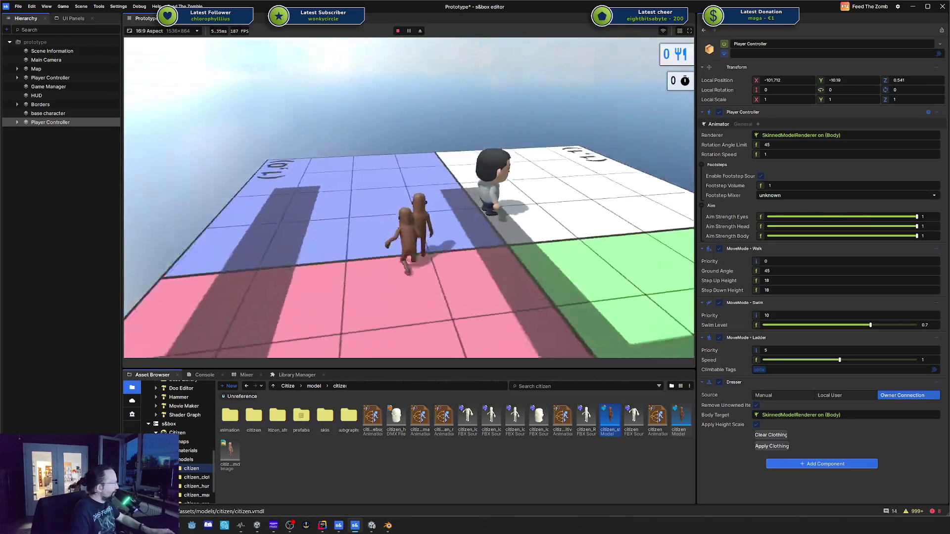
# Leave the running game via the pause menu and switch to Rider showing IZombieEvent.cs
pyautogui.press('Escape')
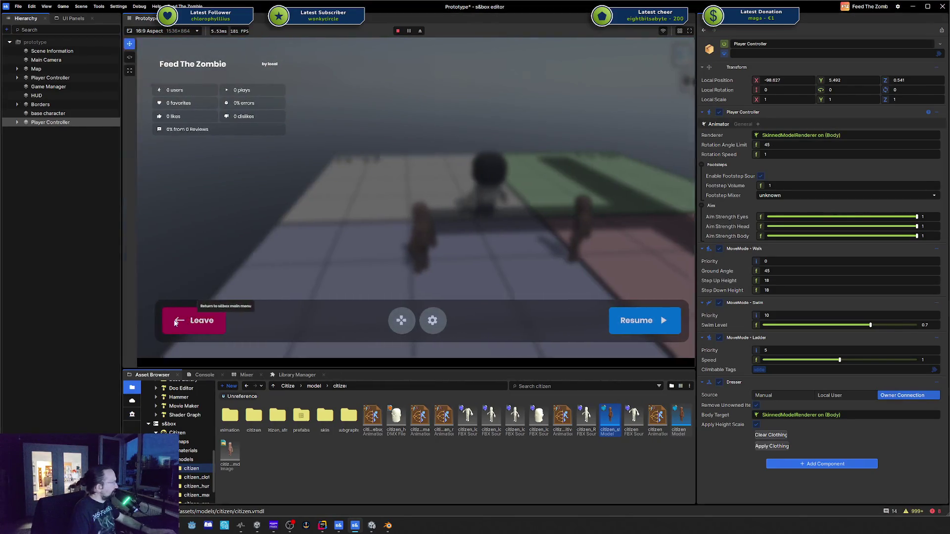
pyautogui.click(205, 316)
pyautogui.scroll(-5, 573, 176)
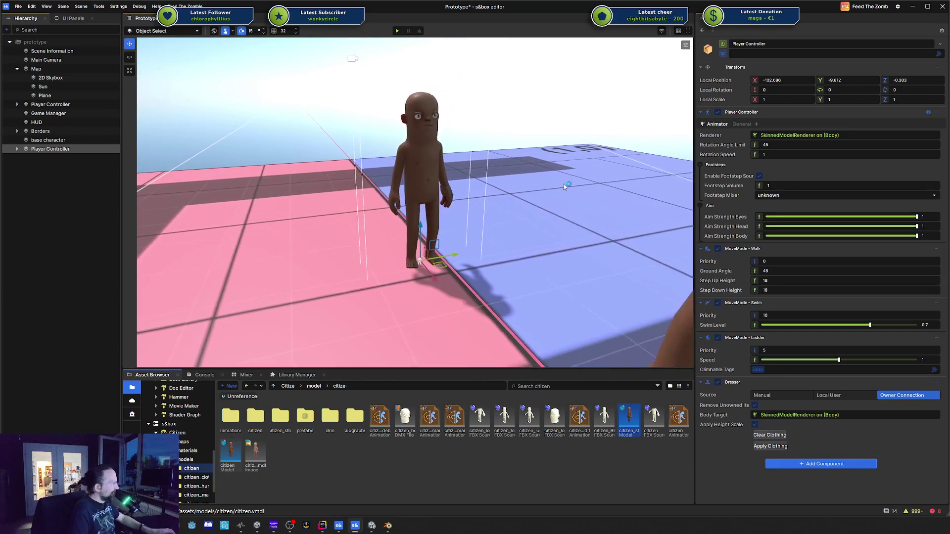
pyautogui.scroll(3, 415, 203)
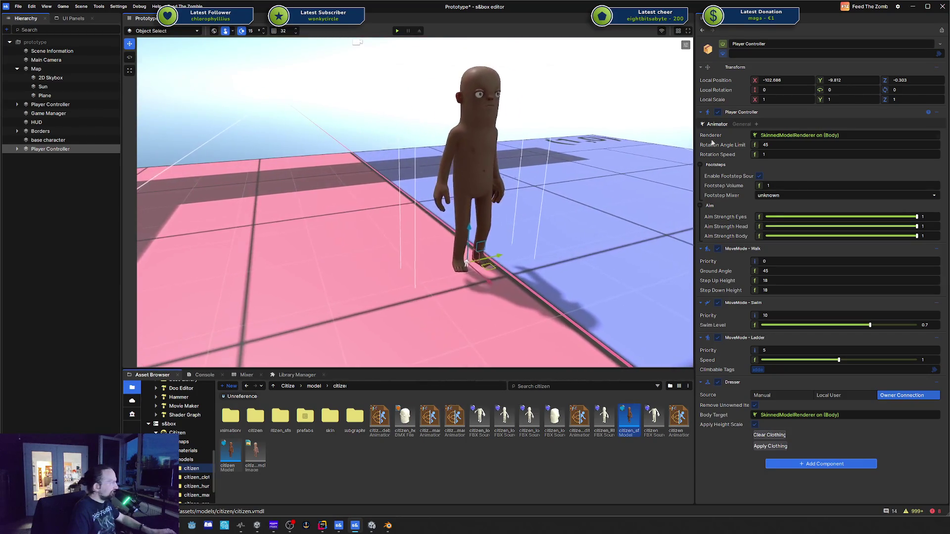
pyautogui.click(322, 525)
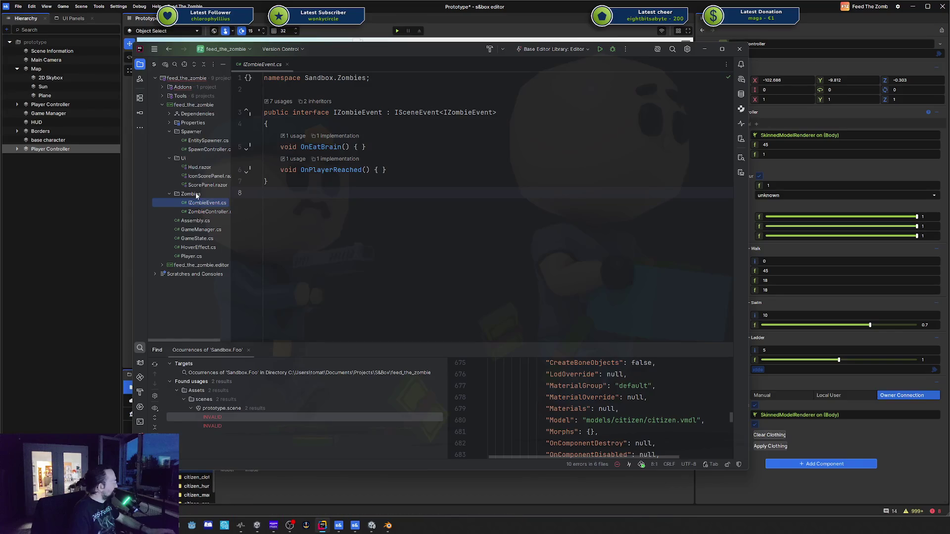
# Review the zombies-fed, spawn-timer and zombies-active panels in Hud.razor, then minimise Rider
pyautogui.doubleClick(198, 168)
pyautogui.click(517, 175)
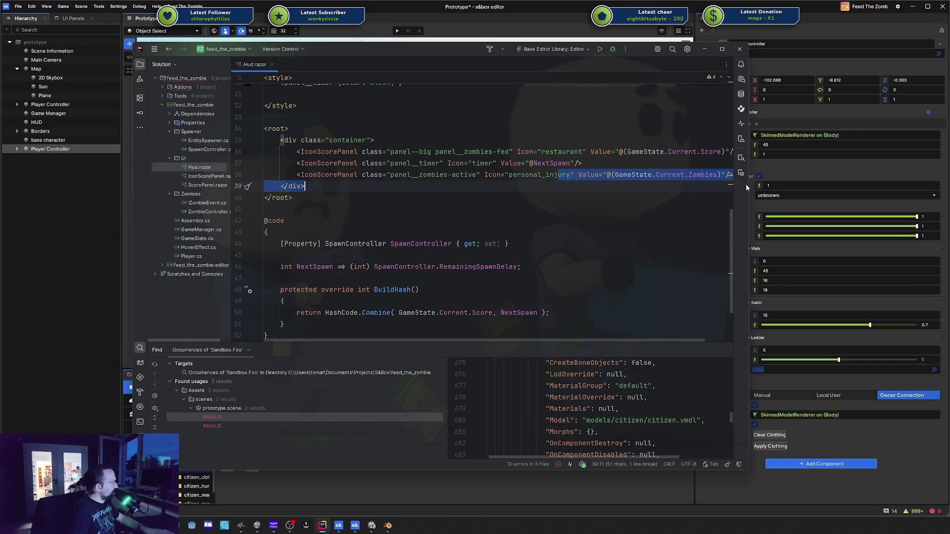
pyautogui.click(582, 163)
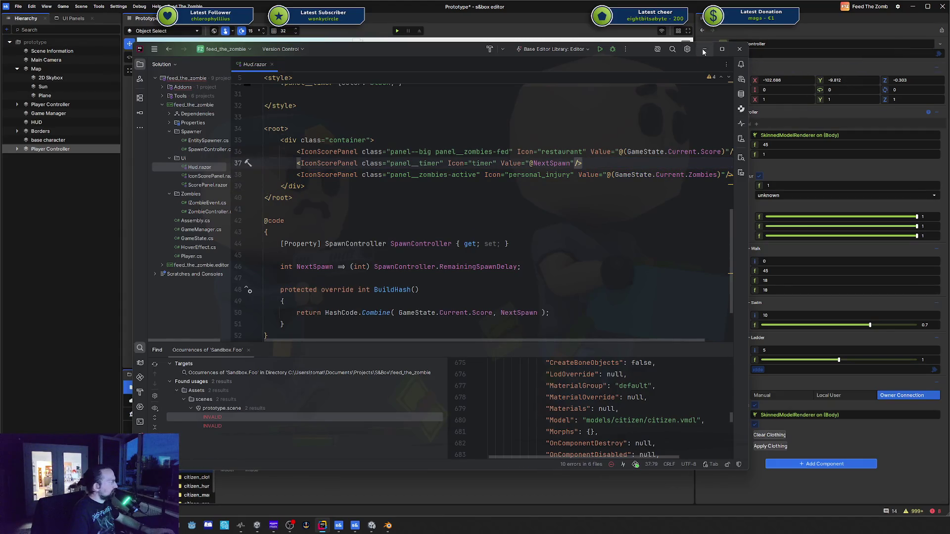
pyautogui.click(703, 49)
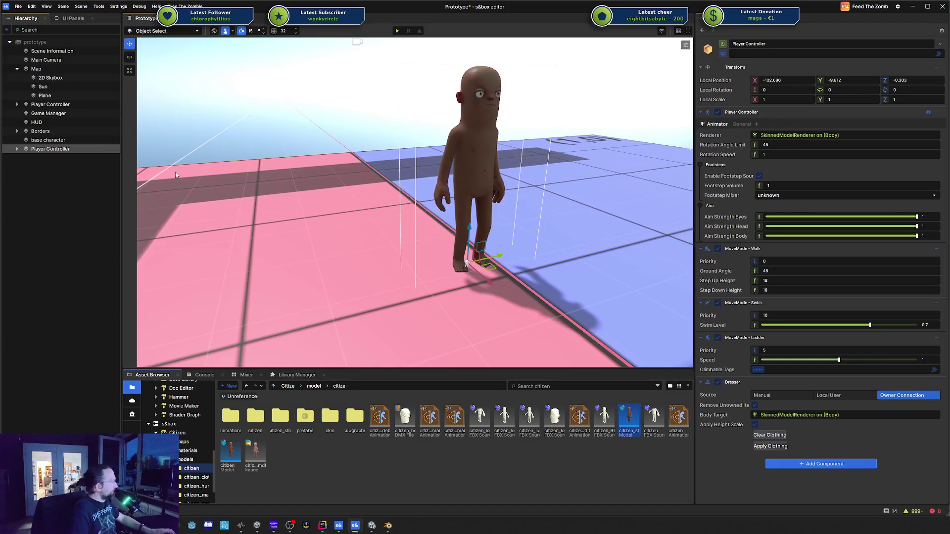
# Set the new controller's Body model to base character from Assets > models
pyautogui.click(18, 149)
pyautogui.click(35, 158)
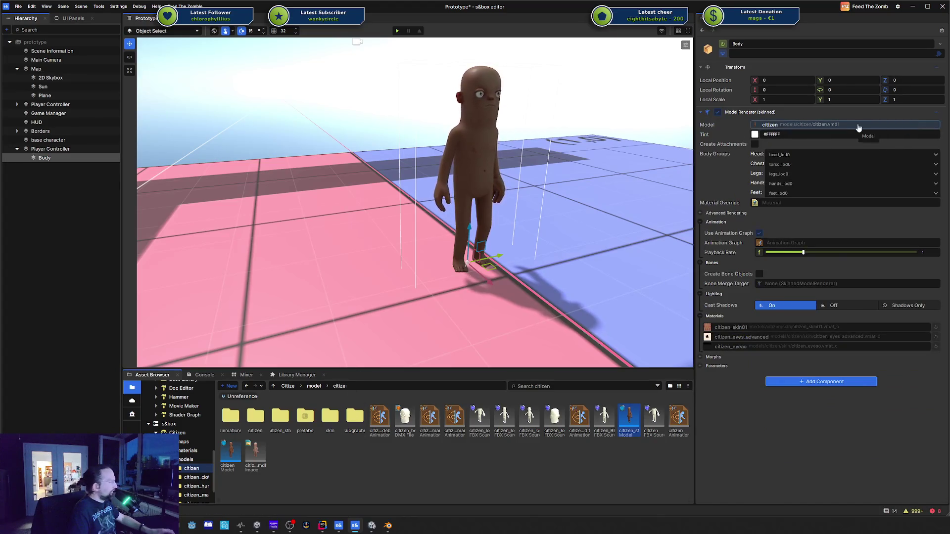
pyautogui.click(797, 125)
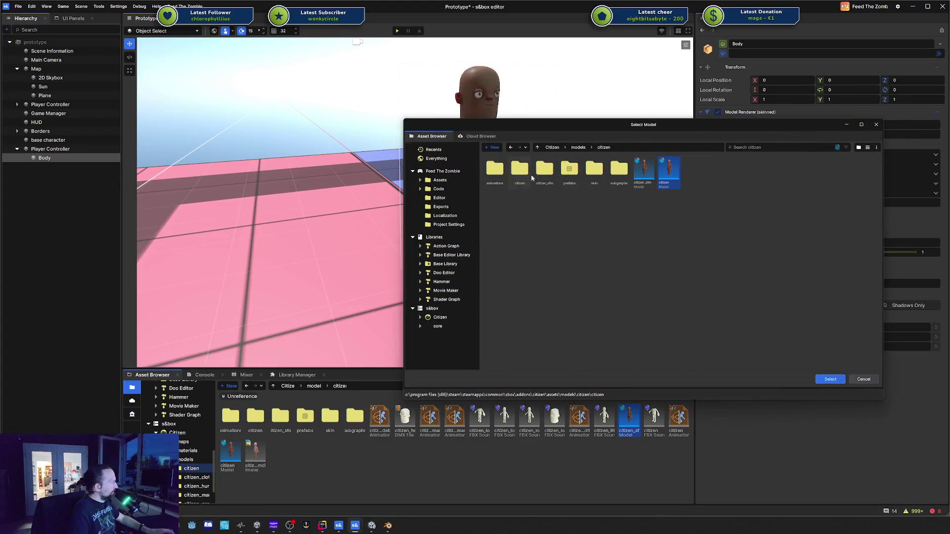
pyautogui.click(420, 189)
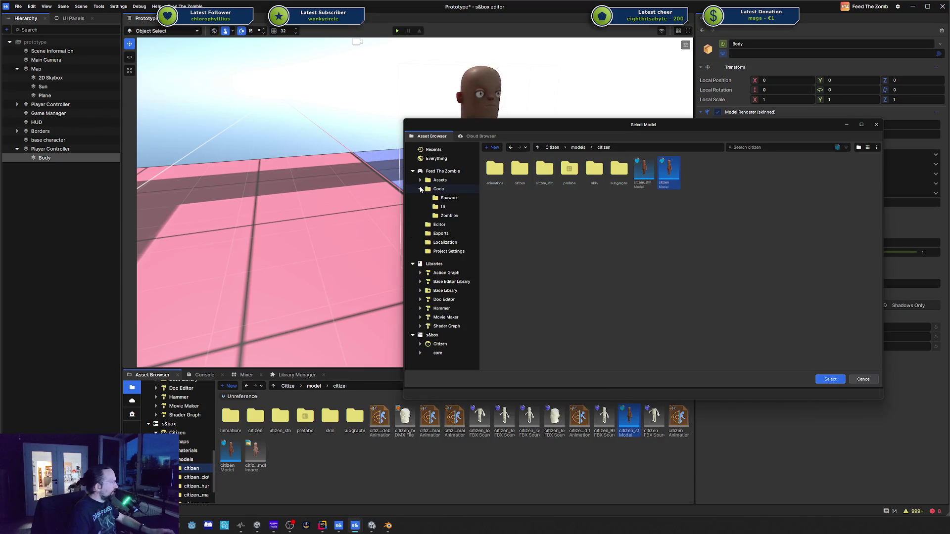
pyautogui.click(420, 181)
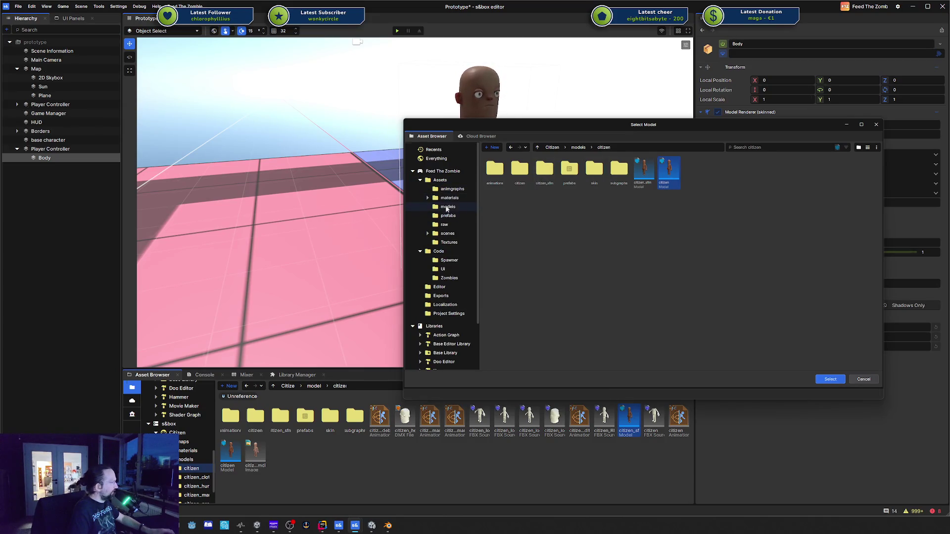
pyautogui.click(447, 207)
pyautogui.doubleClick(495, 170)
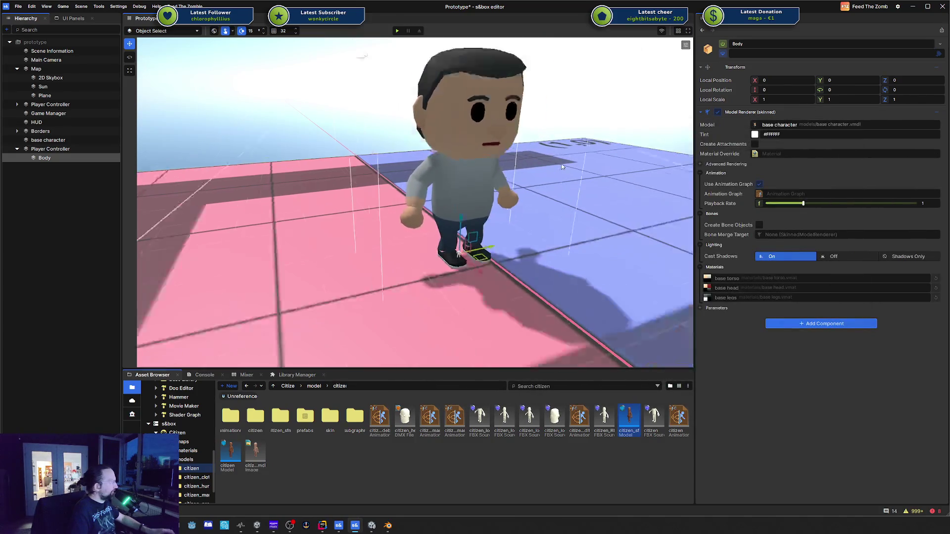
# Frame the new Player Controller in the viewport and switch back to Rider
pyautogui.scroll(-3, 561, 166)
pyautogui.scroll(3, 561, 167)
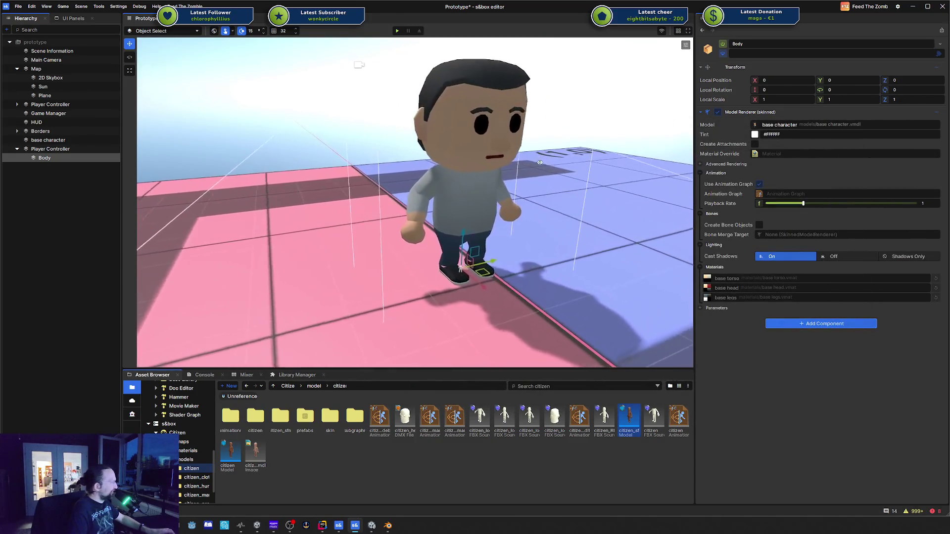
pyautogui.scroll(-5, 539, 162)
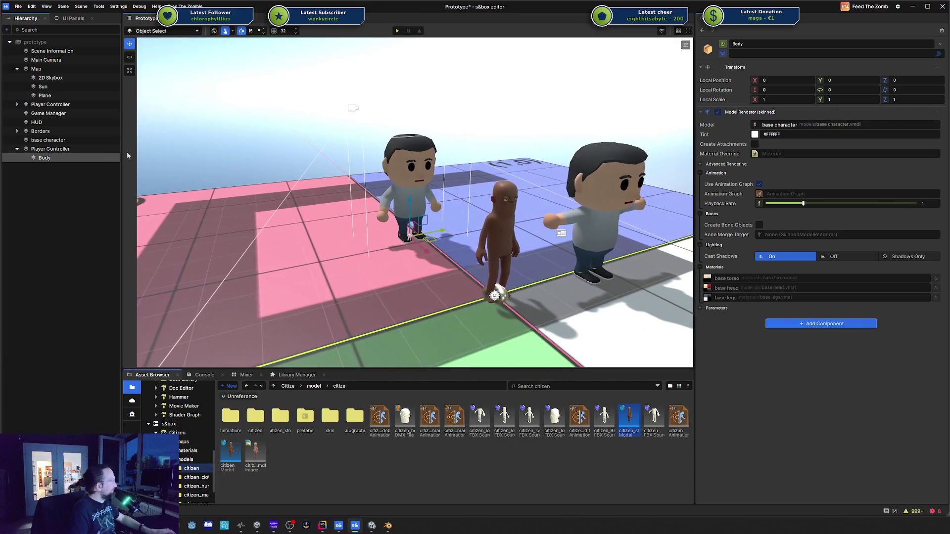
pyautogui.click(68, 150)
pyautogui.scroll(3, 527, 165)
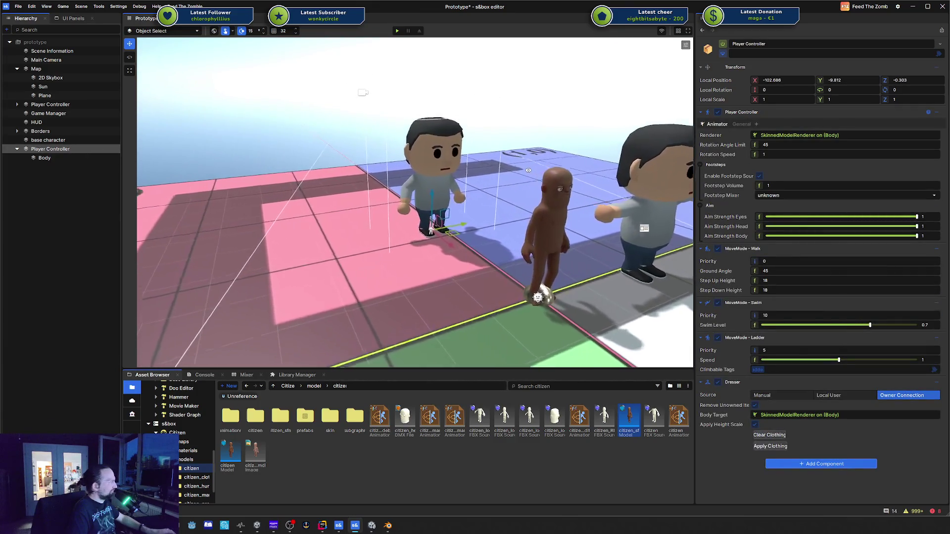
pyautogui.press('f')
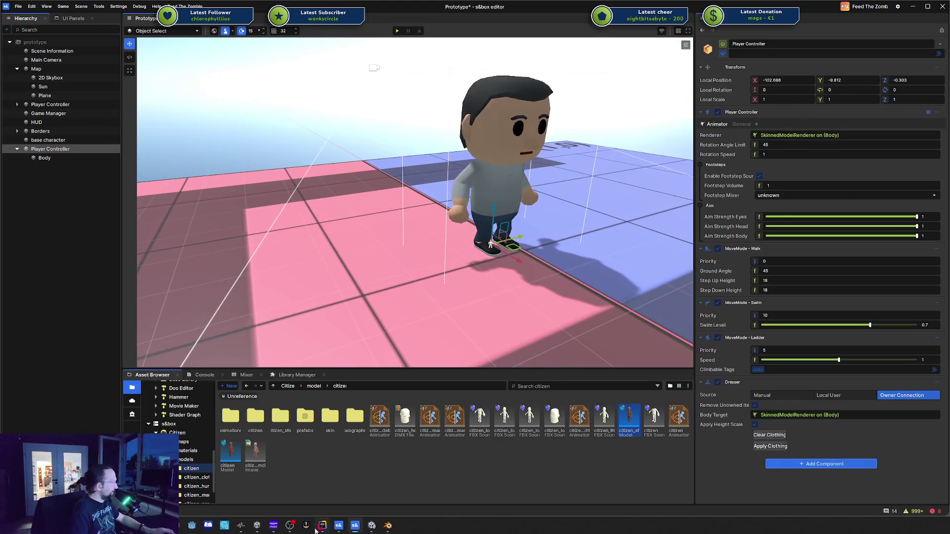
pyautogui.click(316, 528)
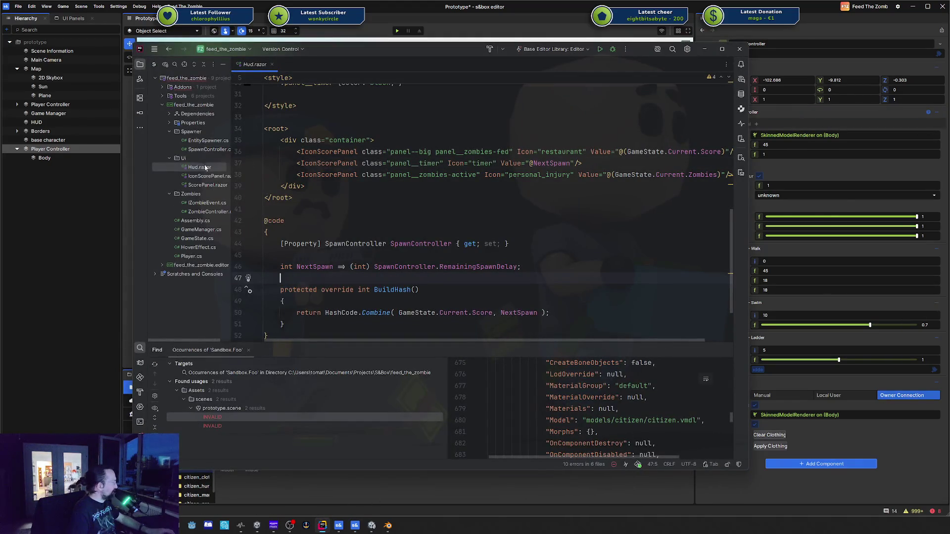
# Create a new Foo class in the feed_the_zombie project that derives from Component
pyautogui.rightClick(195, 186)
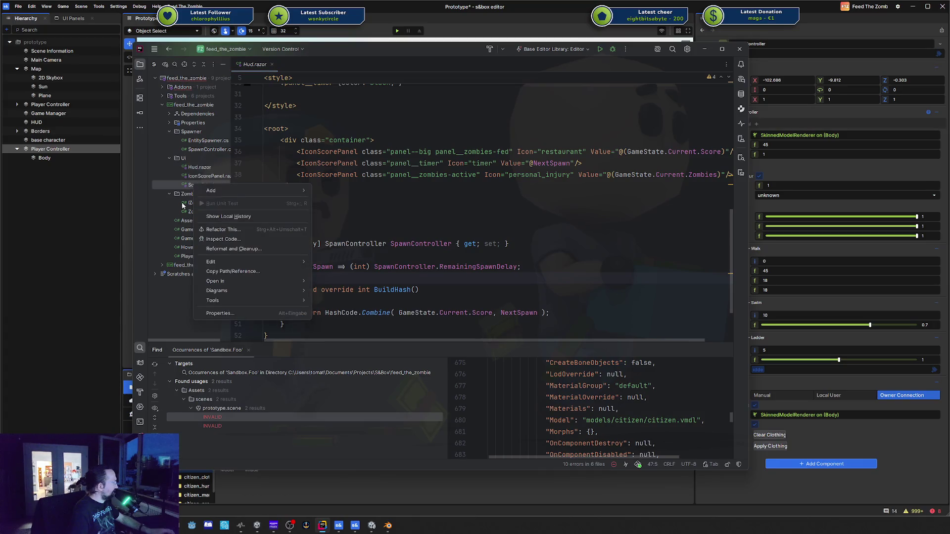
pyautogui.rightClick(183, 106)
pyautogui.moveTo(210, 110)
pyautogui.click(353, 114)
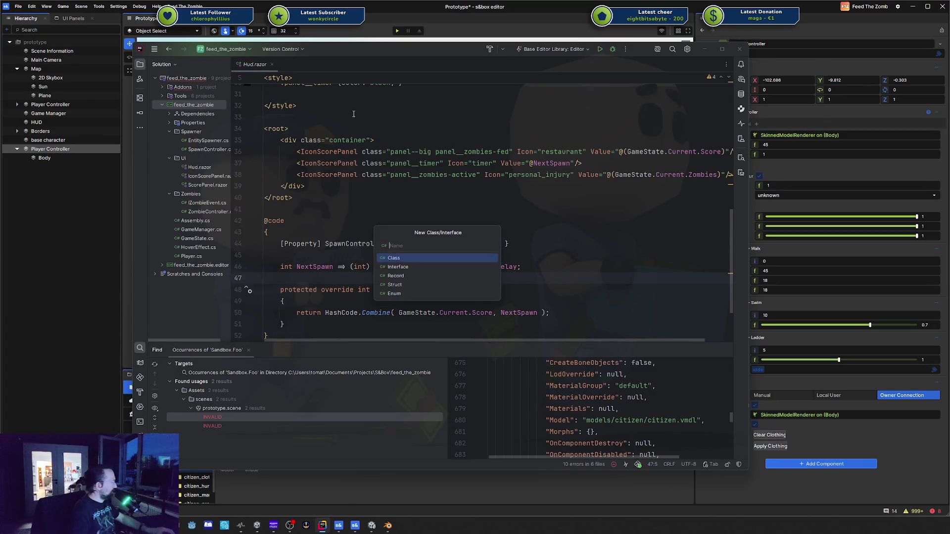
pyautogui.write('Foo')
pyautogui.press('Return')
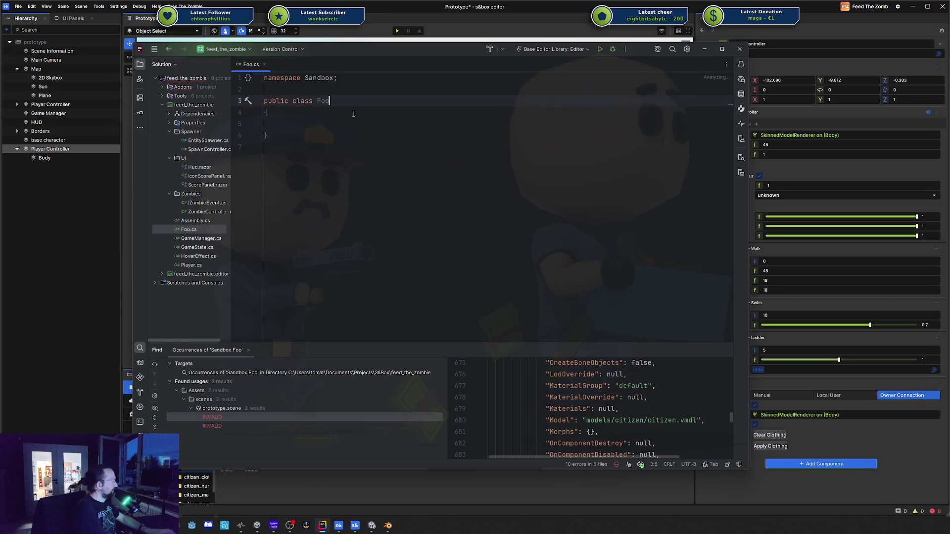
pyautogui.write(' :')
pyautogui.press('Escape')
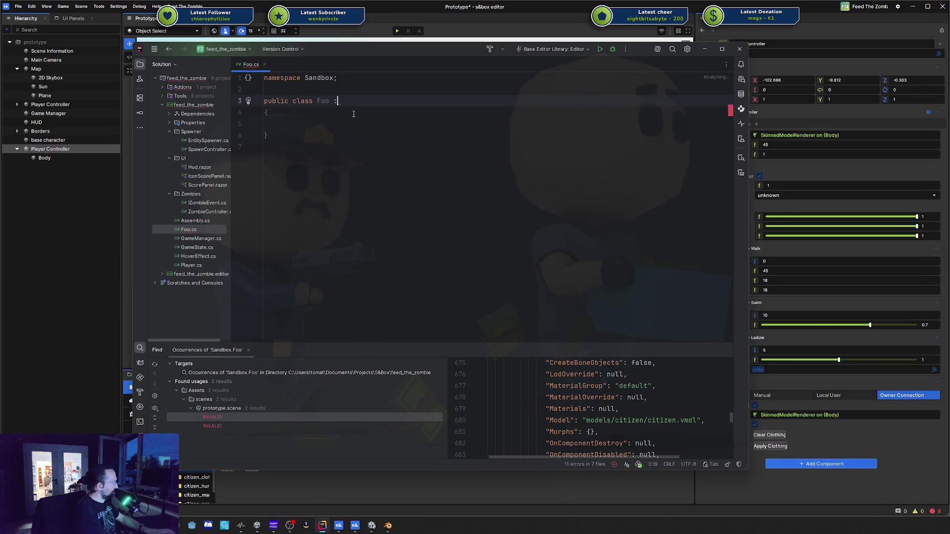
pyautogui.write(':')
pyautogui.press('Return')
pyautogui.press('Down')
pyautogui.press('Down')
# Add a [RequireComponent] PlayerController property named Ctrl with get and set accessors
pyautogui.write('[Req')
pyautogui.press('Return')
pyautogui.write('] ')
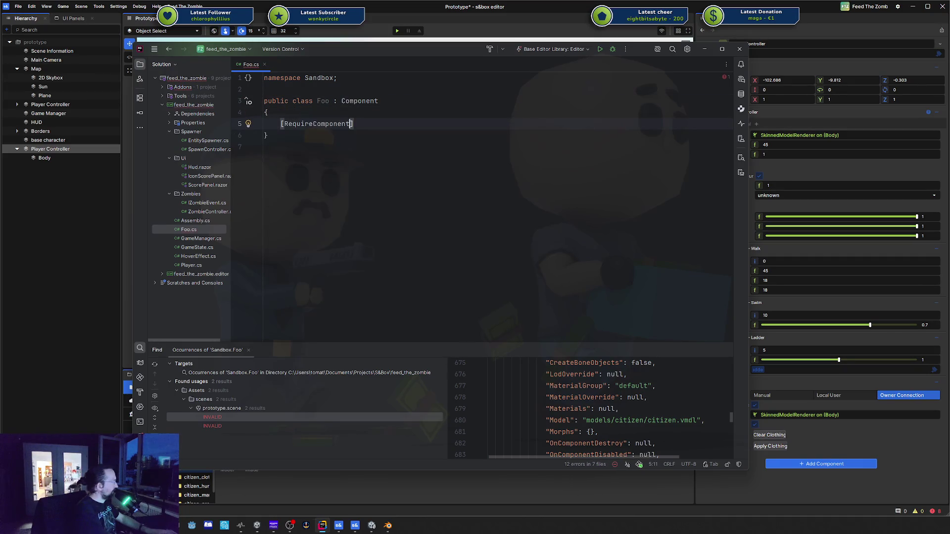
pyautogui.write('Player')
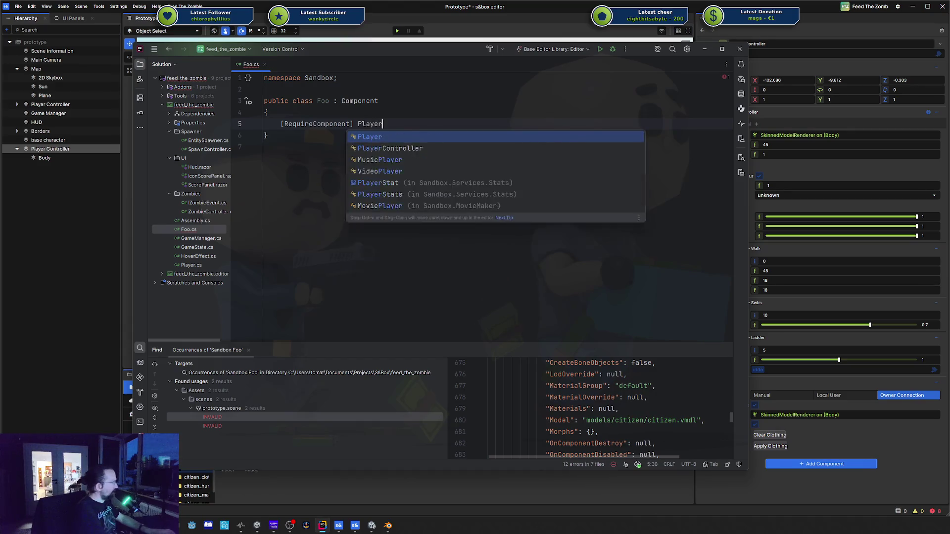
pyautogui.press('Return')
pyautogui.write('P')
pyautogui.press('BackSpace')
pyautogui.write('C')
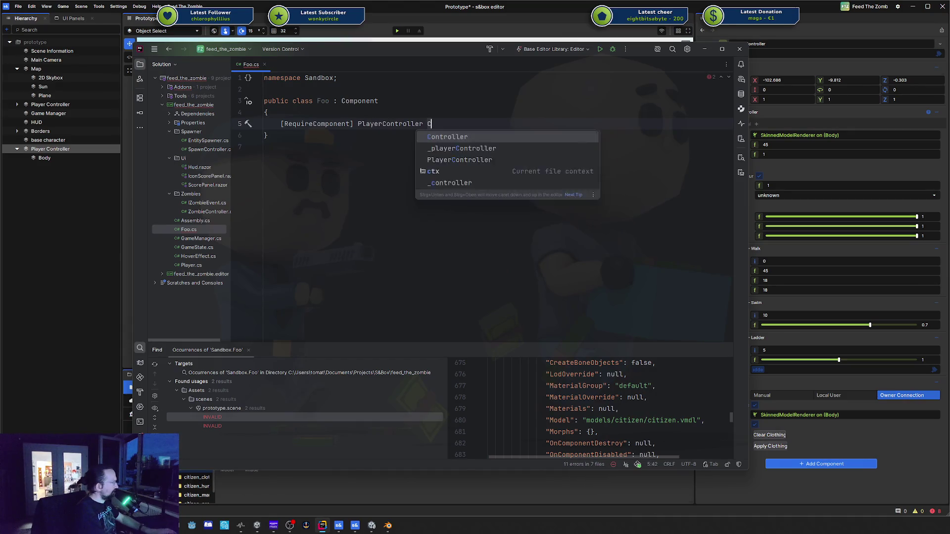
pyautogui.write('trl { get; set;')
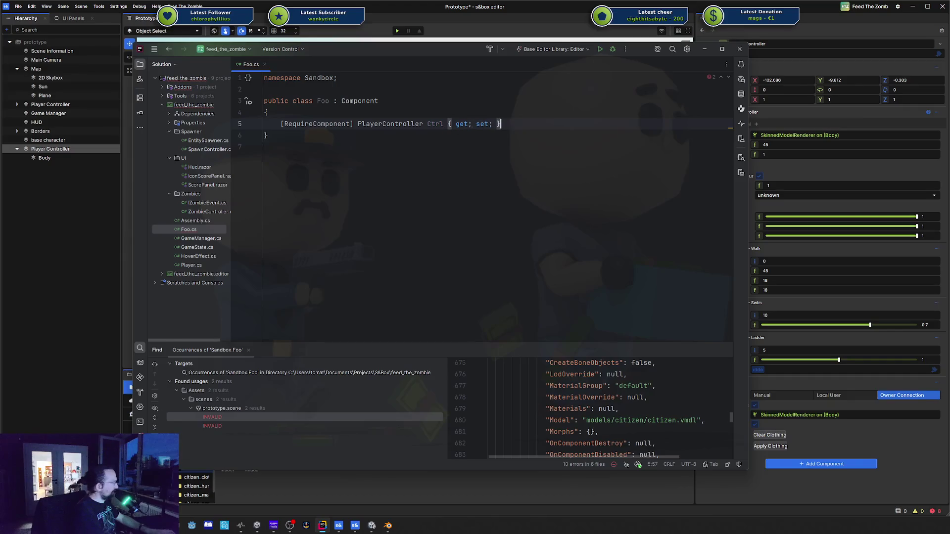
pyautogui.press('End')
pyautogui.press('Return')
pyautogui.press('Return')
# Declare a public void DoThings method and begin typing Ctrl. inside its body
pyautogui.write('ublic ')
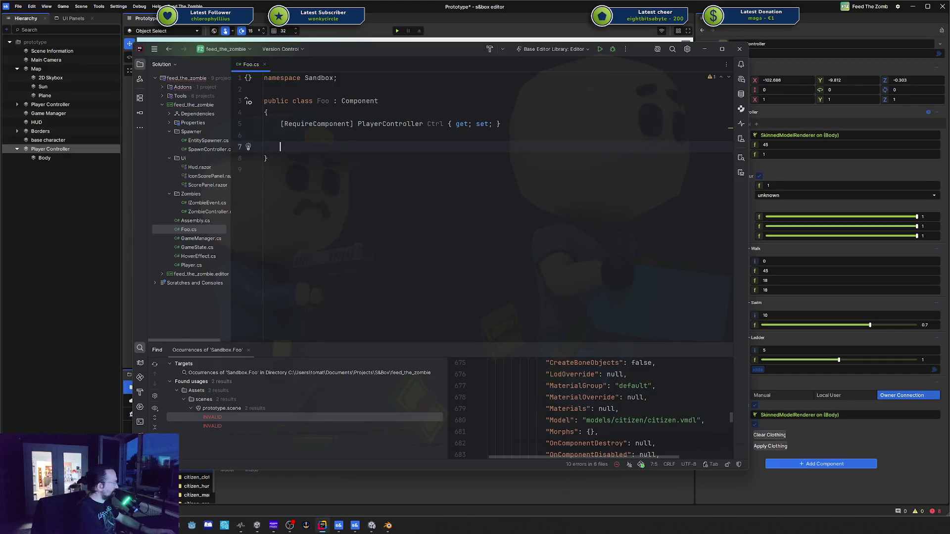
pyautogui.write('void F')
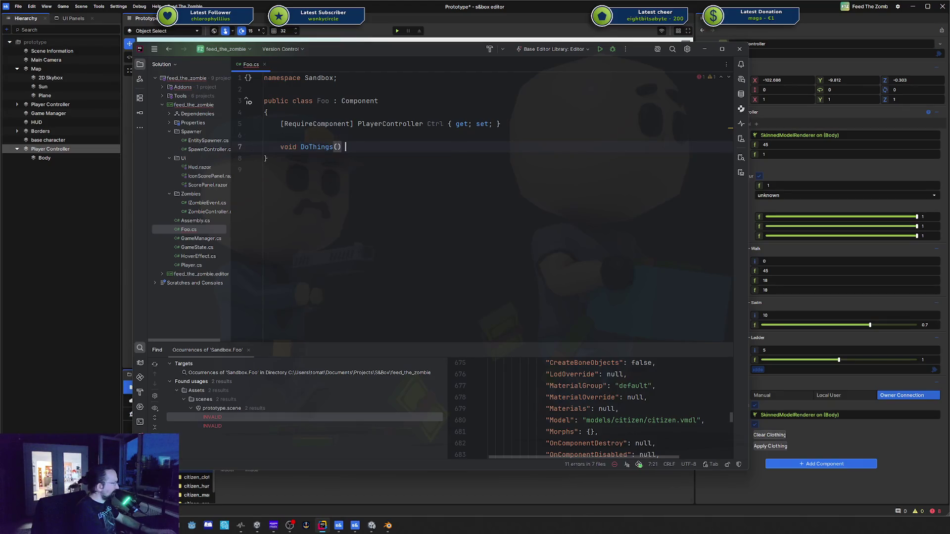
pyautogui.write('{')
pyautogui.press('Return')
pyautogui.write('Ctrl.')
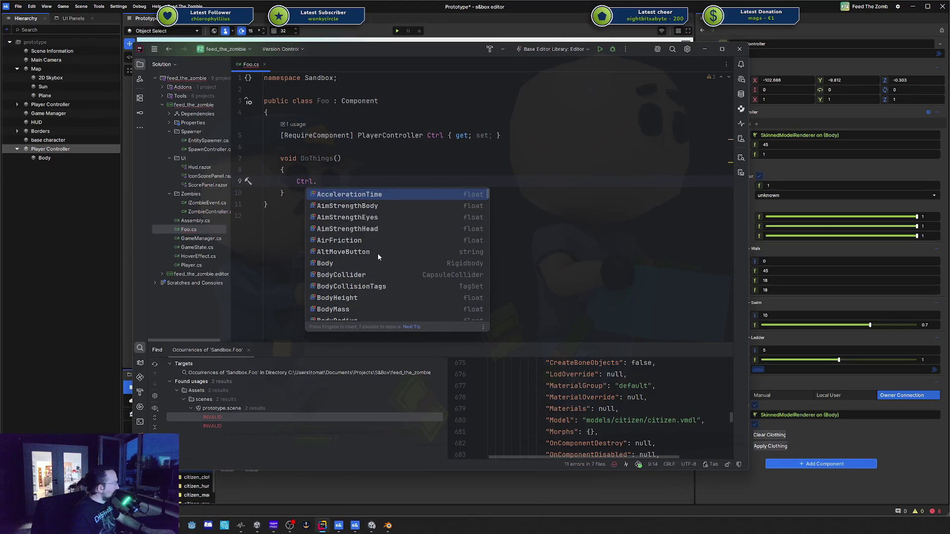
# Browse the completion list of PlayerController members offered after Ctrl
pyautogui.scroll(-20, 378, 253)
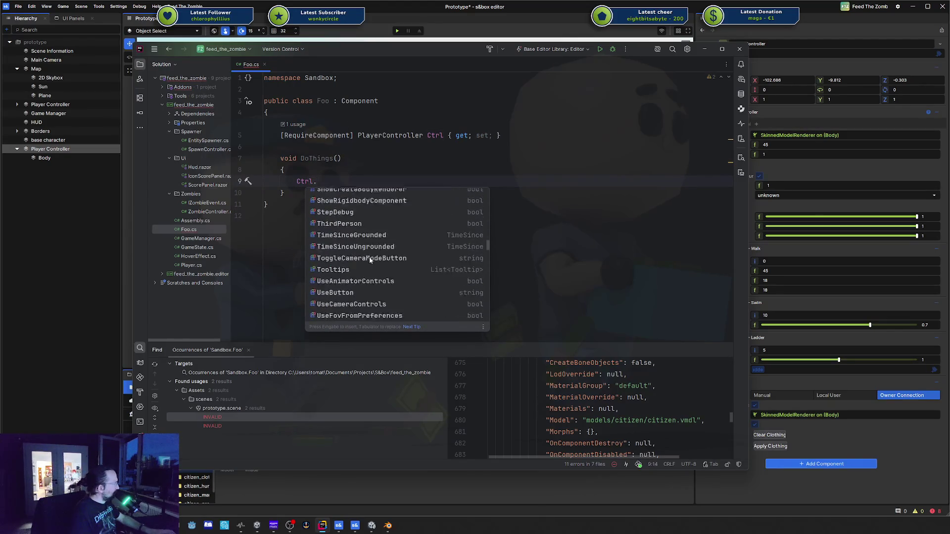
pyautogui.scroll(-15, 369, 260)
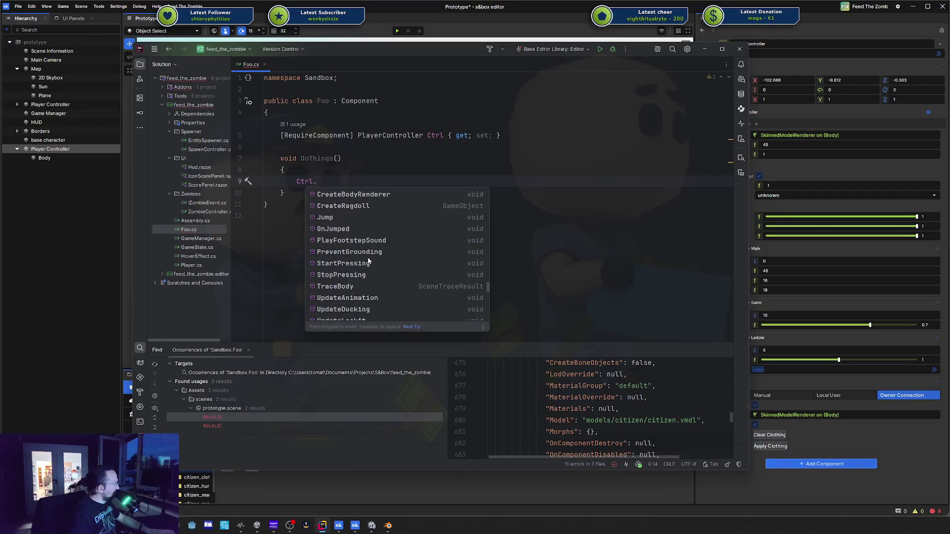
pyautogui.scroll(2, 368, 259)
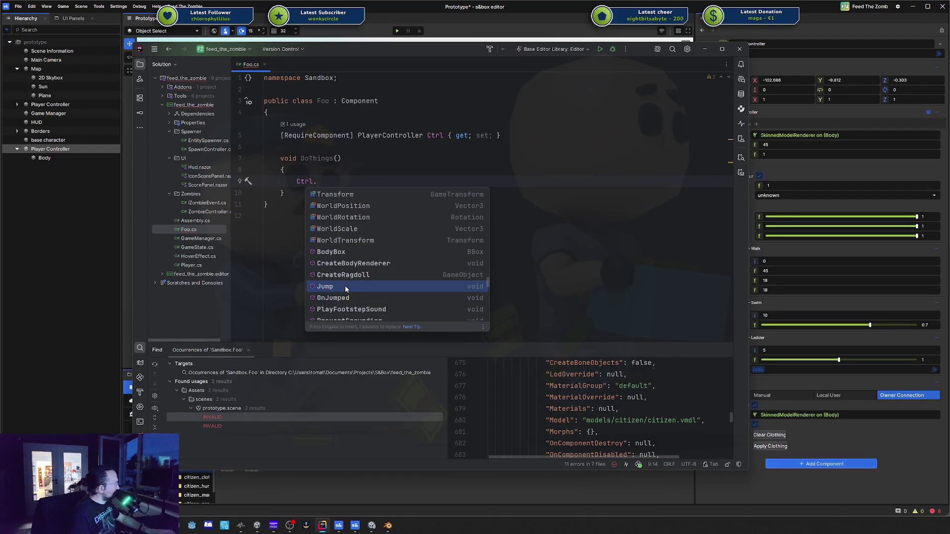
pyautogui.scroll(-10, 345, 286)
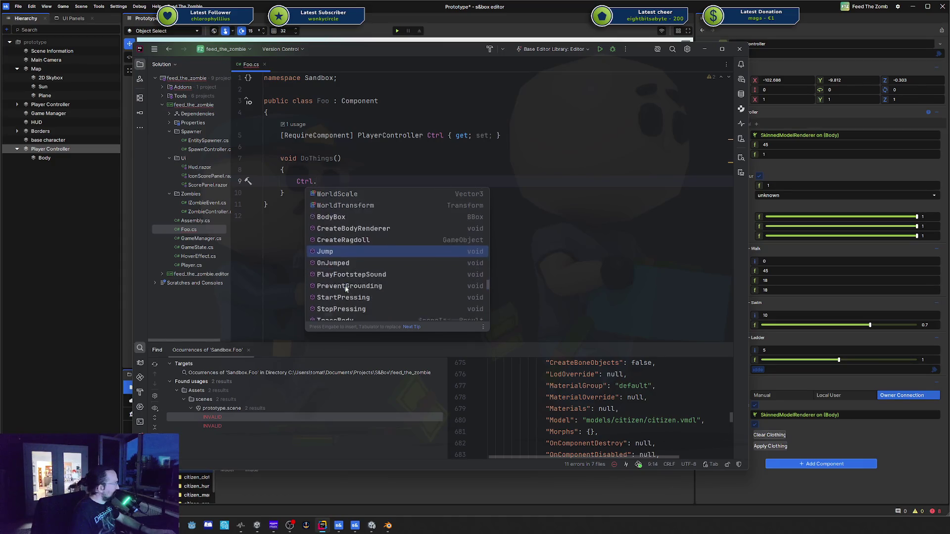
pyautogui.scroll(-2, 346, 286)
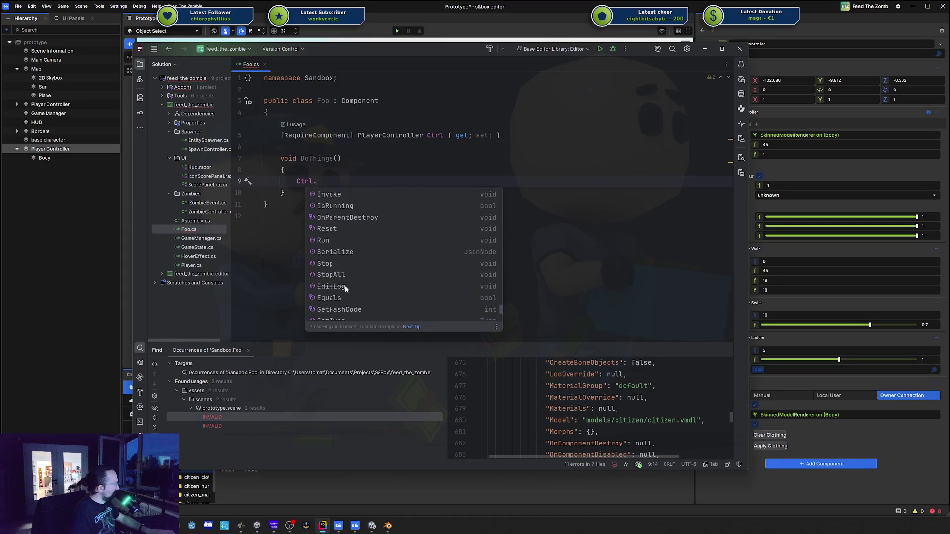
pyautogui.scroll(5, 357, 242)
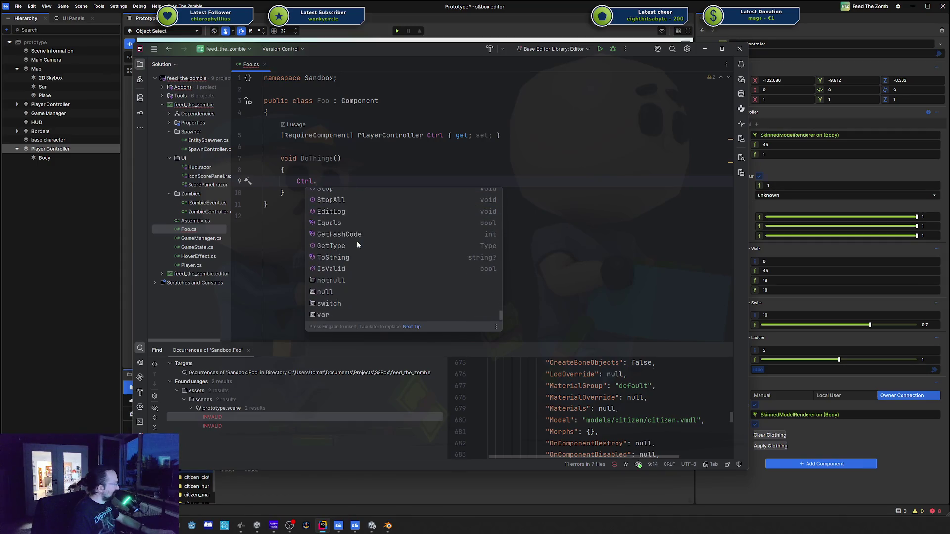
pyautogui.scroll(6, 357, 241)
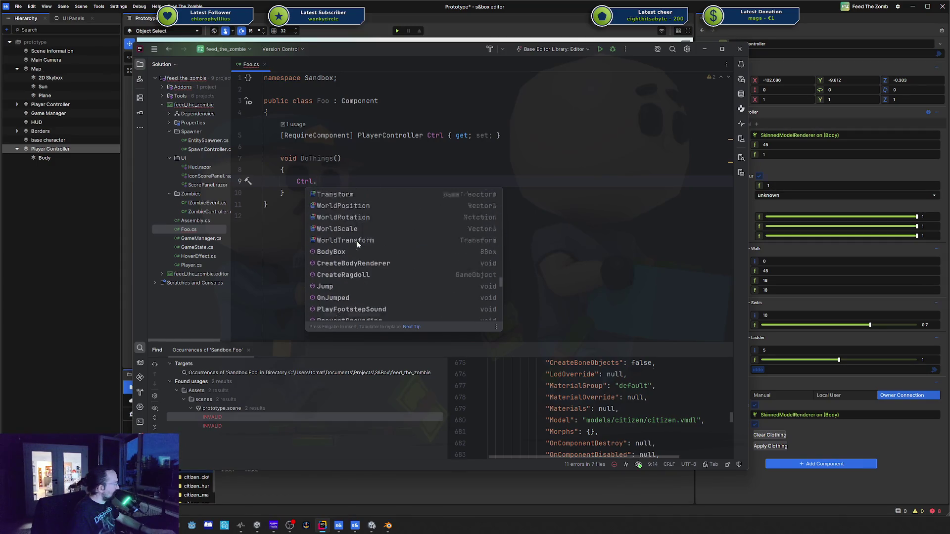
pyautogui.scroll(5, 357, 241)
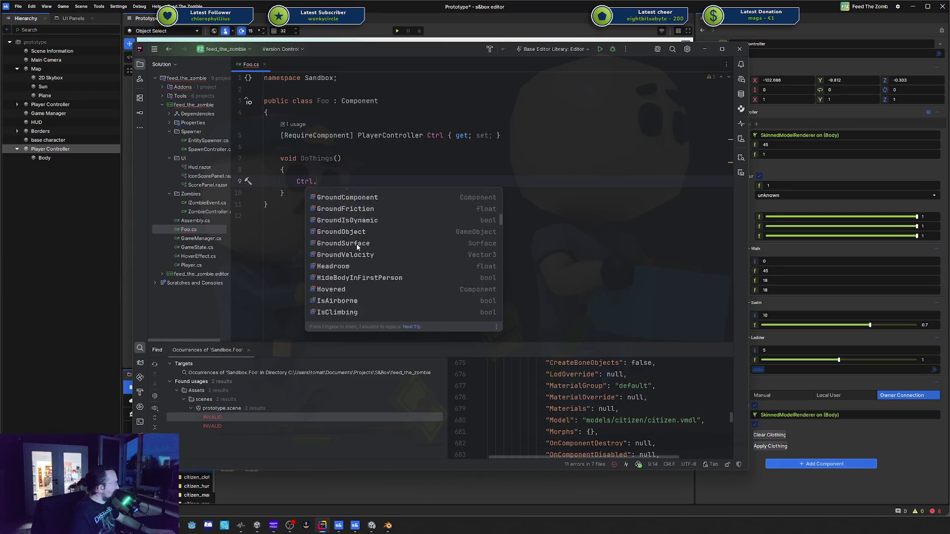
# Inspect the PlayerController source declaration, then close that file tab
pyautogui.click(383, 136)
pyautogui.keyDown('ctrl'); pyautogui.click(382, 135); pyautogui.keyUp('ctrl')
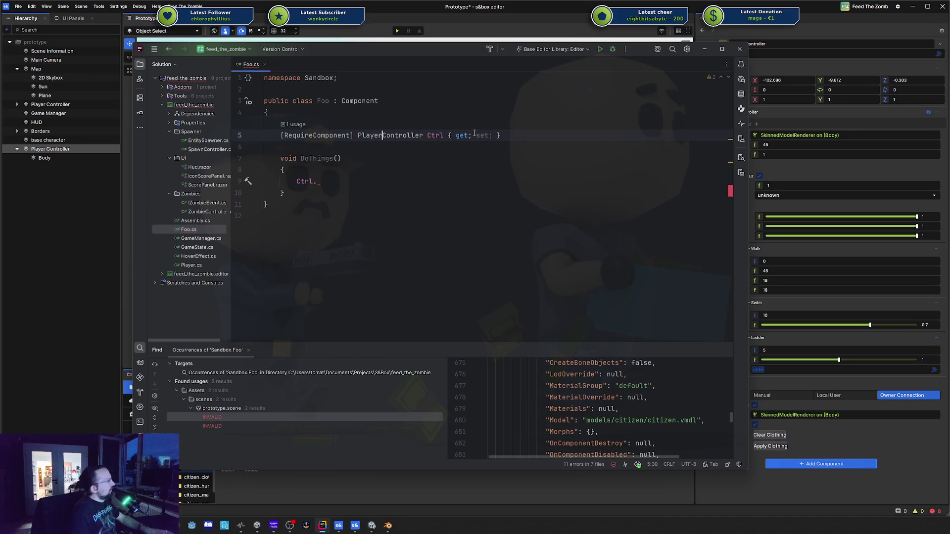
pyautogui.scroll(5, 436, 146)
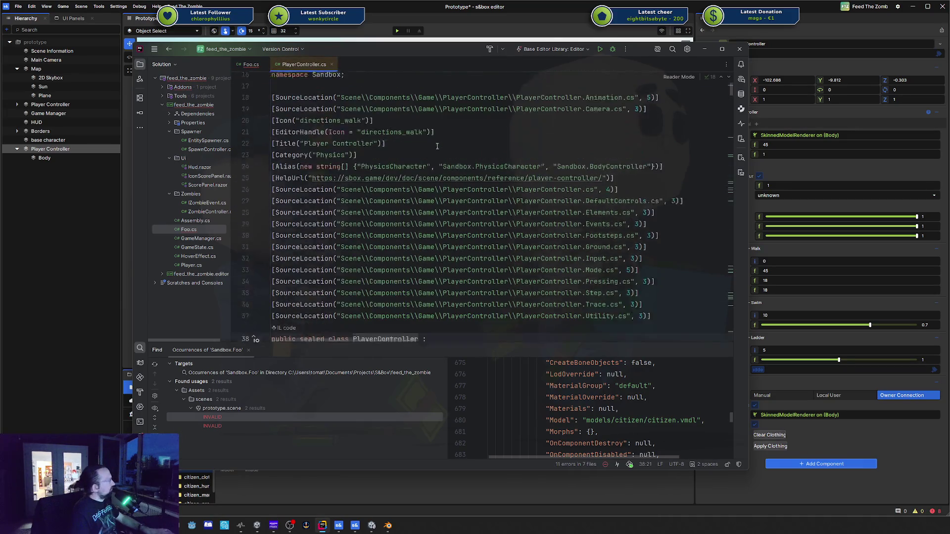
pyautogui.middleClick(287, 68)
# Delete the unfinished Ctrl. text in DoThings and switch back to the s&box editor
pyautogui.moveTo(387, 139)
pyautogui.scroll(-2, 444, 214)
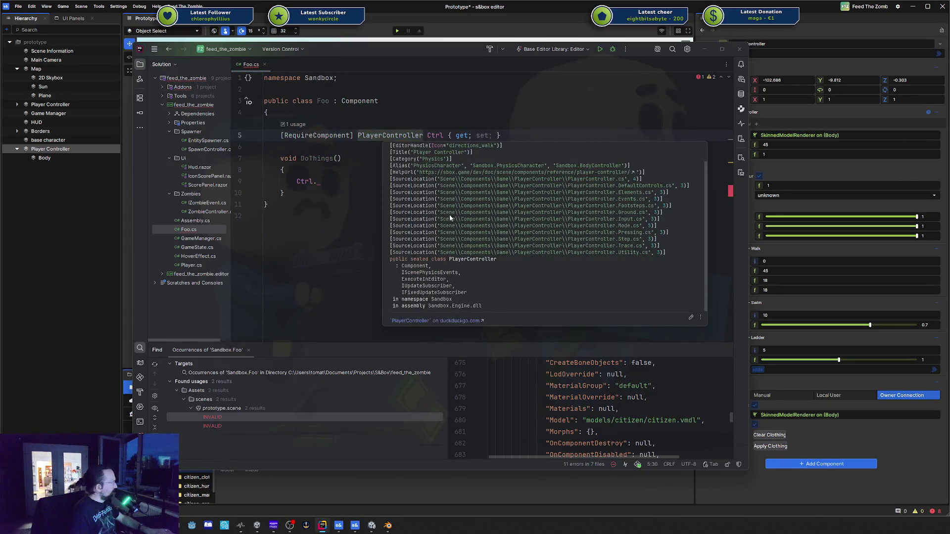
pyautogui.click(350, 185)
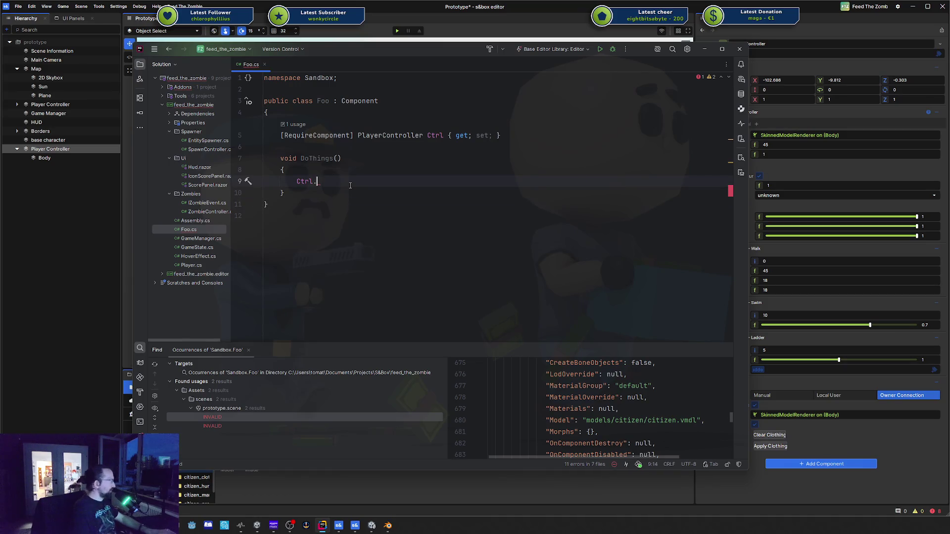
pyautogui.press('BackSpace')
pyautogui.press('BackSpace')
pyautogui.press('BackSpace')
pyautogui.click(104, 288)
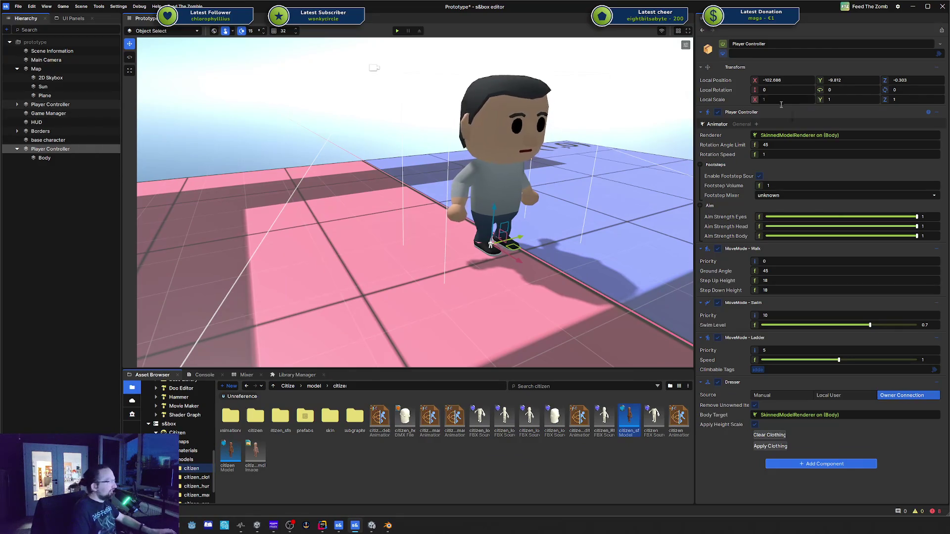
# Try lowering Body Height to about 67.6 and undo back to 72, then frame the other Player Controller
pyautogui.click(744, 124)
pyautogui.click(721, 126)
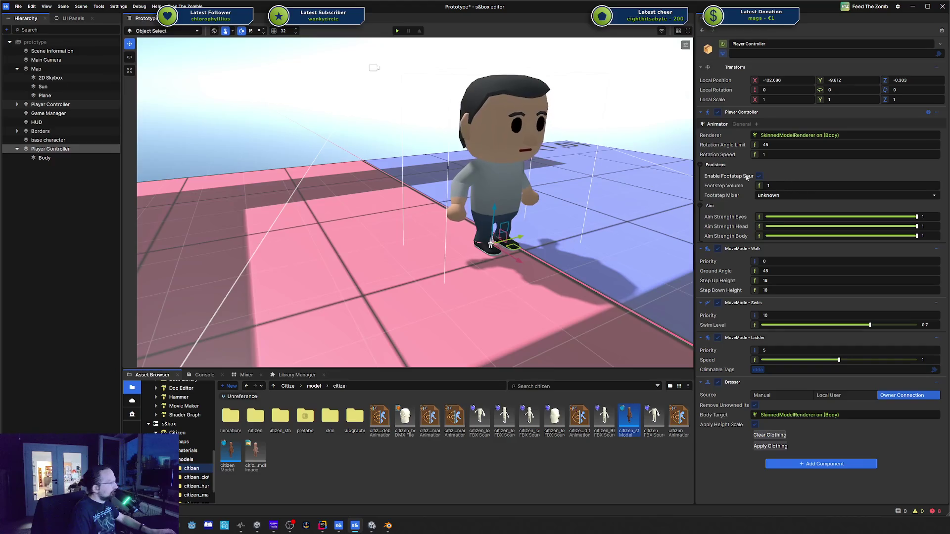
pyautogui.click(742, 124)
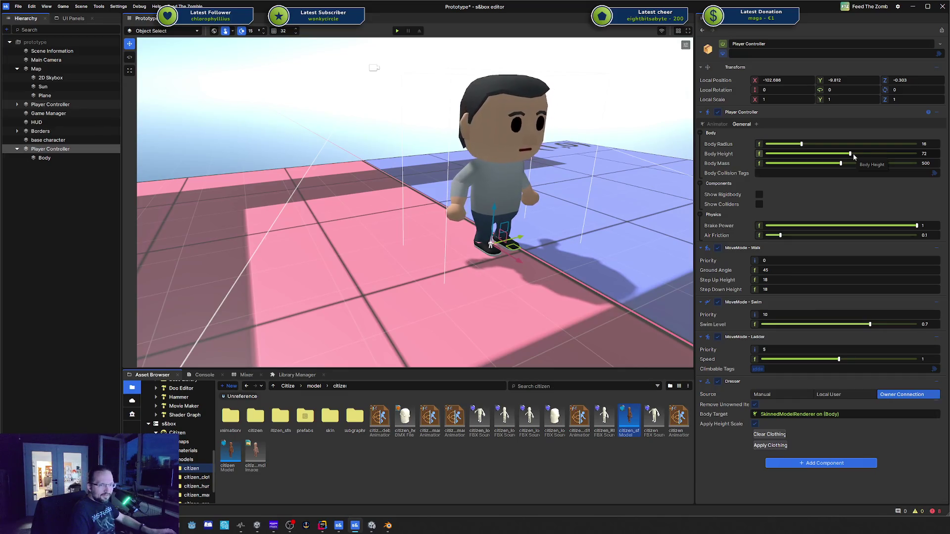
pyautogui.moveTo(853, 153); pyautogui.dragTo(845, 157)
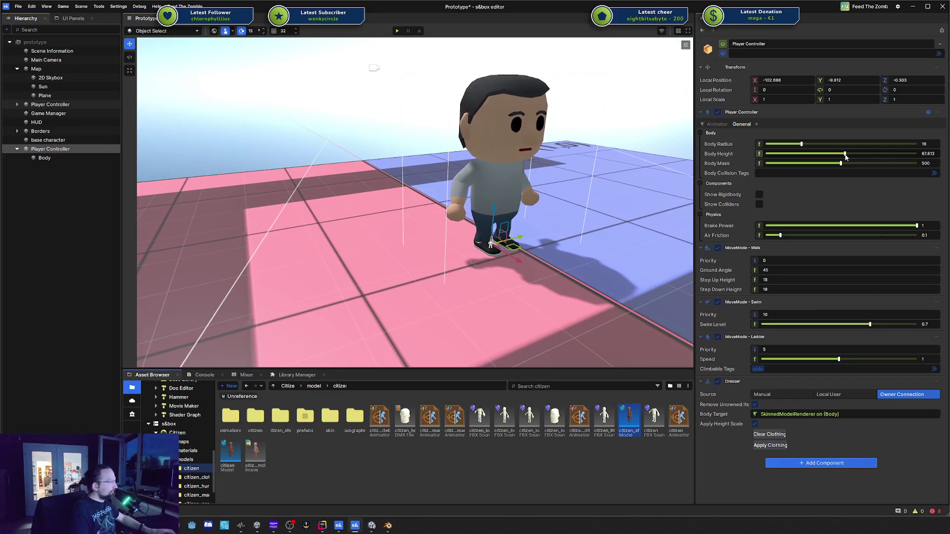
pyautogui.hotkey('ctrl', 'z')
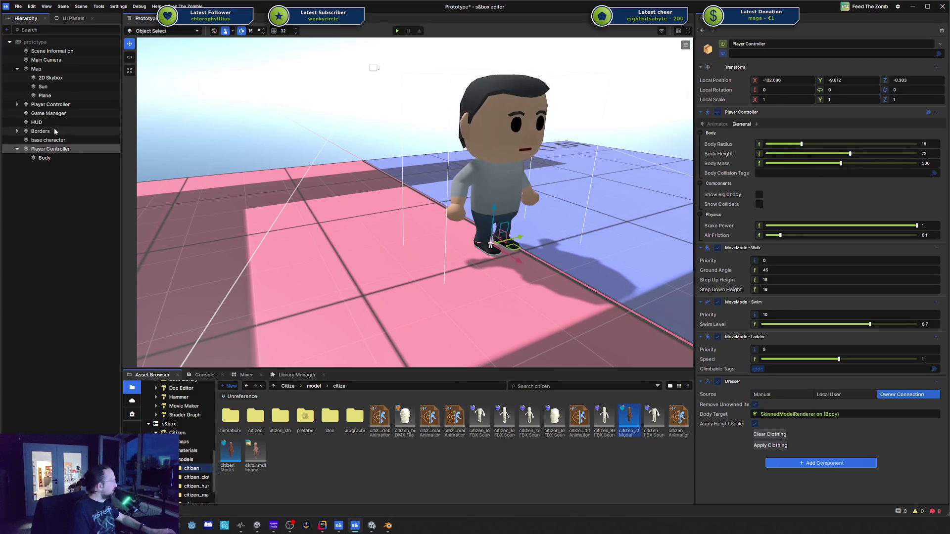
pyautogui.click(50, 104)
pyautogui.press('f')
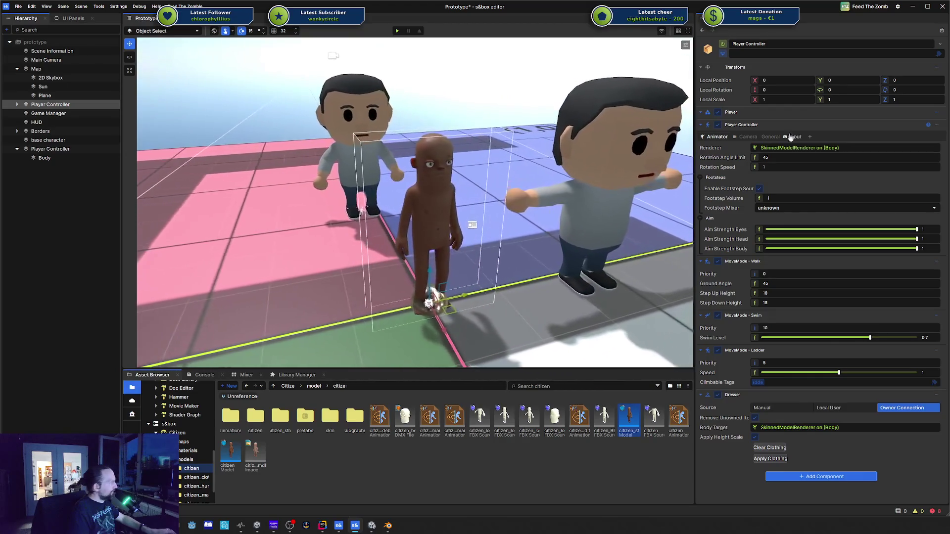
# Set the citizen's Body Height to 72, leave Show Rigidbody off, and review its Animator settings
pyautogui.click(769, 137)
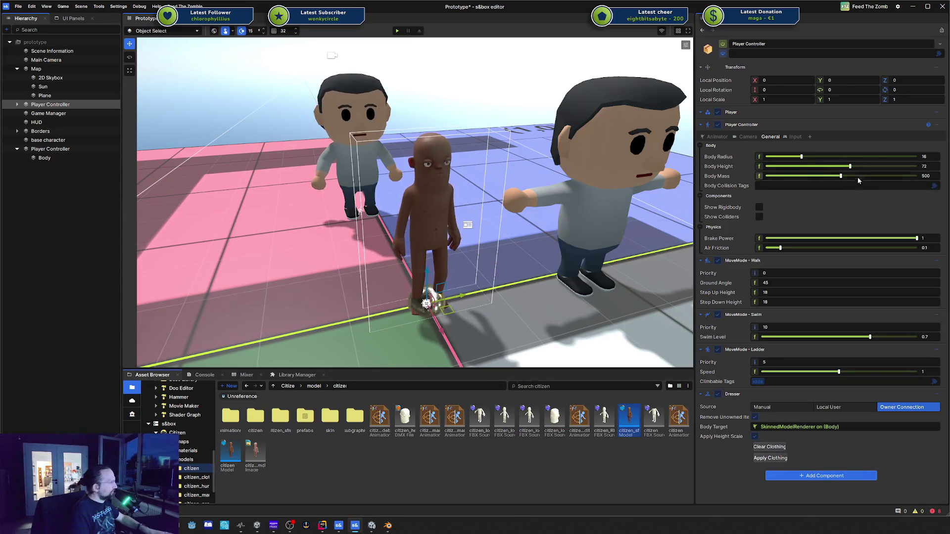
pyautogui.moveTo(797, 173); pyautogui.dragTo(833, 177)
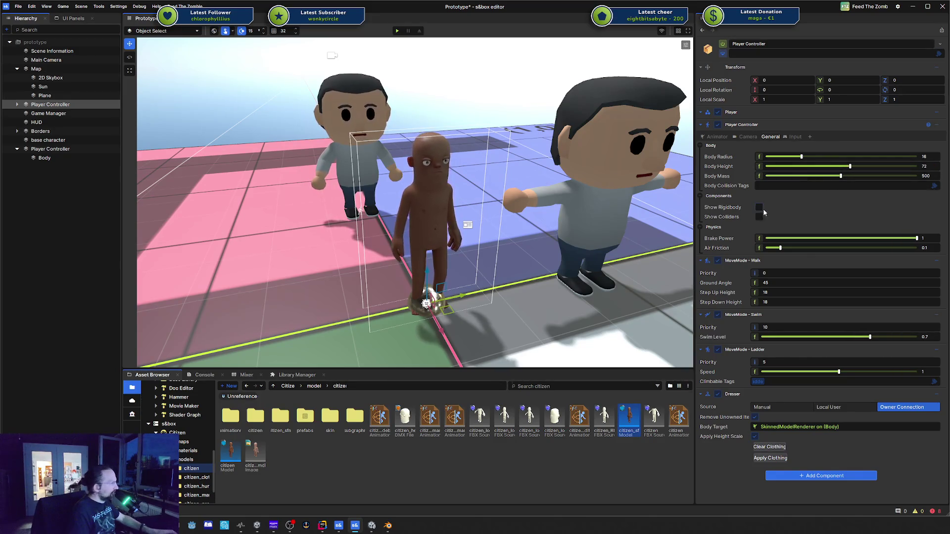
pyautogui.click(760, 211)
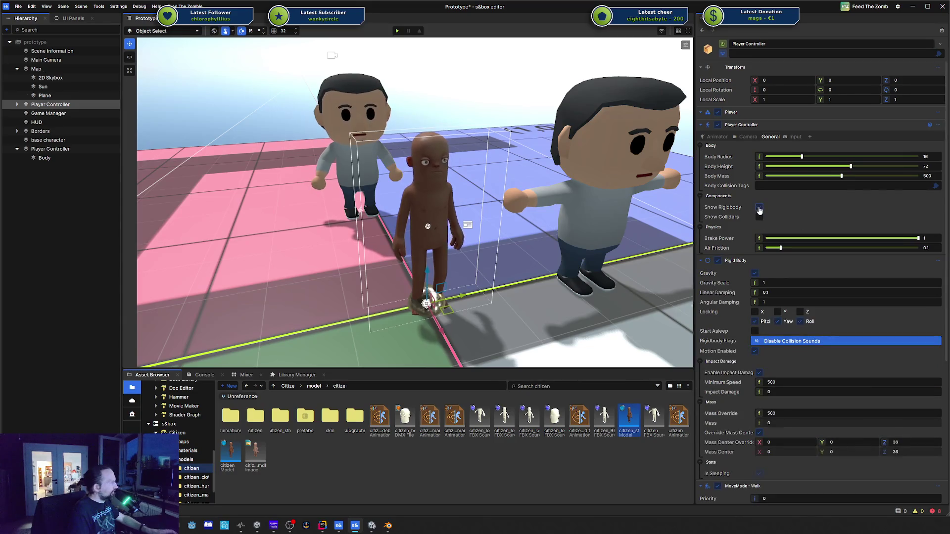
pyautogui.click(759, 209)
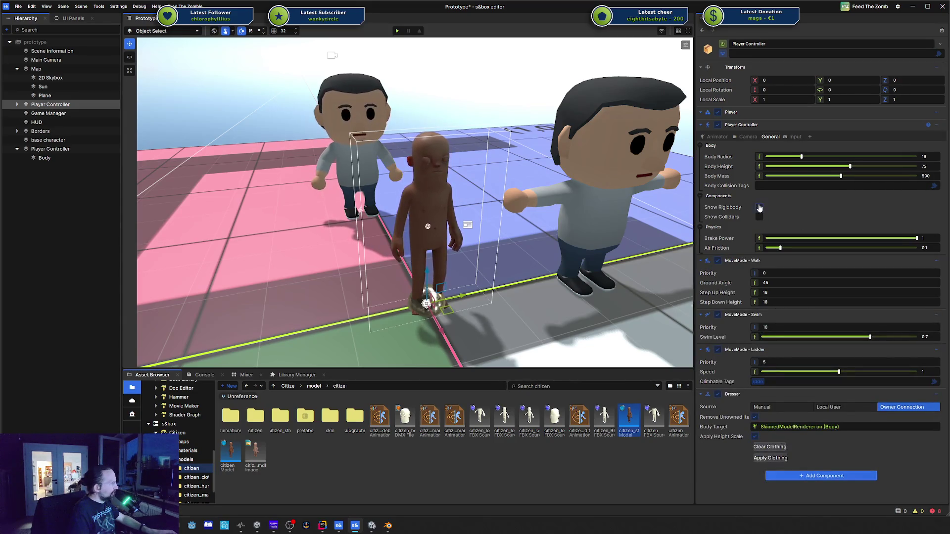
pyautogui.click(760, 208)
pyautogui.click(759, 209)
pyautogui.click(759, 208)
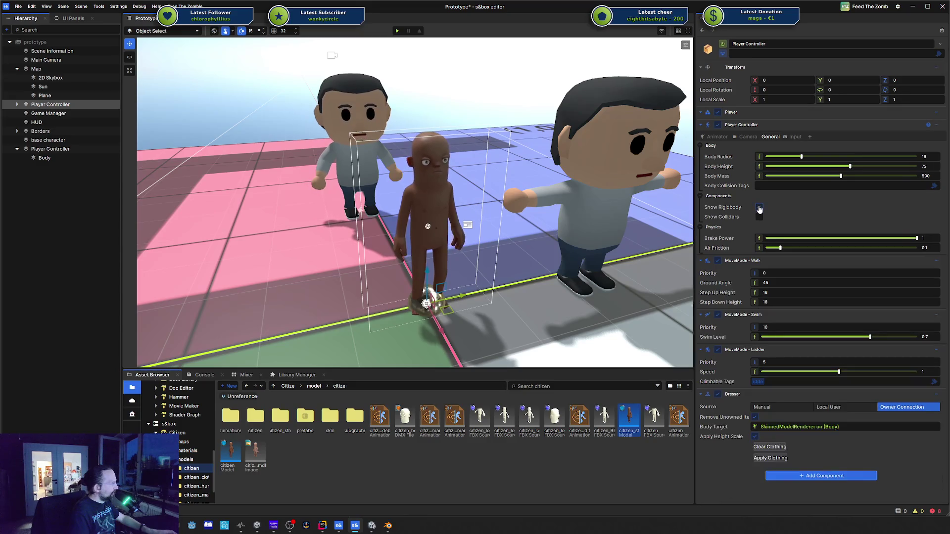
pyautogui.click(759, 208)
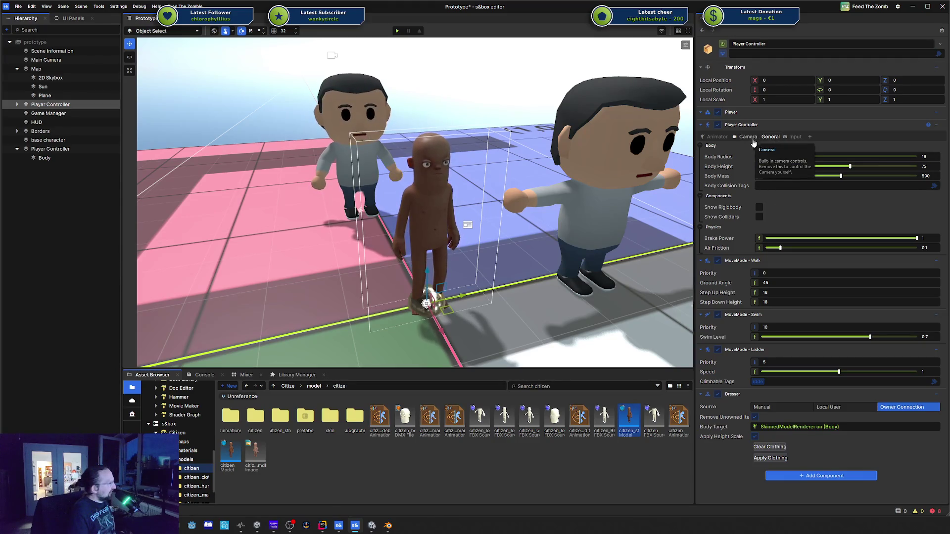
pyautogui.click(716, 137)
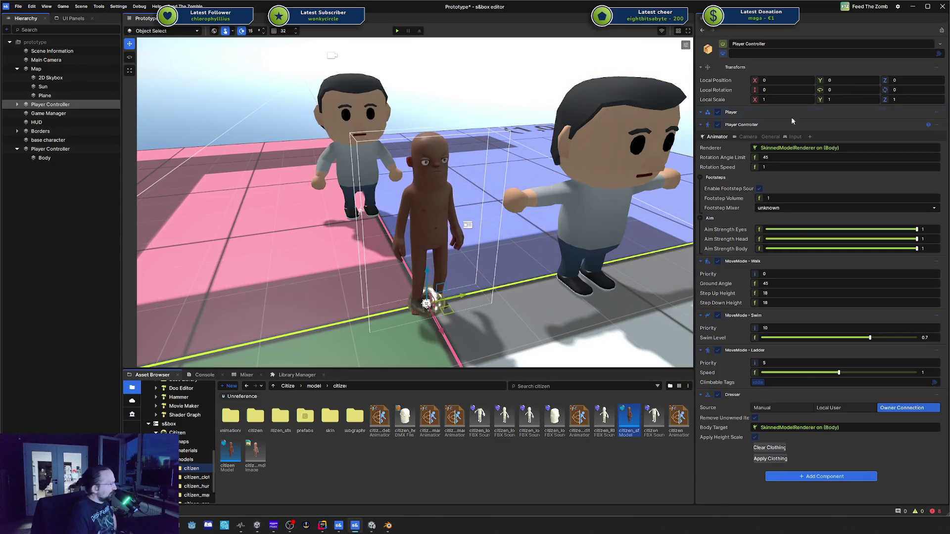
pyautogui.click(50, 149)
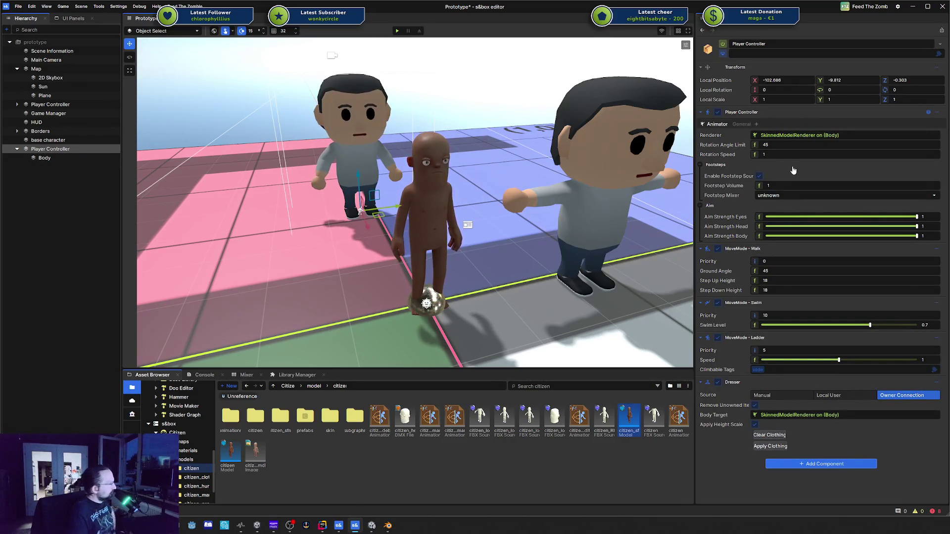
# Check the Footstep Mixer options, re-expand Footsteps, and open the Player Controller documentation
pyautogui.click(778, 197)
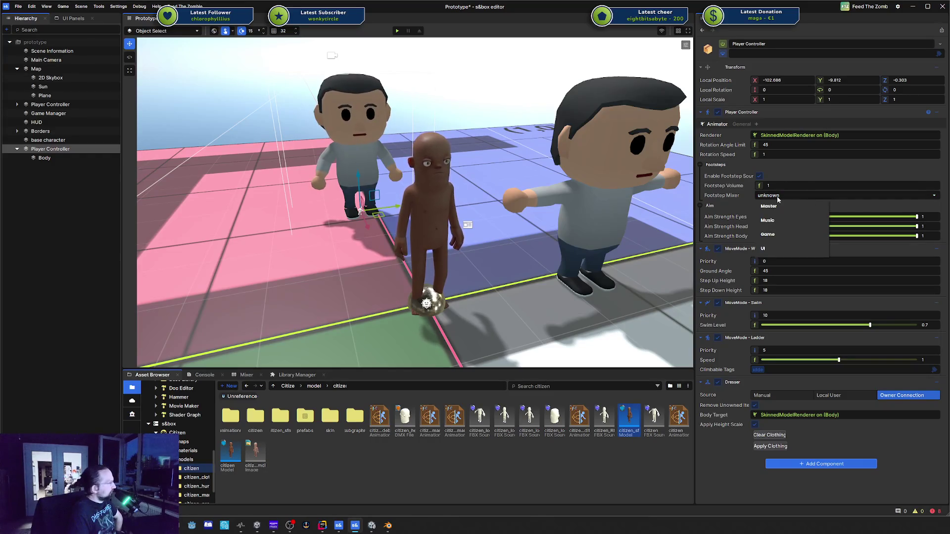
pyautogui.click(769, 167)
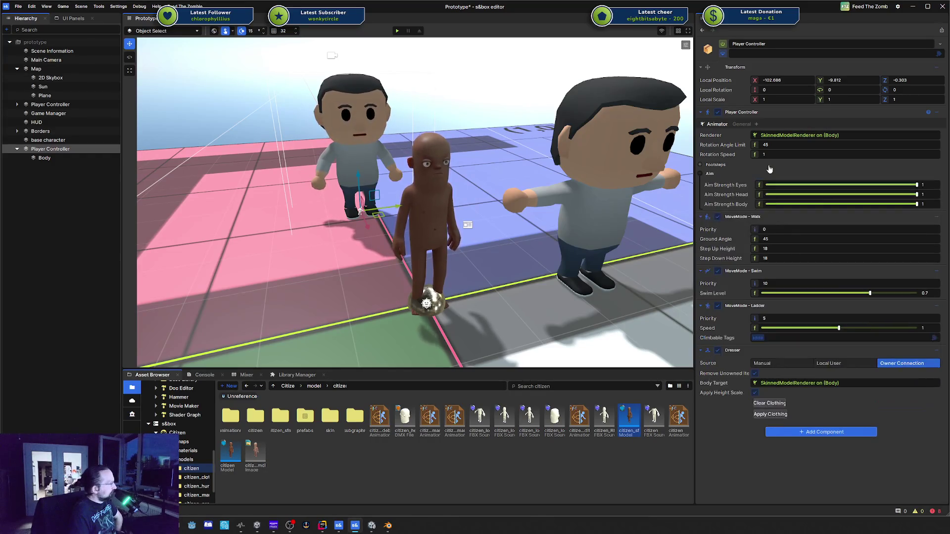
pyautogui.click(721, 166)
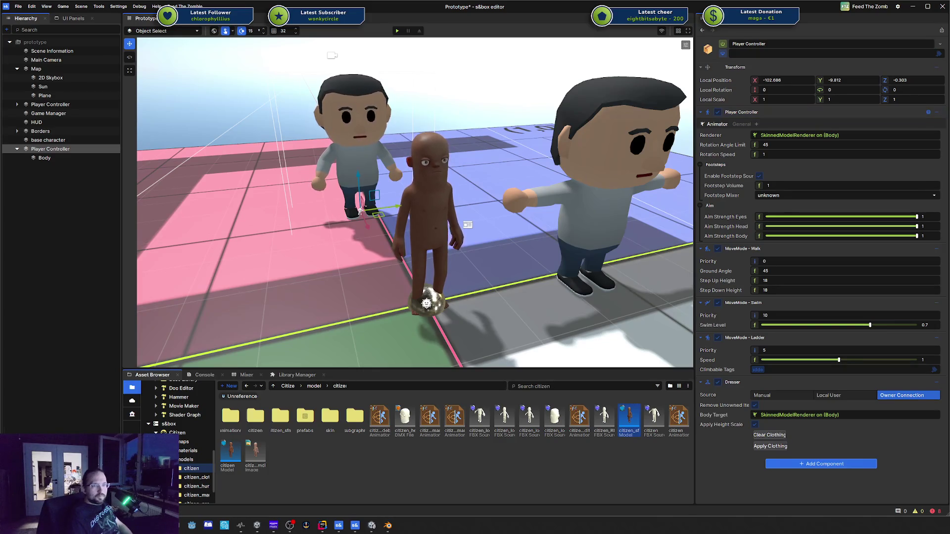
pyautogui.click(928, 112)
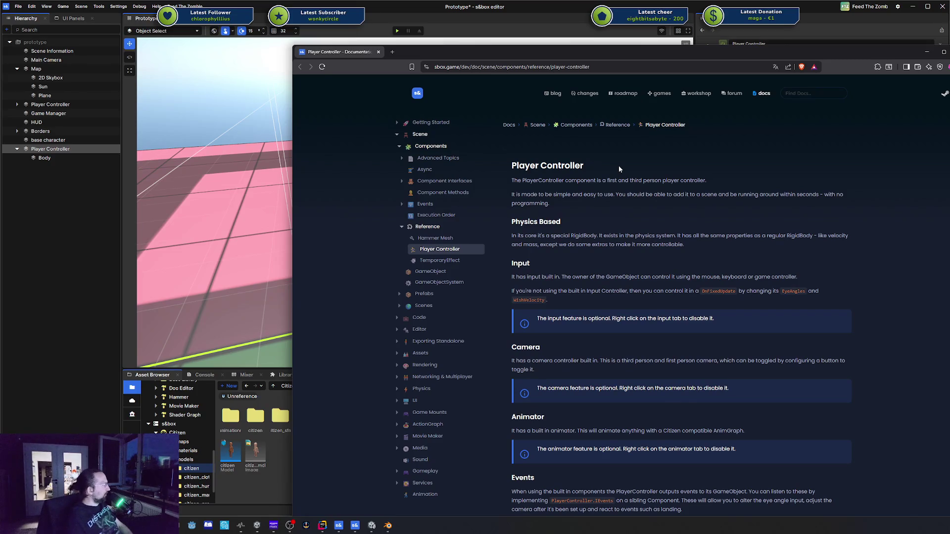
# Scroll down to the Player Controller's Events interface code and back up, then return to the editor
pyautogui.scroll(-3, 619, 167)
pyautogui.scroll(-3, 616, 170)
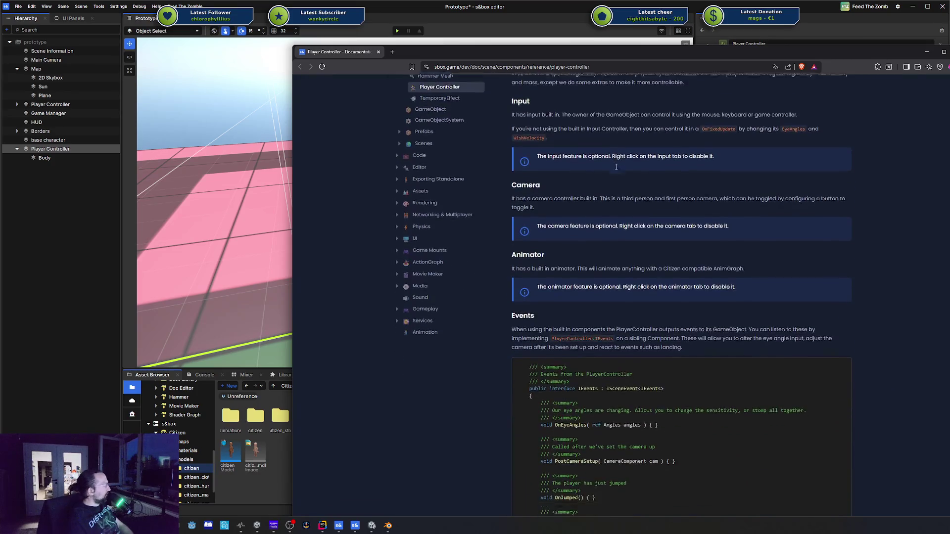
pyautogui.scroll(-3, 721, 249)
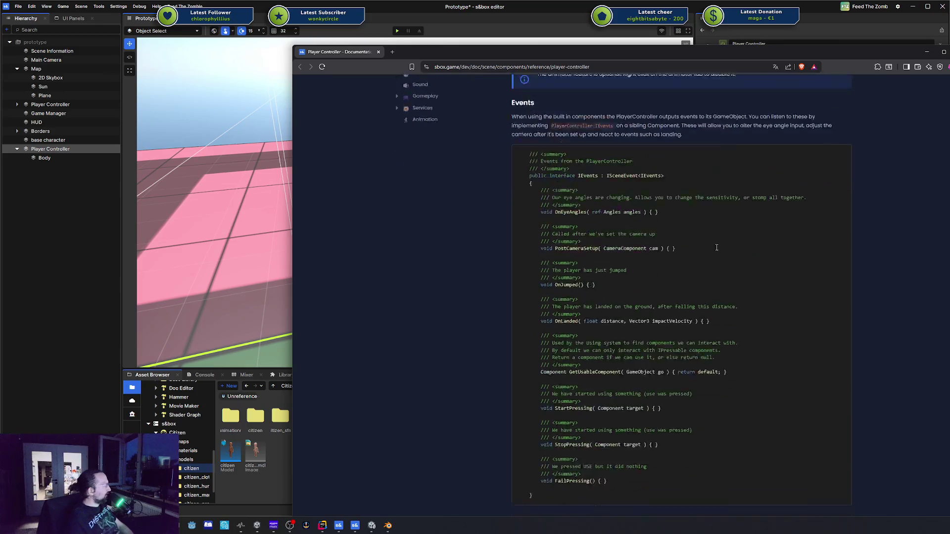
pyautogui.scroll(7, 629, 150)
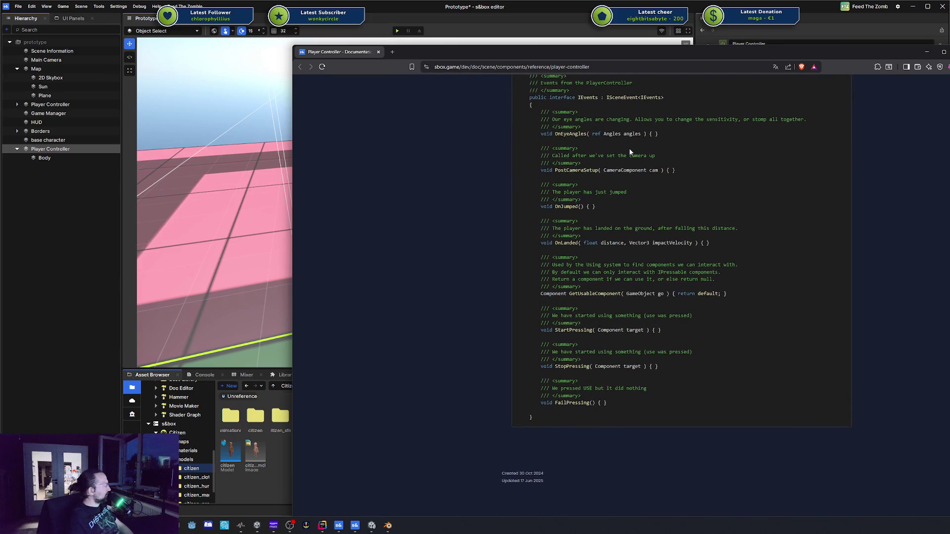
pyautogui.scroll(1, 635, 148)
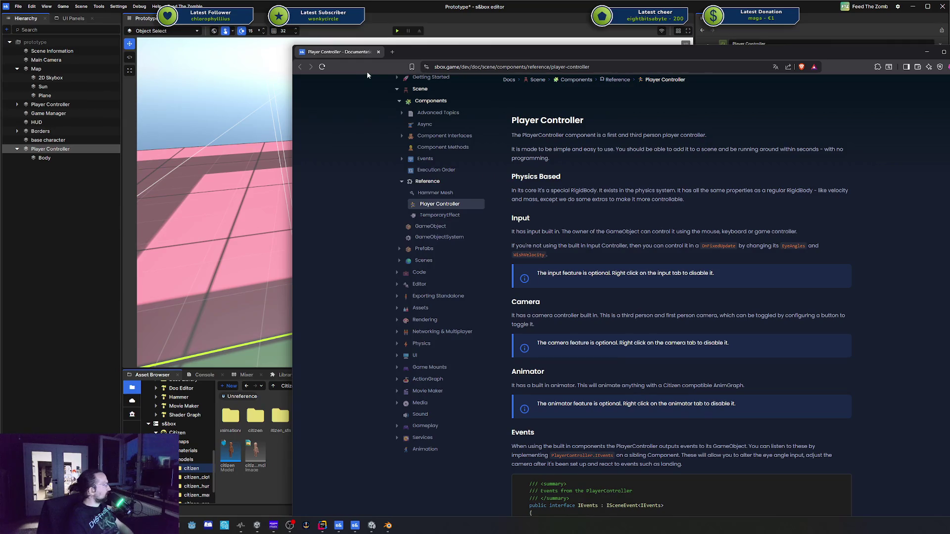
pyautogui.hotkey('alt', 'Tab')
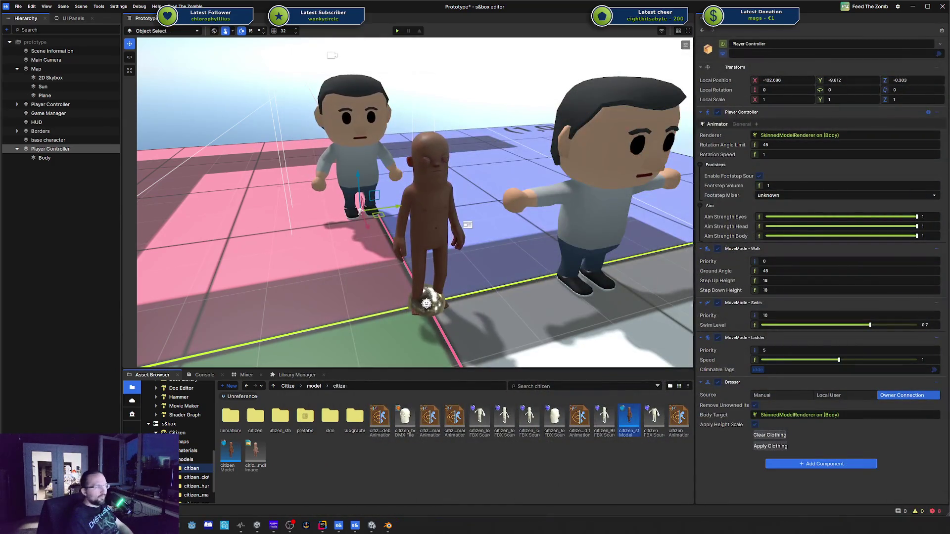
# Select the brown character's Body, frame it, and orbit around it to inspect the citizen model
pyautogui.scroll(3, 481, 172)
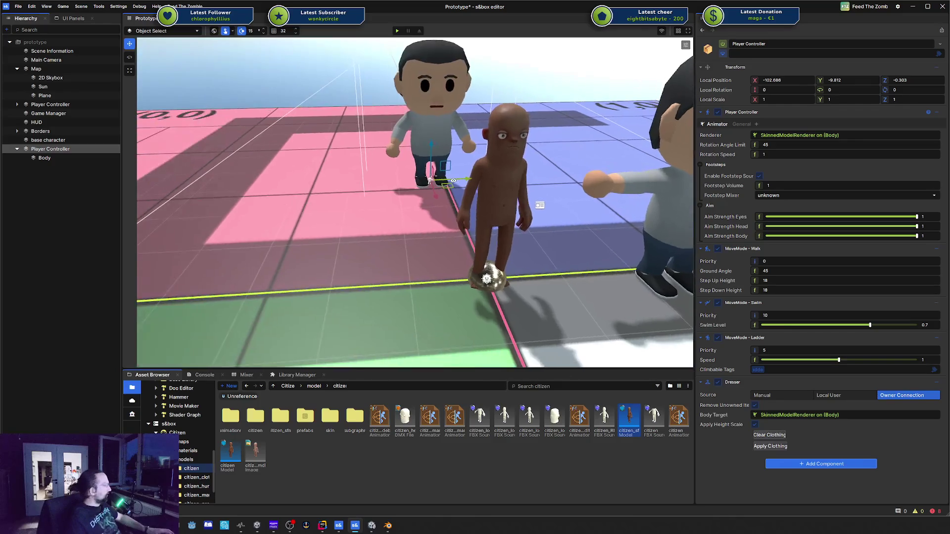
pyautogui.scroll(-3, 447, 184)
pyautogui.scroll(3, 448, 185)
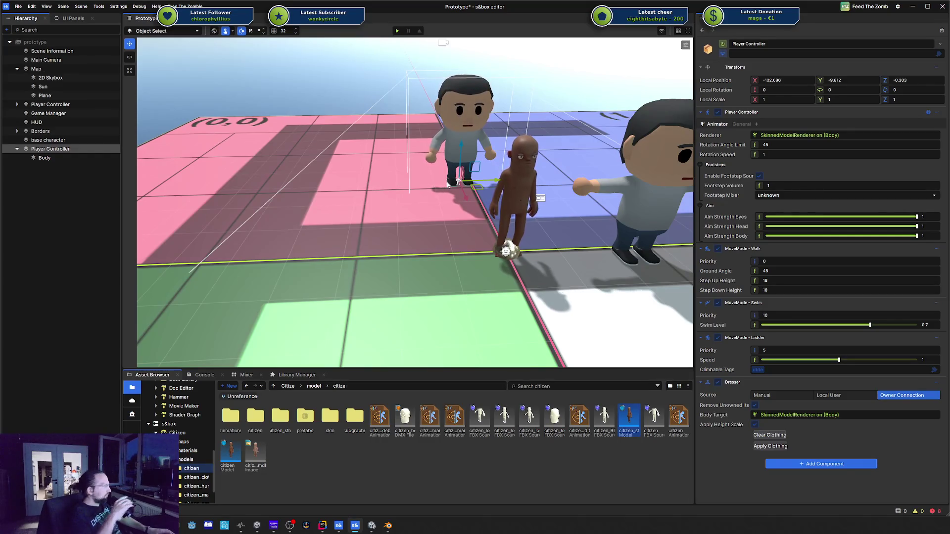
pyautogui.click(531, 186)
pyautogui.scroll(10, 530, 186)
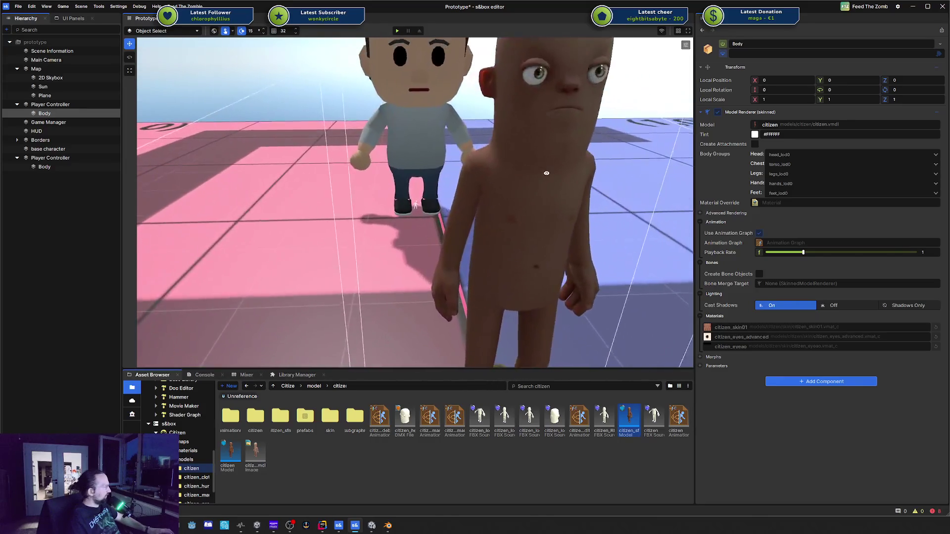
pyautogui.scroll(-10, 546, 173)
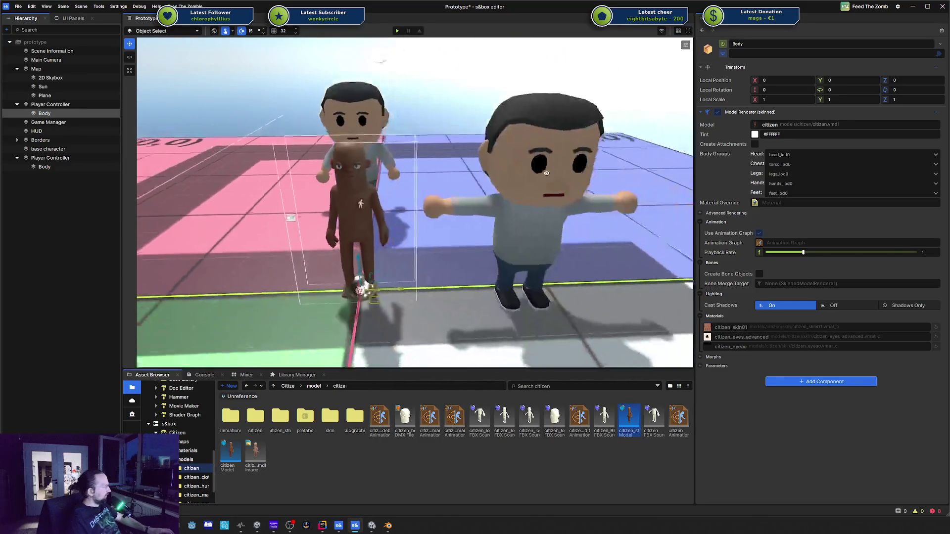
pyautogui.scroll(8, 415, 203)
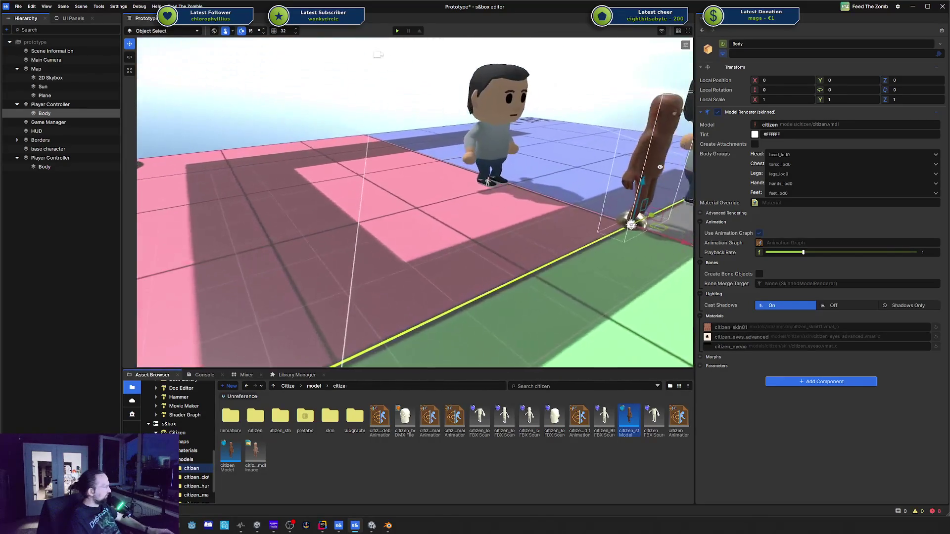
pyautogui.press('f')
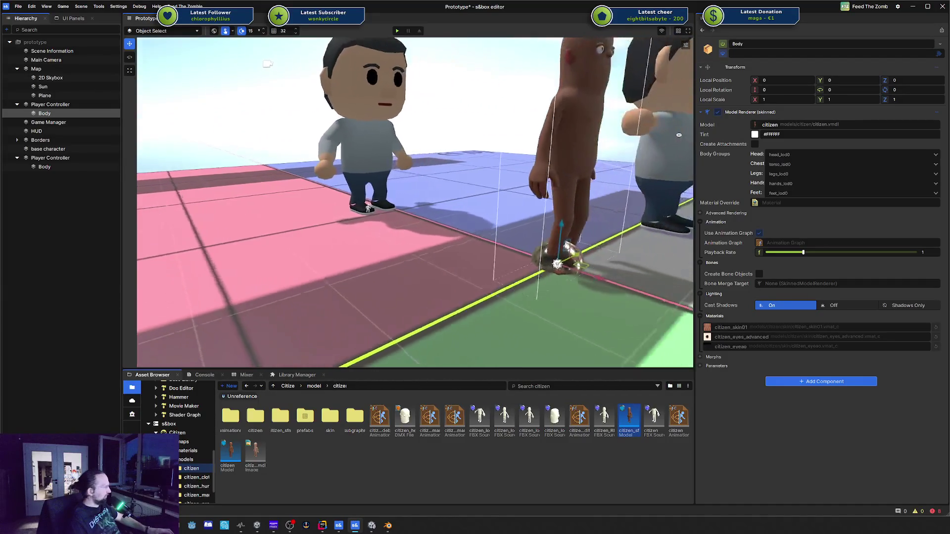
pyautogui.scroll(5, 621, 148)
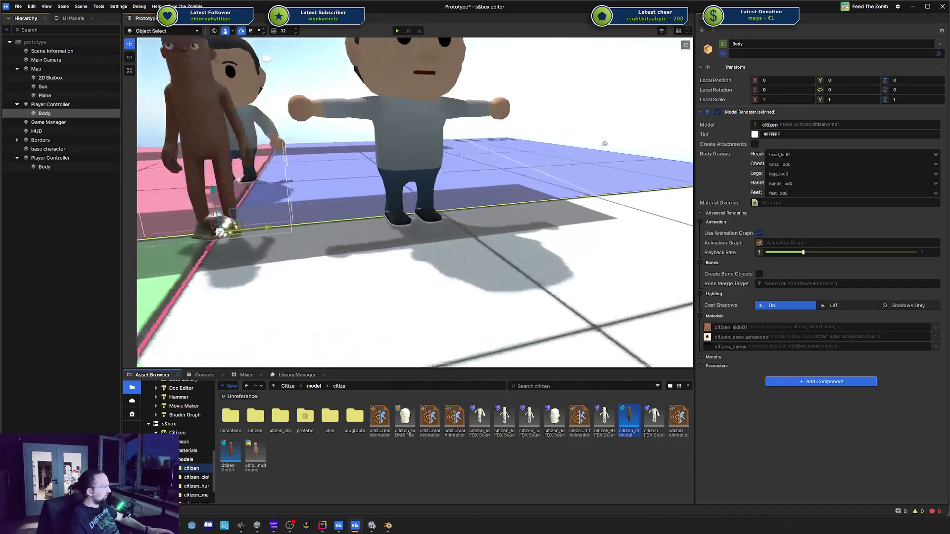
pyautogui.scroll(-5, 558, 135)
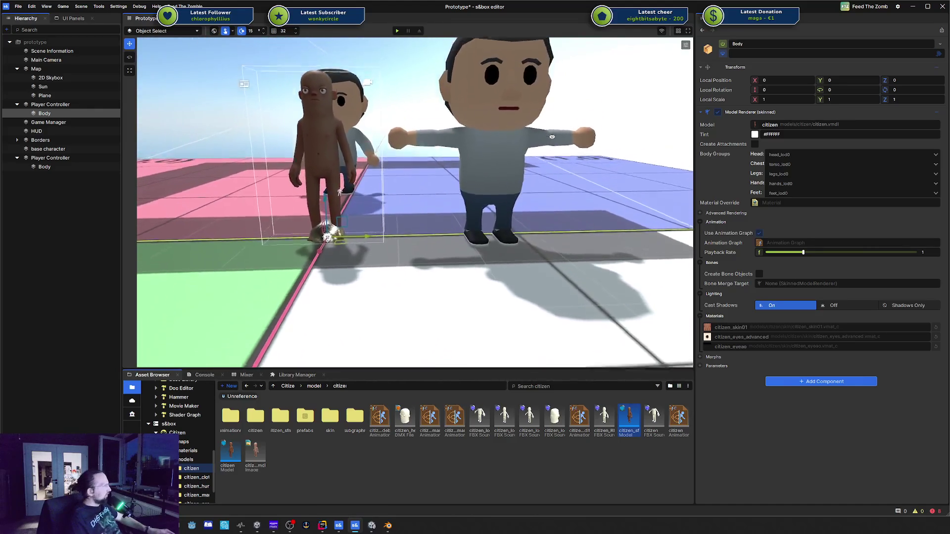
pyautogui.moveTo(613, 143)
pyautogui.mouseDown()
pyautogui.moveTo(322, 133)
pyautogui.moveTo(553, 120)
pyautogui.moveTo(530, 111)
pyautogui.moveTo(569, 124)
pyautogui.moveTo(501, 147)
pyautogui.mouseUp()
pyautogui.click(497, 149)
pyautogui.scroll(-5, 500, 148)
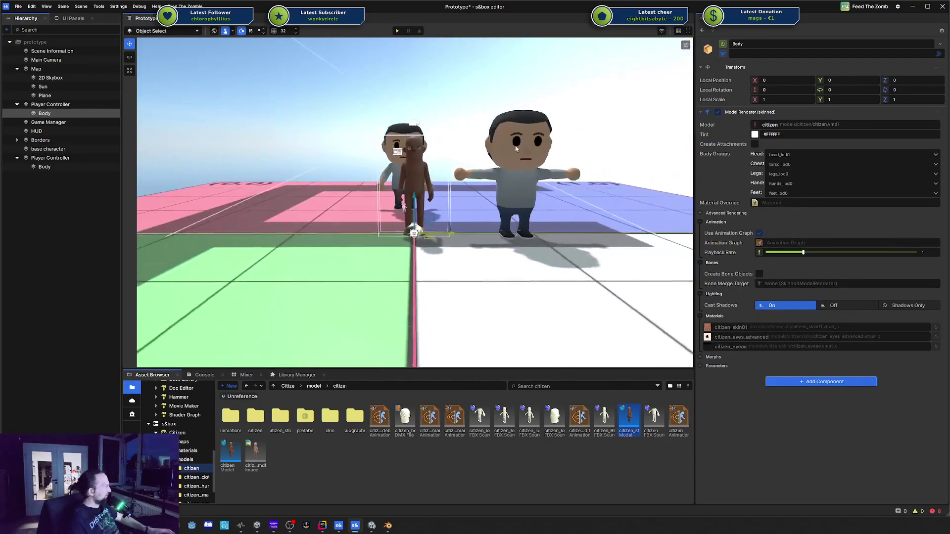
# Delete the second Player Controller with its Body and save the scene
pyautogui.click(58, 158)
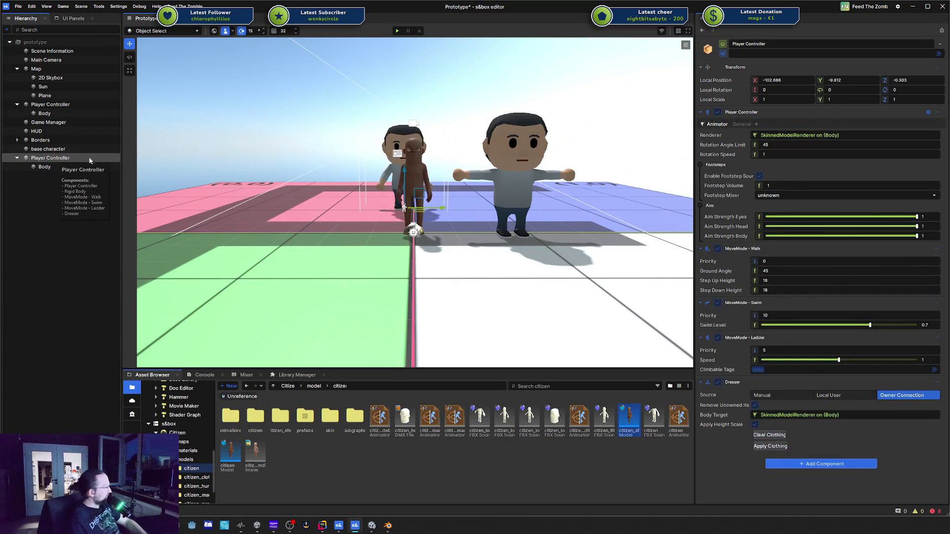
pyautogui.press('Delete')
pyautogui.click(500, 170)
pyautogui.hotkey('ctrl', 's')
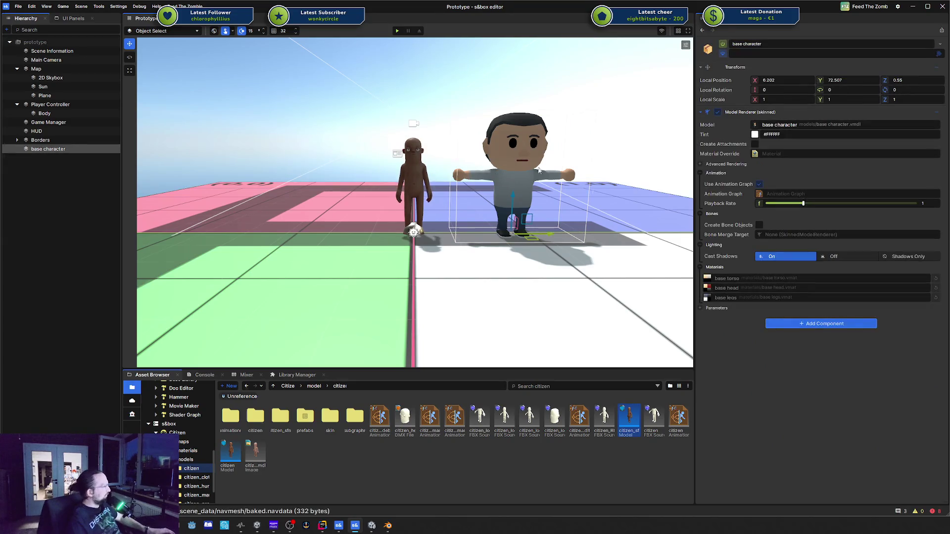
pyautogui.rightClick(781, 197)
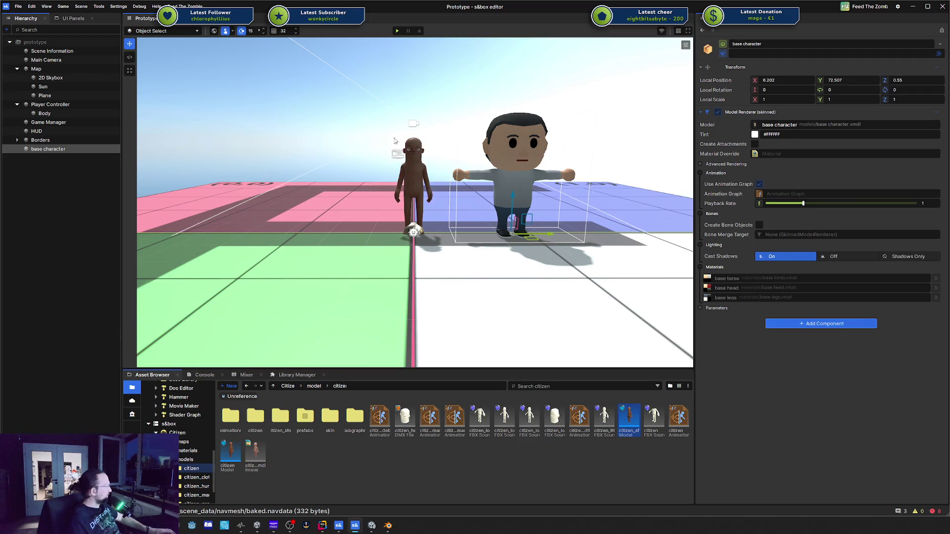
pyautogui.click(320, 526)
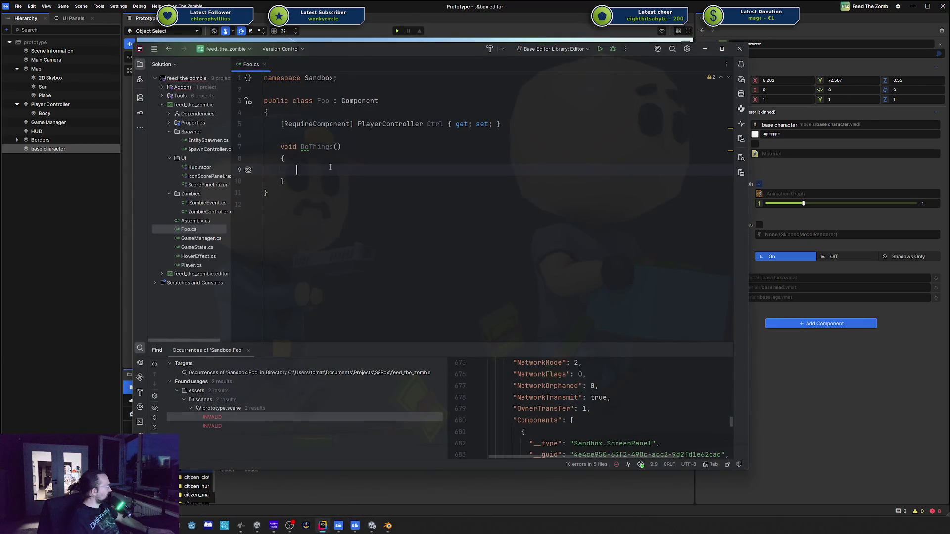
# Remove the old Ctrl property and DoThings method from Foo.cs
pyautogui.hotkey('ctrl', 'w')
pyautogui.hotkey('ctrl', 'w')
pyautogui.hotkey('ctrl', 'w')
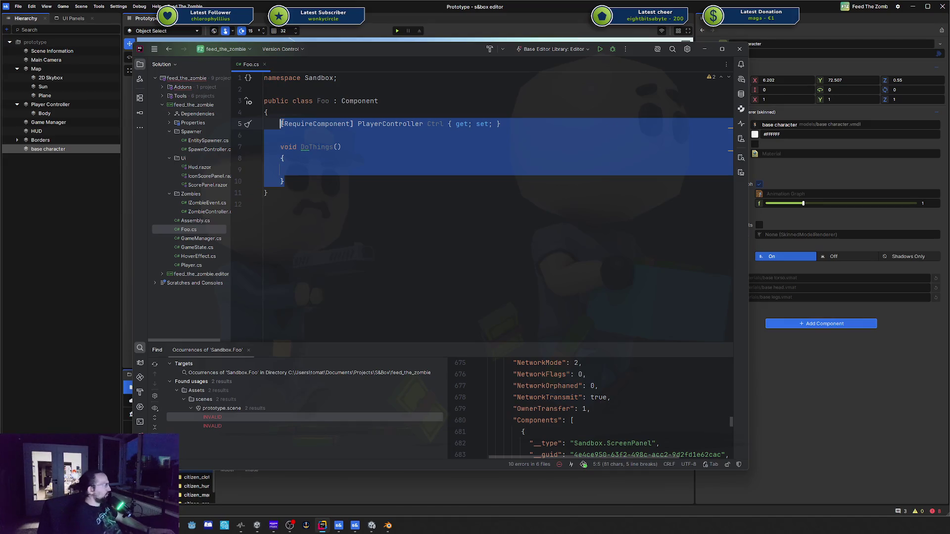
pyautogui.press('Delete')
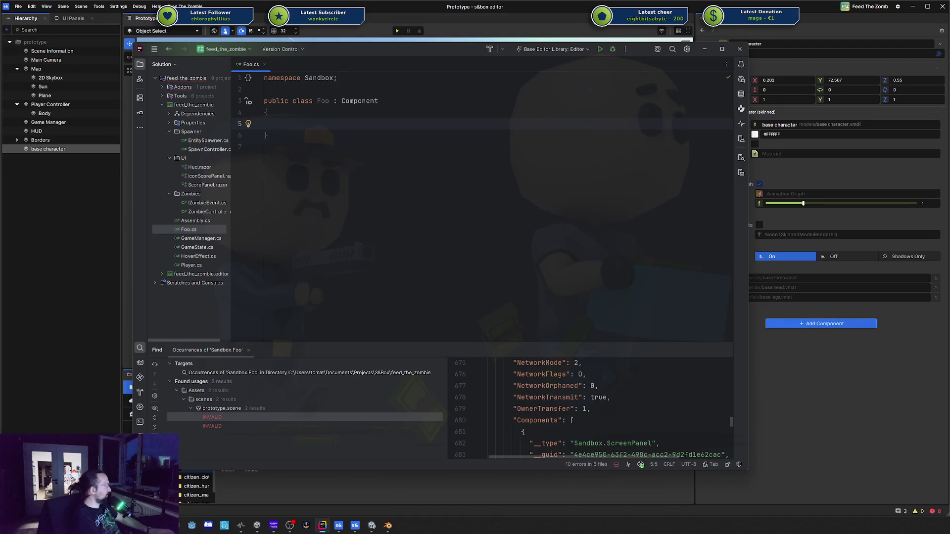
pyautogui.click(474, 40)
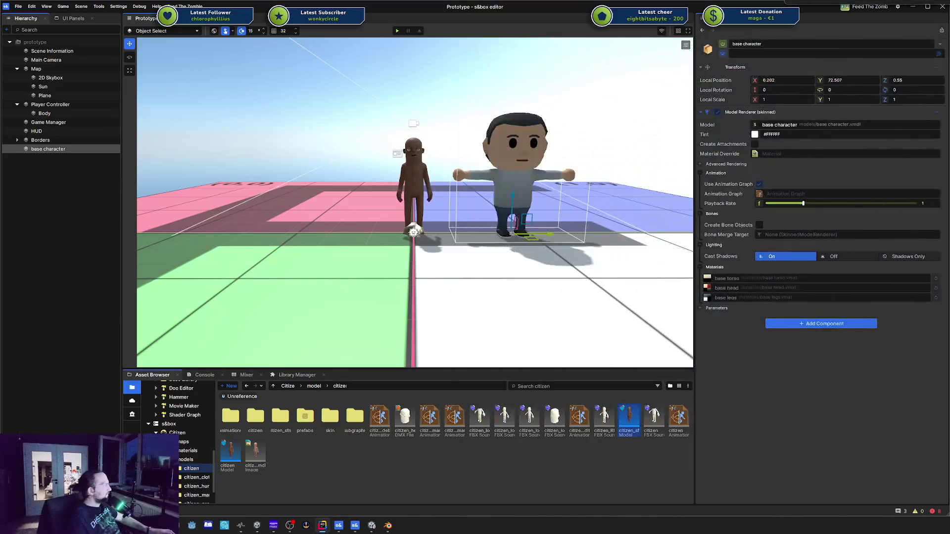
pyautogui.hotkey('alt', 'Tab')
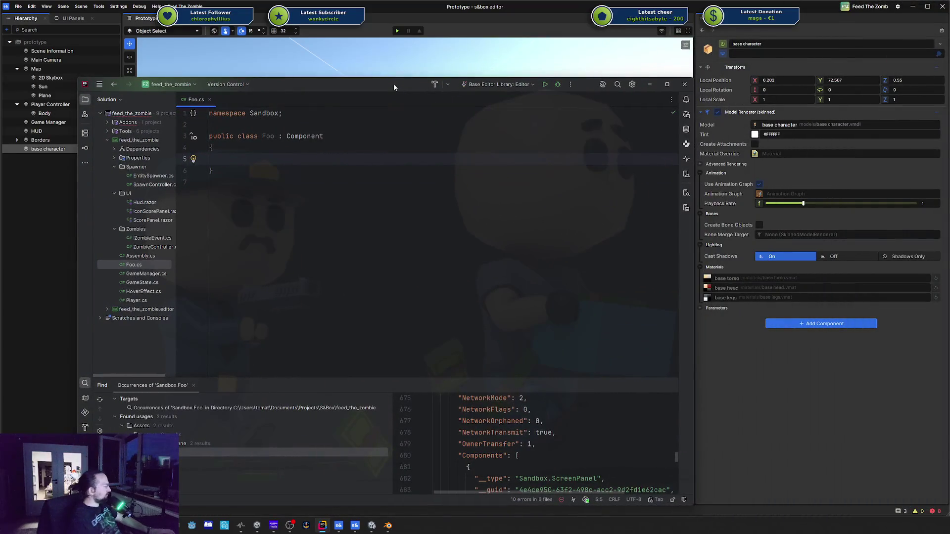
# Add a [RequireComponent] ModelRenderer property named Renderer with get and set accessors
pyautogui.write('[Req')
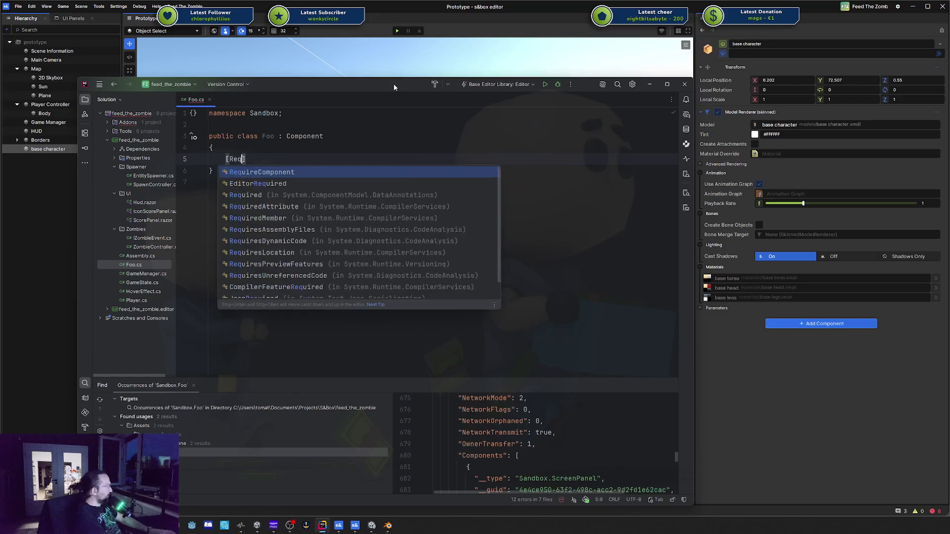
pyautogui.press('Return')
pyautogui.write('] Mod')
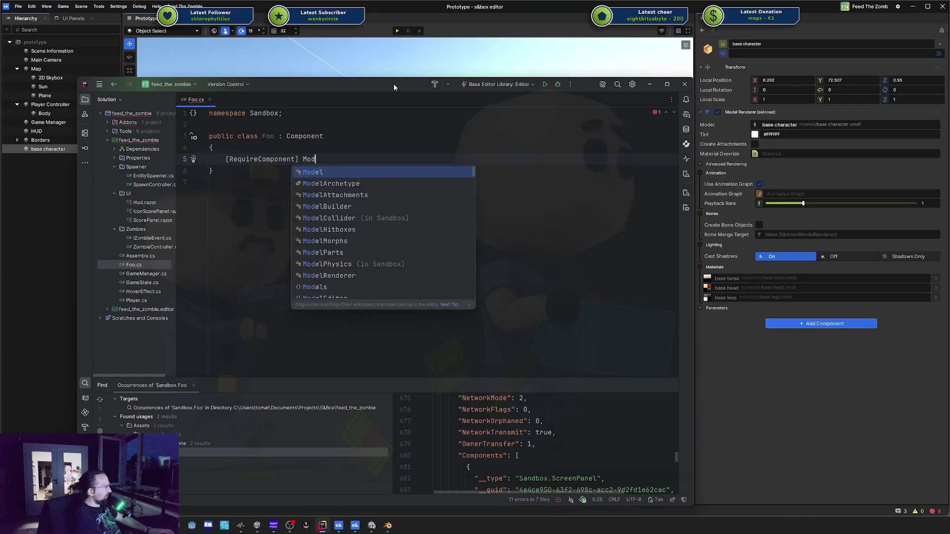
pyautogui.write('elRe')
pyautogui.press('Return')
pyautogui.write('Renderer Re')
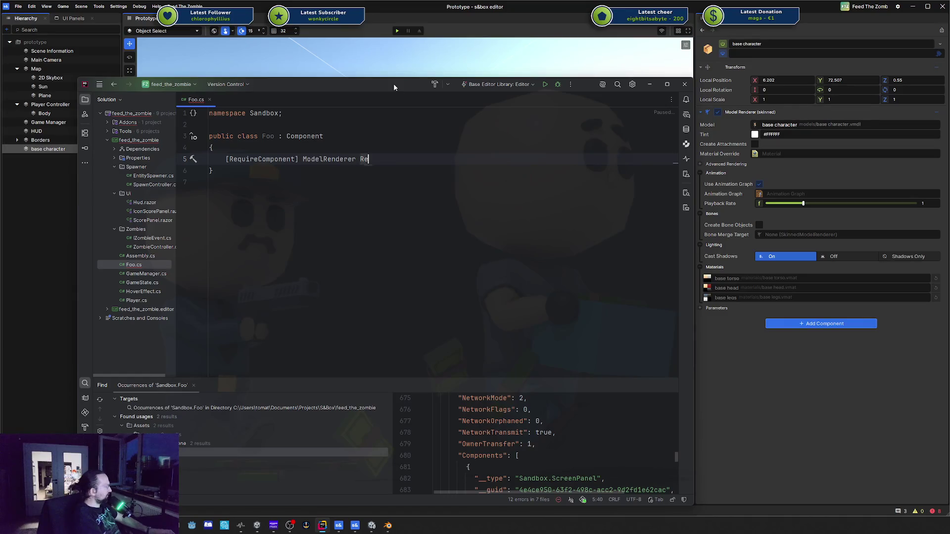
pyautogui.press('Return')
pyautogui.write('{g')
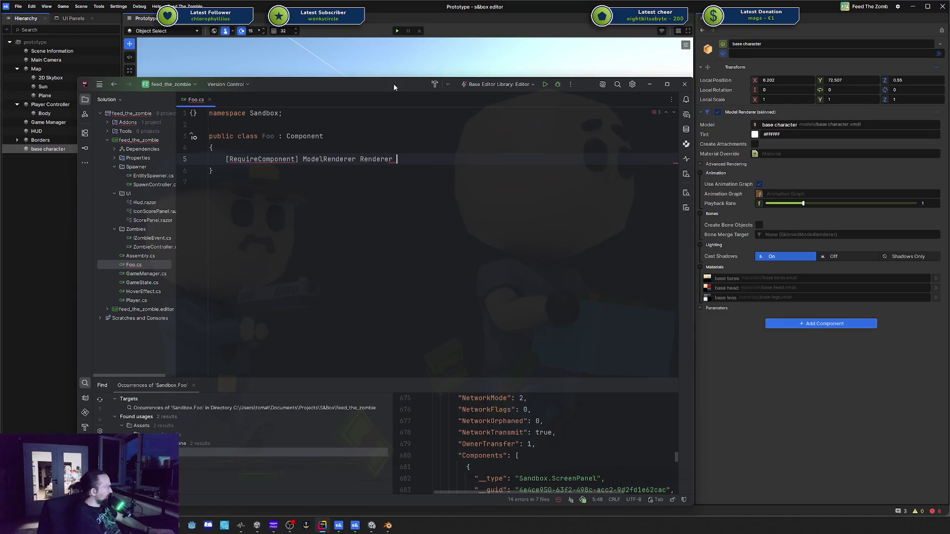
pyautogui.press('Return')
# Add a [Button] public void ToggleRun() method with an empty body
pyautogui.press('Return')
pyautogui.press('Return')
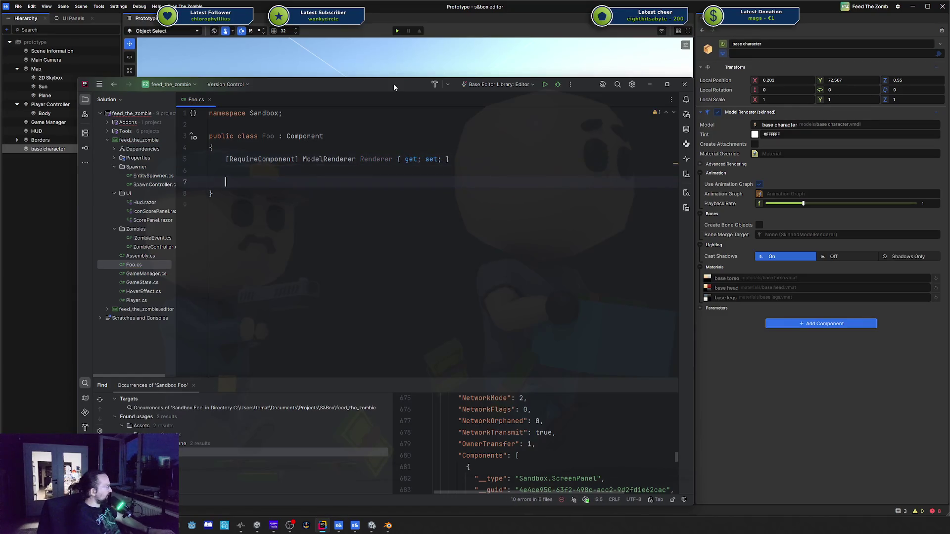
pyautogui.write('[')
pyautogui.write('But')
pyautogui.press('Return')
pyautogui.press('Return')
pyautogui.write('public void Togl')
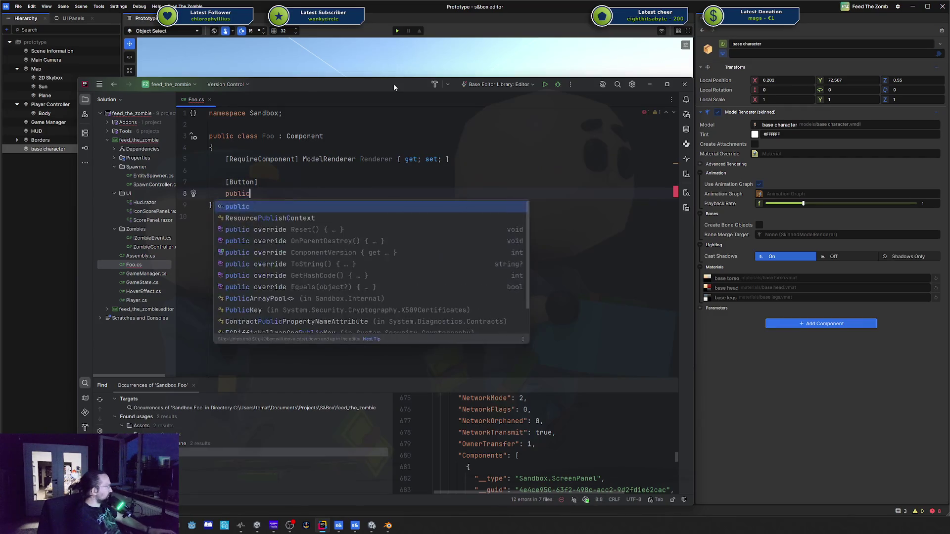
pyautogui.press('BackSpace')
pyautogui.write('gleRun()')
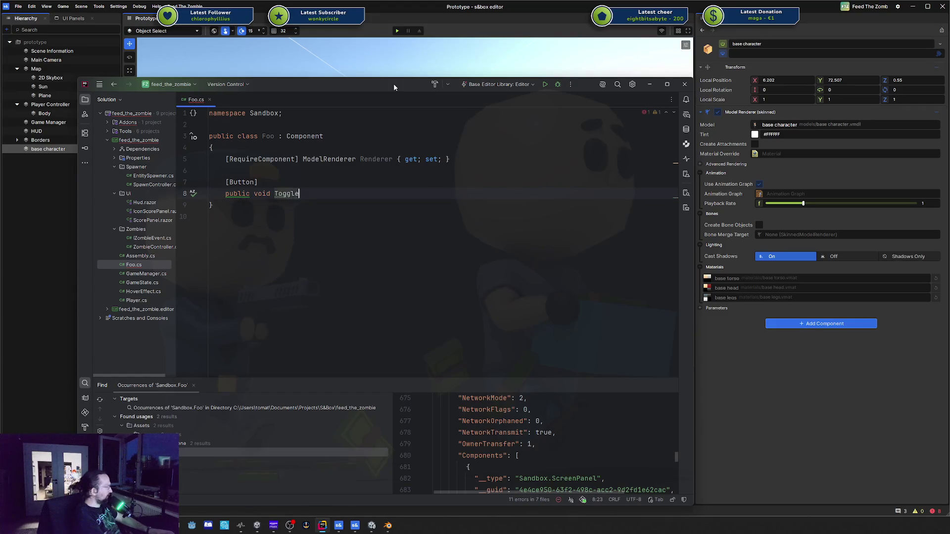
pyautogui.press('Return')
pyautogui.write('{')
pyautogui.press('Return')
pyautogui.write('R')
pyautogui.press('Return')
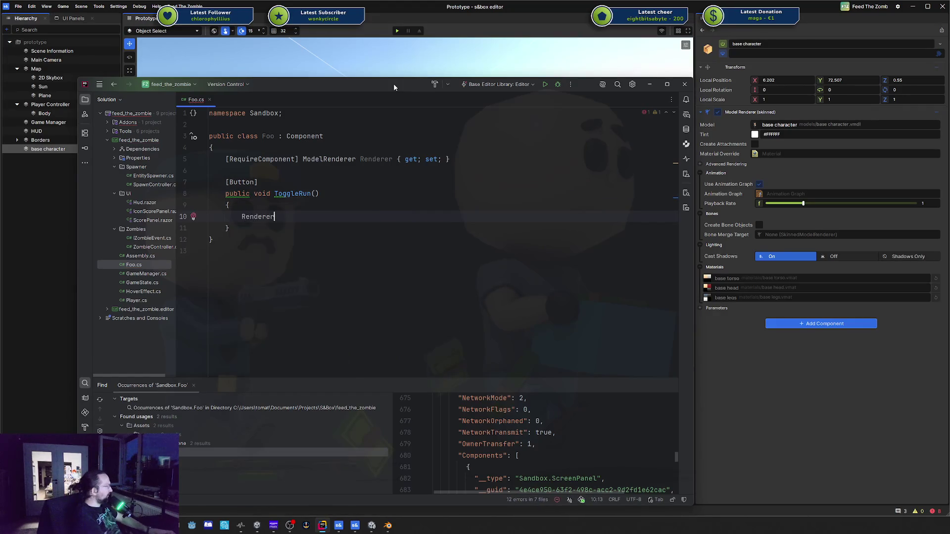
# Try a Renderer animation member inside ToggleRun, then delete the unfinished Renderer.An statement
pyautogui.write('.anim')
pyautogui.press('BackSpace')
pyautogui.press('BackSpace')
pyautogui.press('BackSpace')
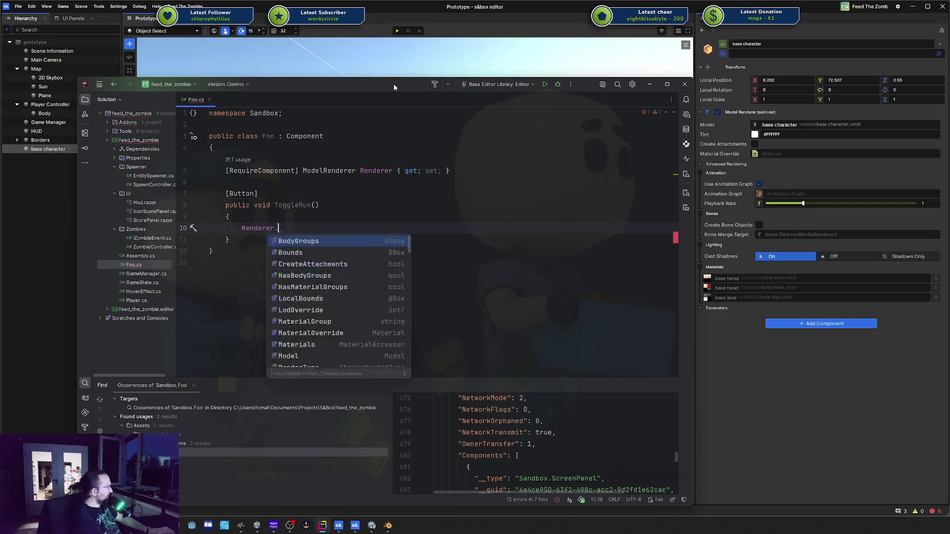
pyautogui.write('An')
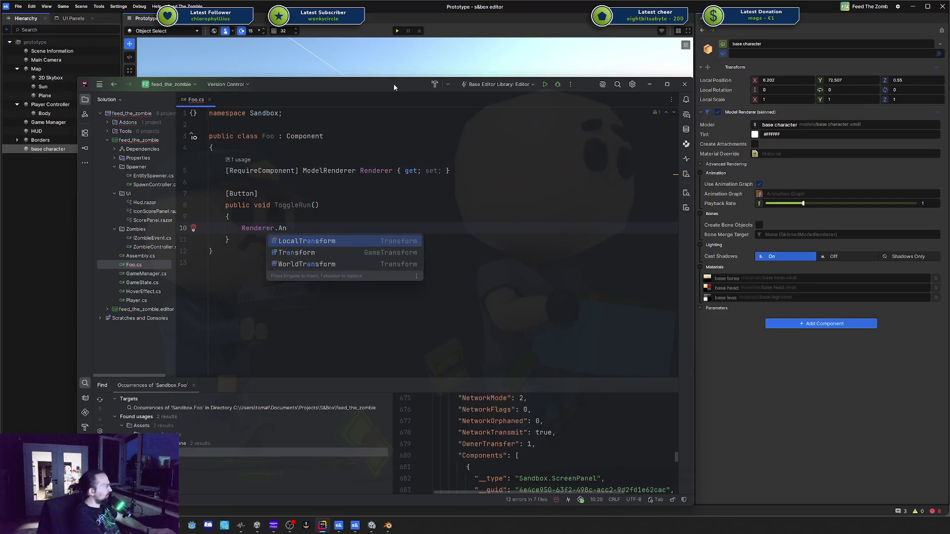
pyautogui.hotkey('shift', 'Home')
pyautogui.press('BackSpace')
pyautogui.press('Up')
pyautogui.press('Up')
pyautogui.press('Up')
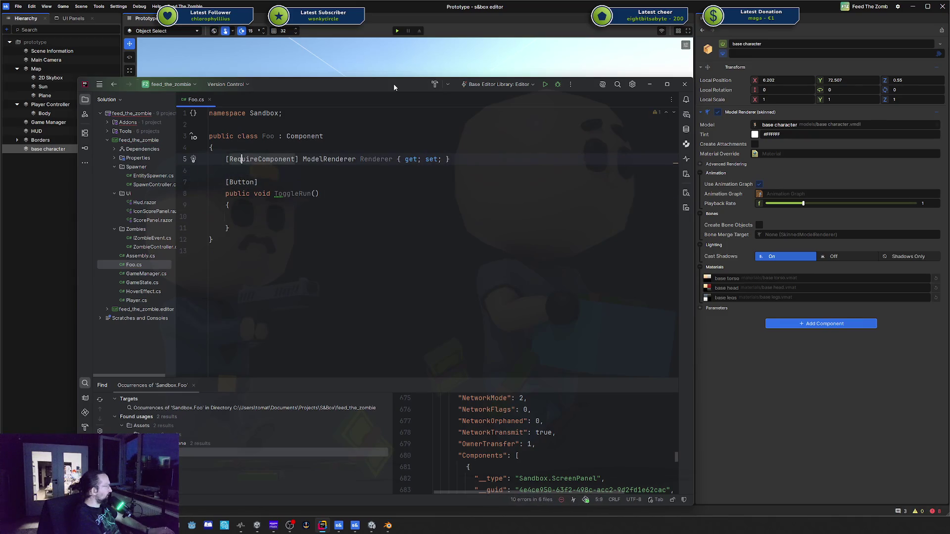
# Change the Renderer property's type from ModelRenderer to SkinnedModelRenderer
pyautogui.hotkey('ctrl', 'Right')
pyautogui.hotkey('ctrl', 'shift', 'Right')
pyautogui.press('BackSpace')
pyautogui.write('Skin')
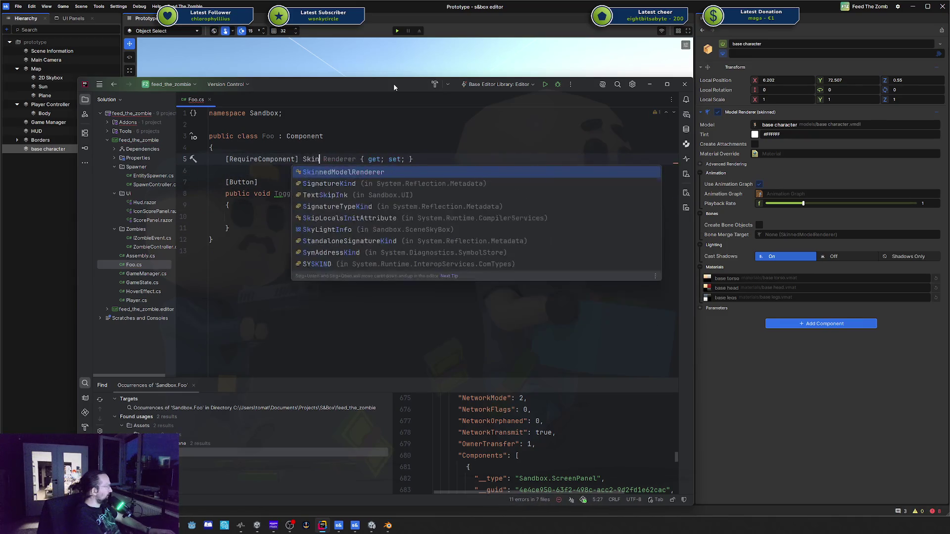
pyautogui.press('Return')
# Start a Renderer statement in ToggleRun, trying the AnimationGraph member before removing it
pyautogui.press('Down')
pyautogui.press('Down')
pyautogui.press('Down')
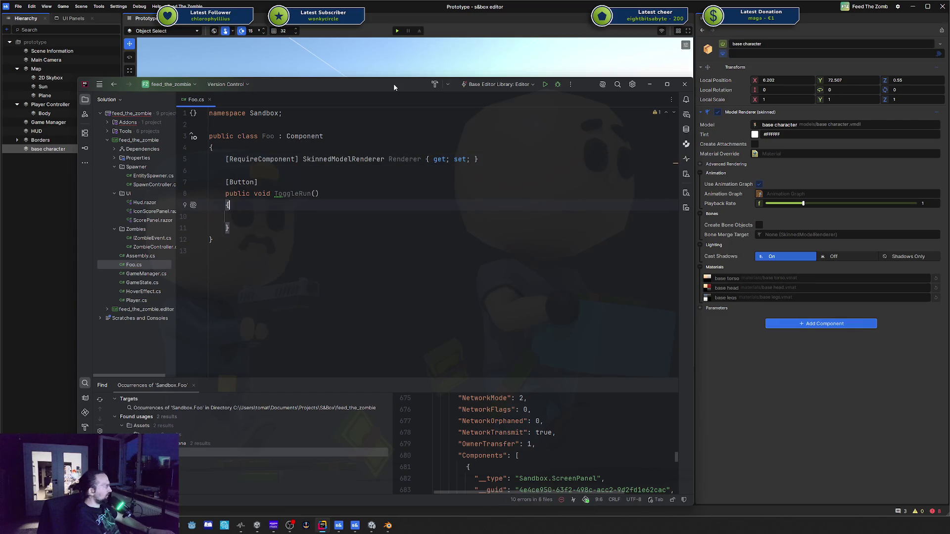
pyautogui.press('Down')
pyautogui.write('Renderer')
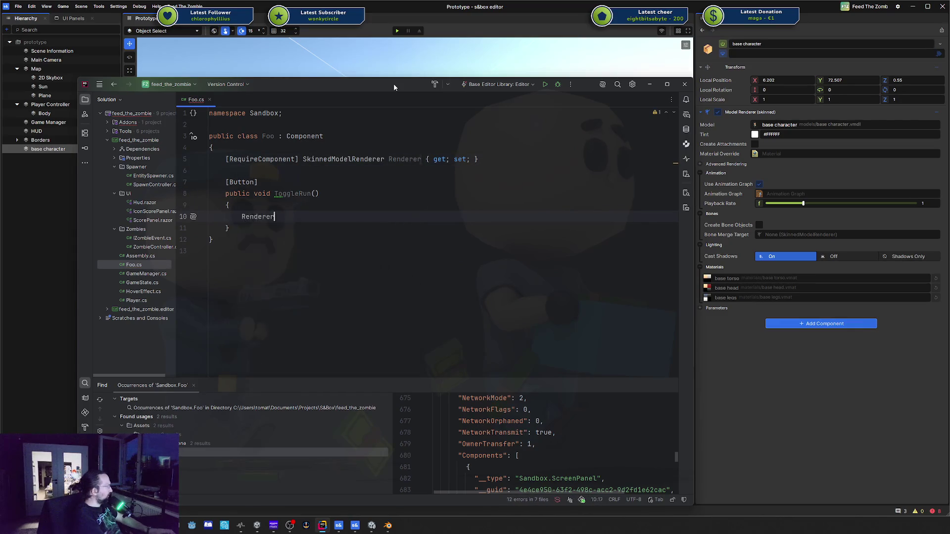
pyautogui.write('.')
pyautogui.press('Return')
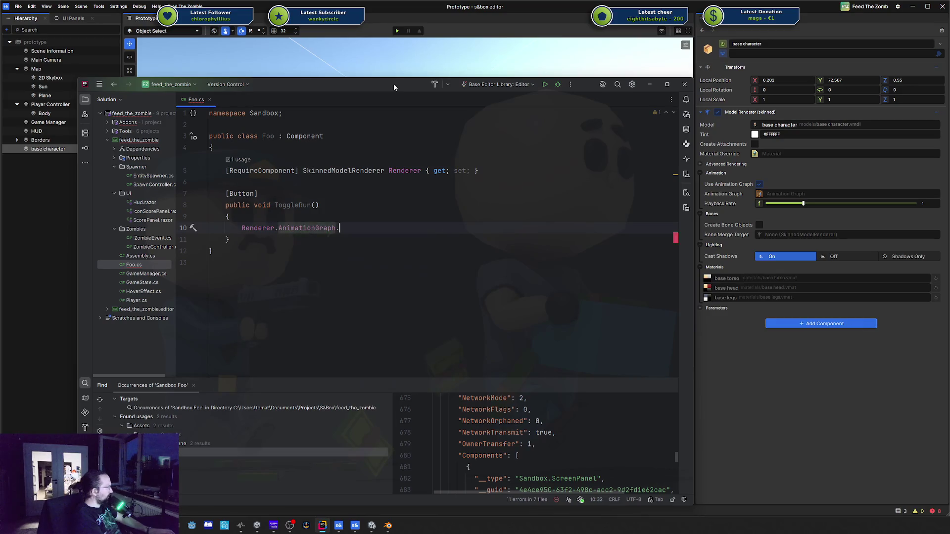
pyautogui.write('.par')
pyautogui.press('BackSpace')
pyautogui.press('BackSpace')
pyautogui.press('BackSpace')
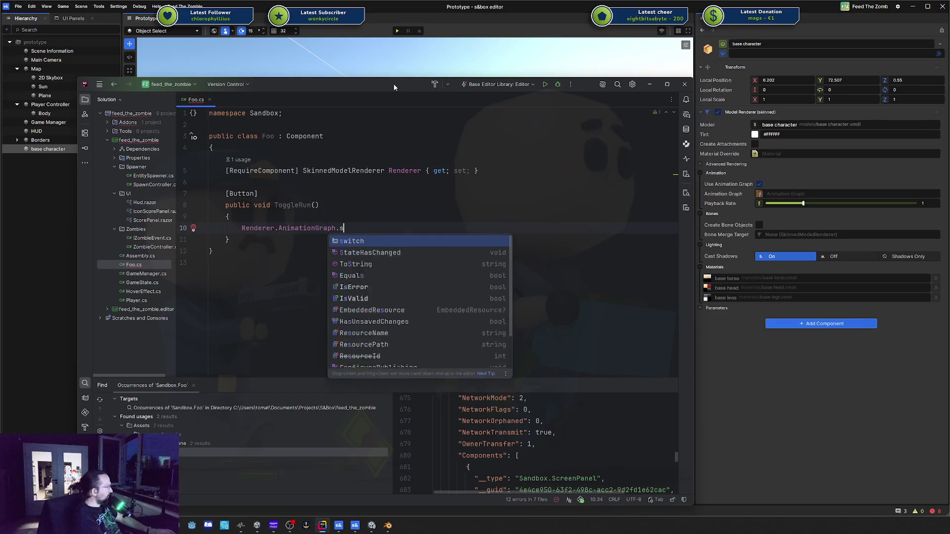
pyautogui.hotkey('ctrl', 'space')
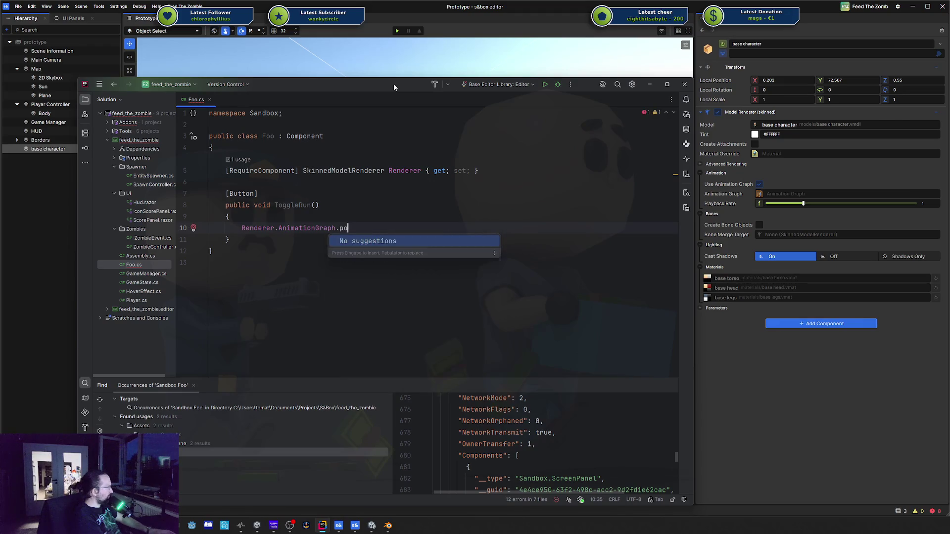
pyautogui.write('para')
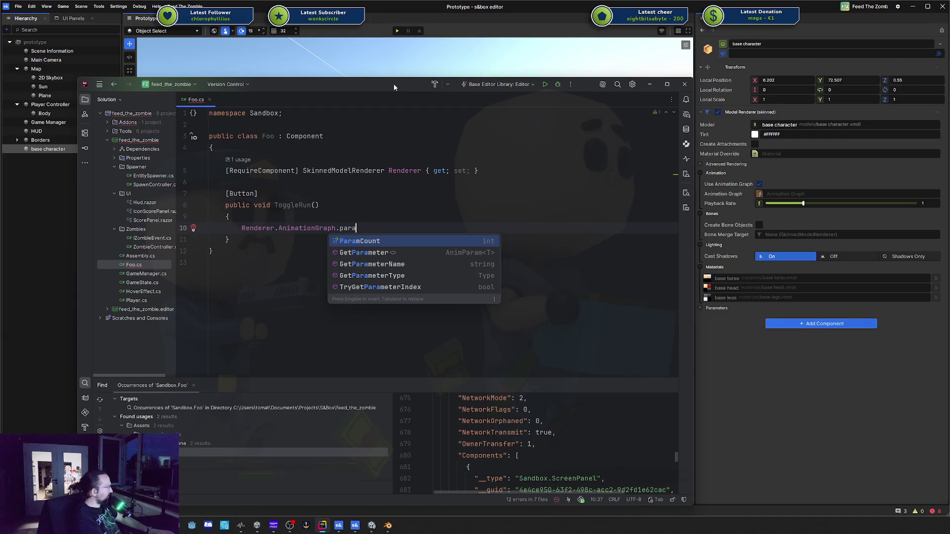
pyautogui.press('BackSpace')
pyautogui.press('BackSpace')
pyautogui.press('BackSpace')
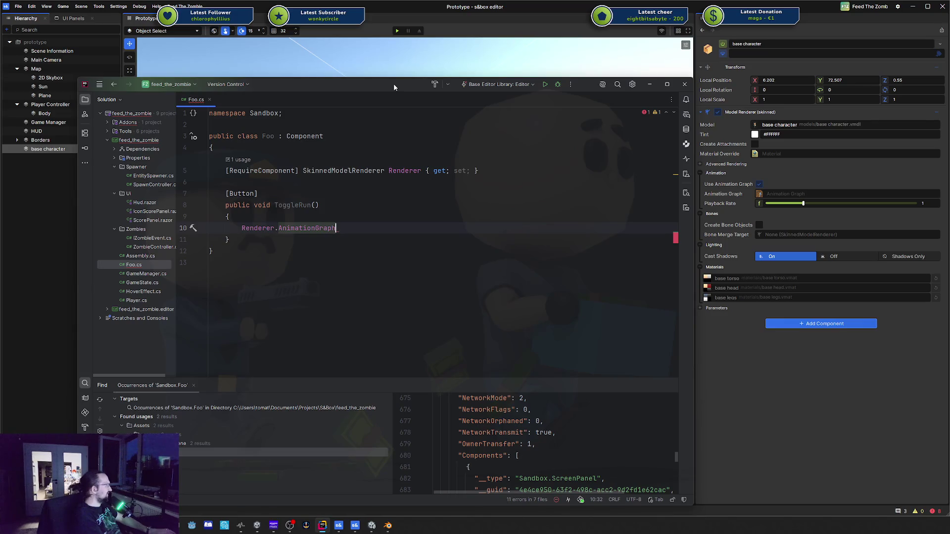
pyautogui.hotkey('ctrl', 'BackSpace')
pyautogui.hotkey('ctrl', 'space')
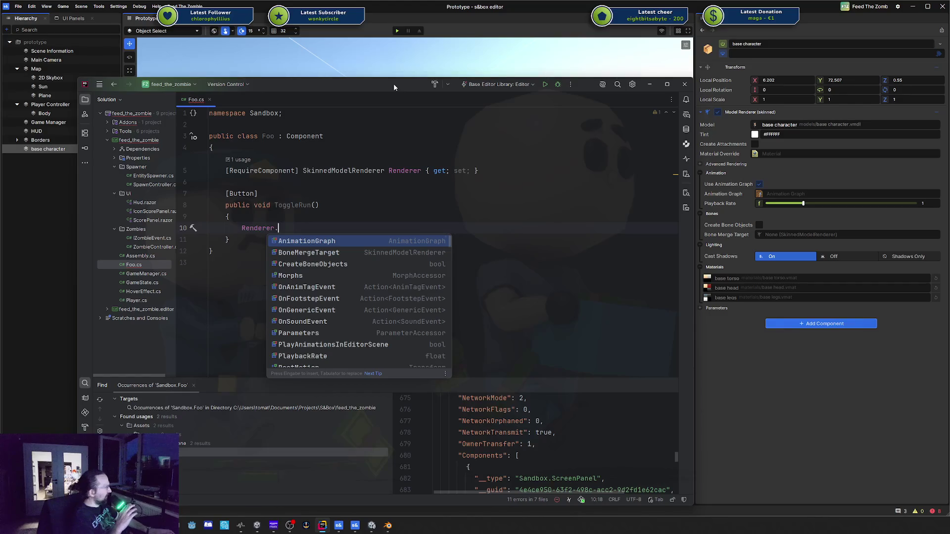
# Write Renderer.Parameters.Set("Walking", …) and accept the suggested Walking toggle argument
pyautogui.write('P')
pyautogui.press('Return')
pyautogui.write('.s')
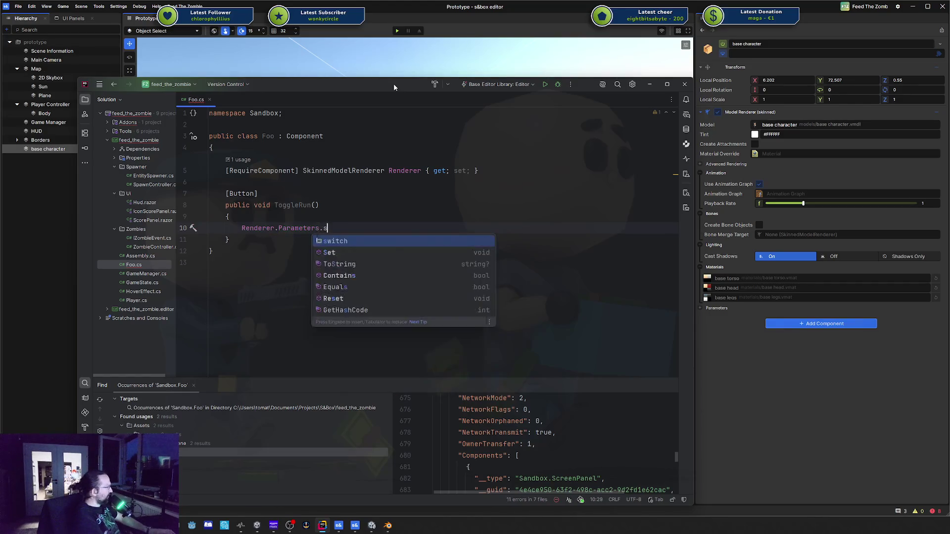
pyautogui.write('e')
pyautogui.press('Return')
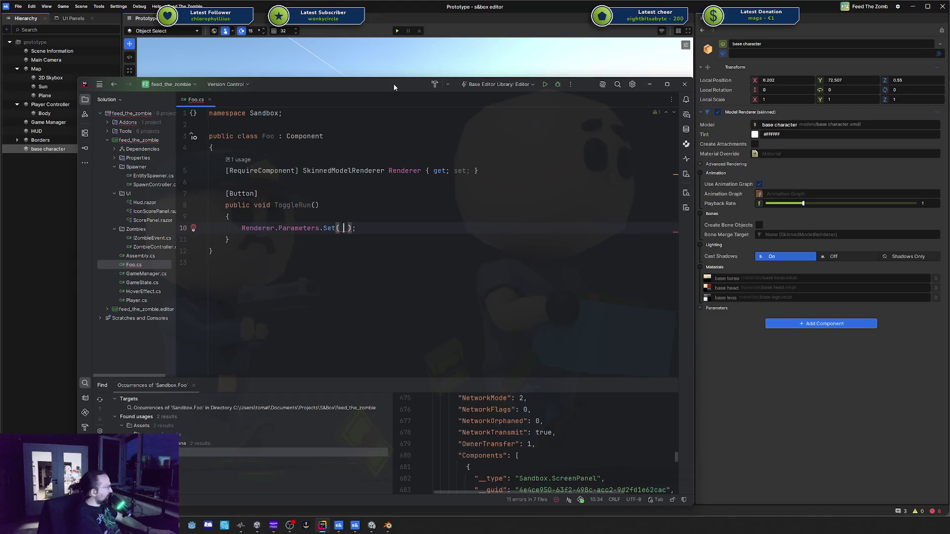
pyautogui.write('"Walki')
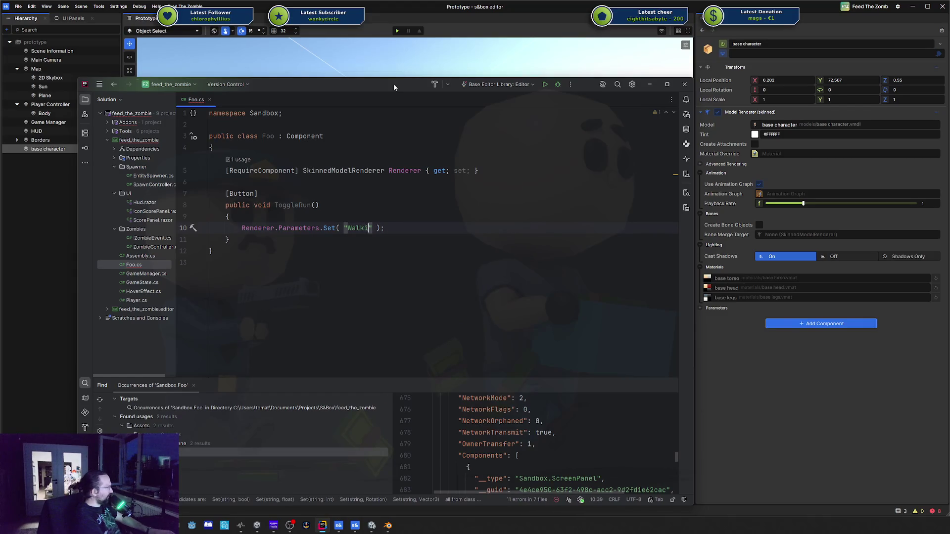
pyautogui.write('ng",')
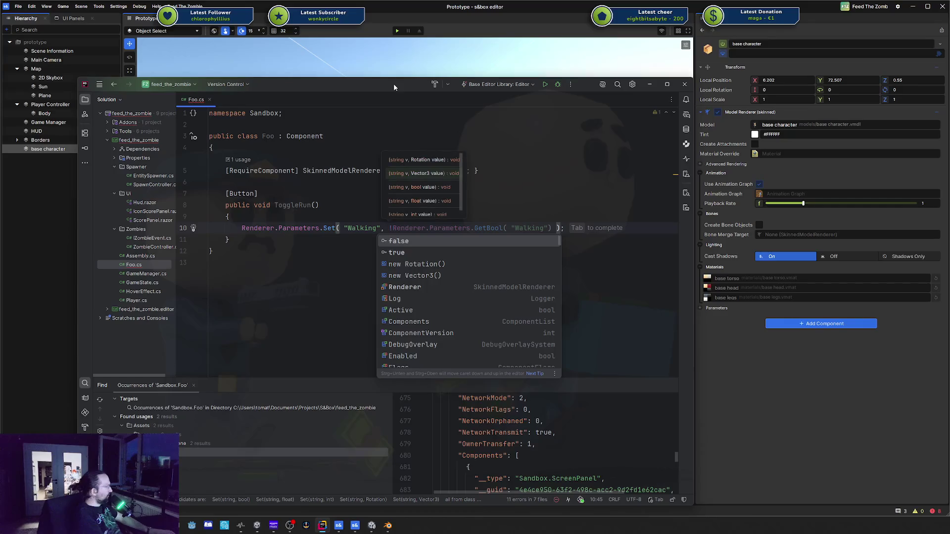
pyautogui.press('Tab')
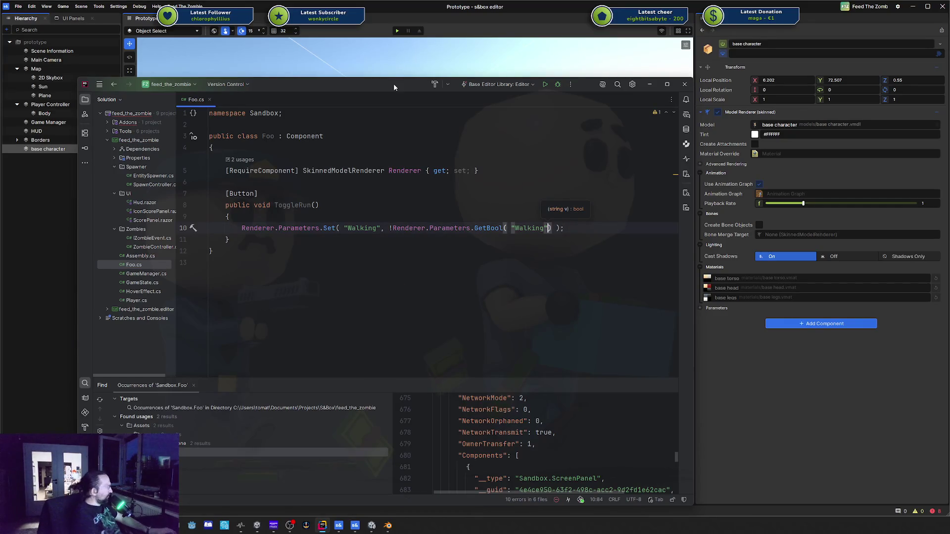
# Add the Foo component to base character by searching 'foo' in Add Component
pyautogui.click(803, 376)
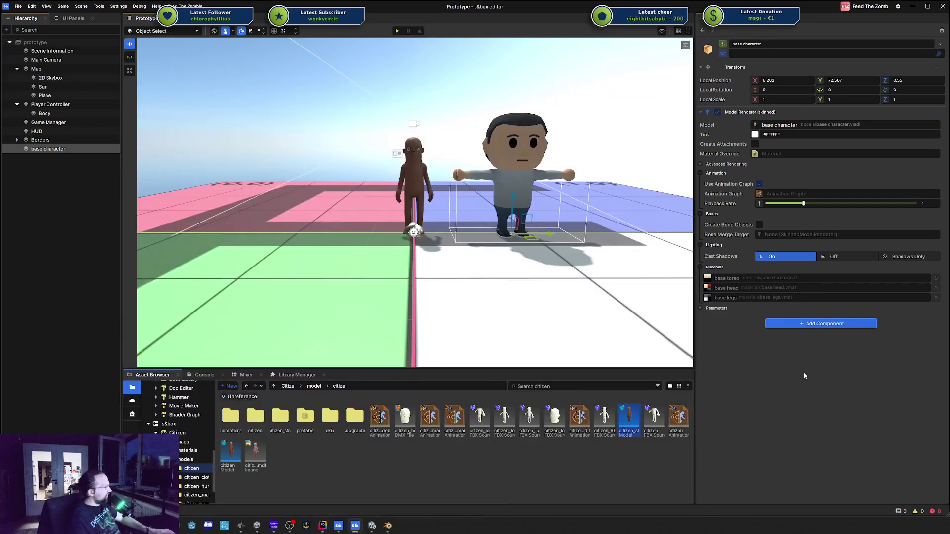
pyautogui.click(816, 328)
pyautogui.write('foo')
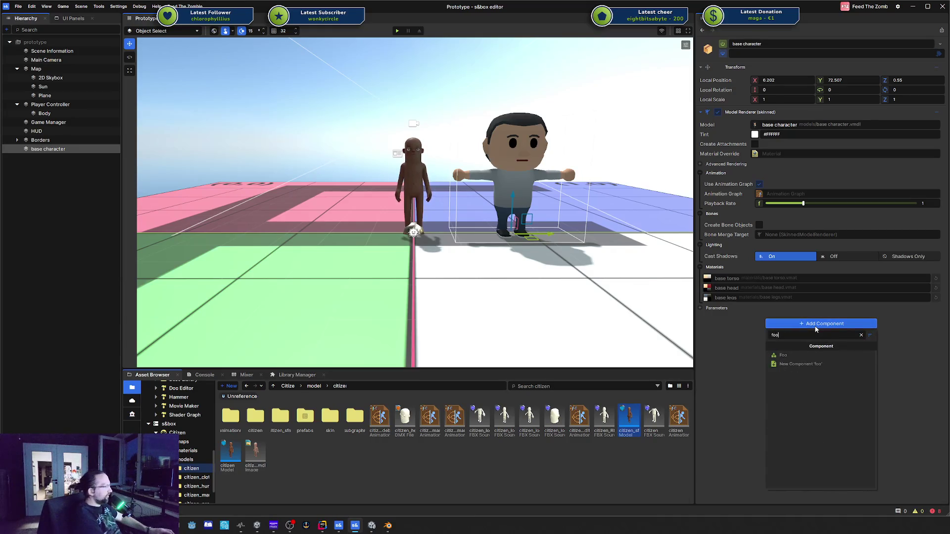
pyautogui.press('Return')
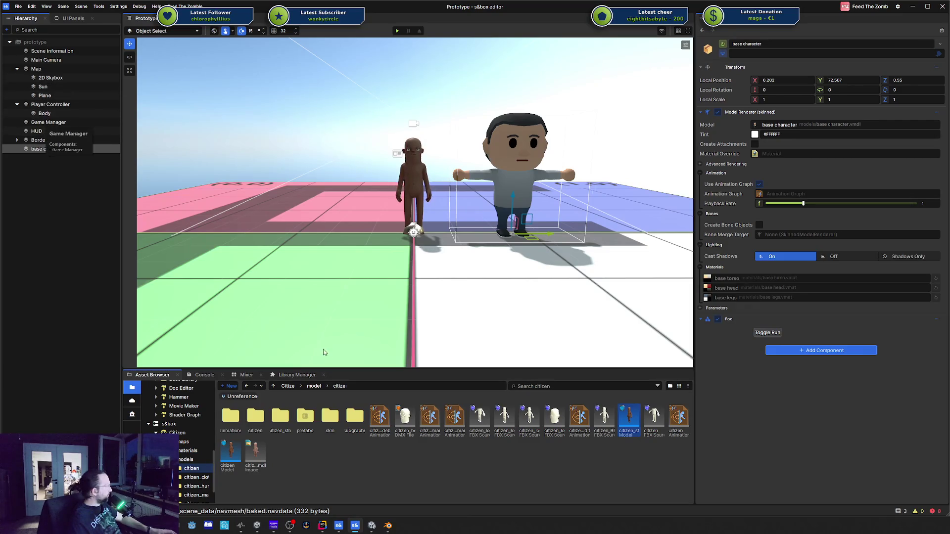
pyautogui.scroll(10, 180, 431)
pyautogui.scroll(5, 179, 430)
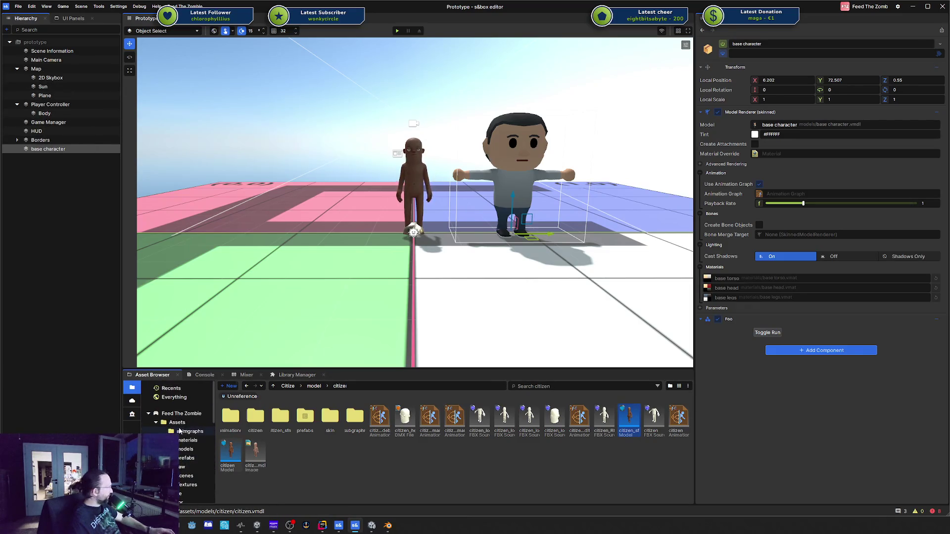
# Open the zombie prefab from the prefabs folder and check its animation helper picker
pyautogui.click(186, 458)
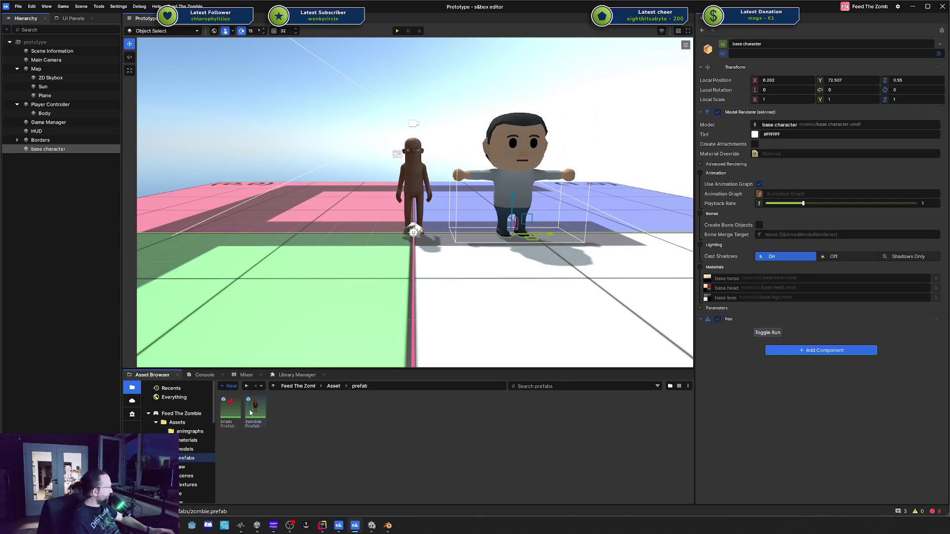
pyautogui.doubleClick(255, 411)
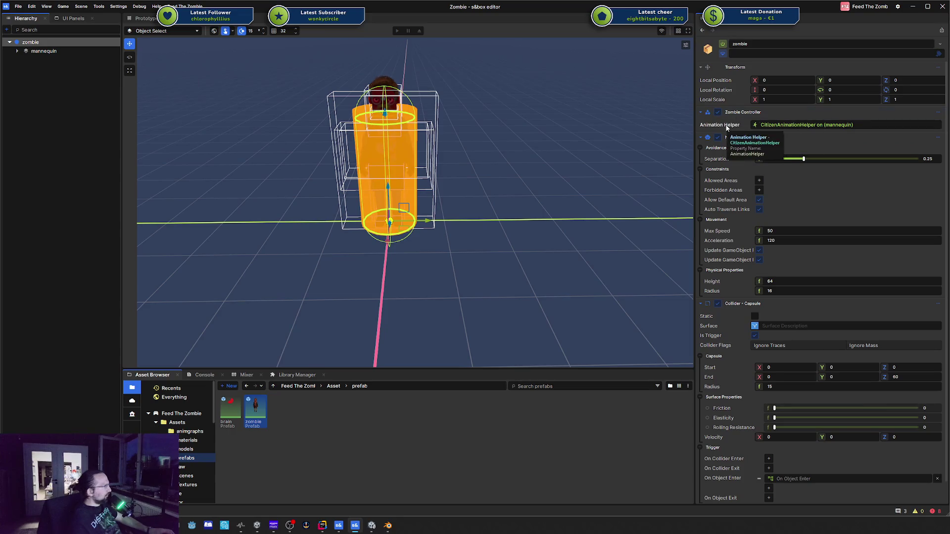
pyautogui.click(787, 126)
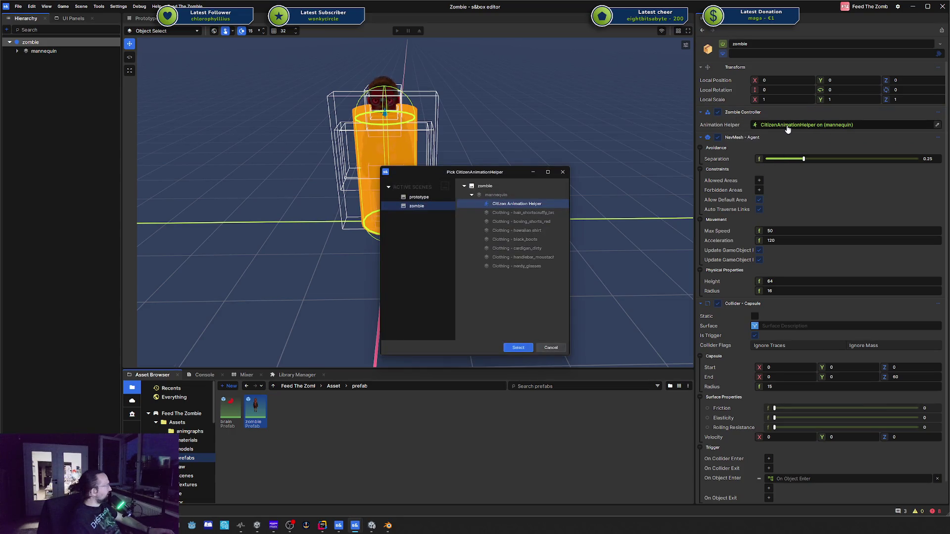
pyautogui.click(562, 172)
# Compare the mannequin's and zombie object's components, then return to Rider
pyautogui.click(43, 52)
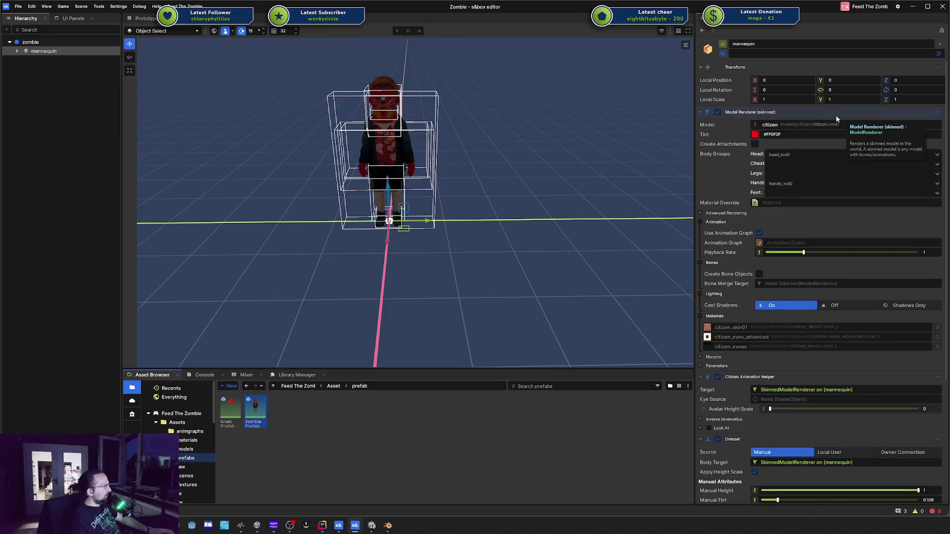
pyautogui.scroll(-5, 780, 129)
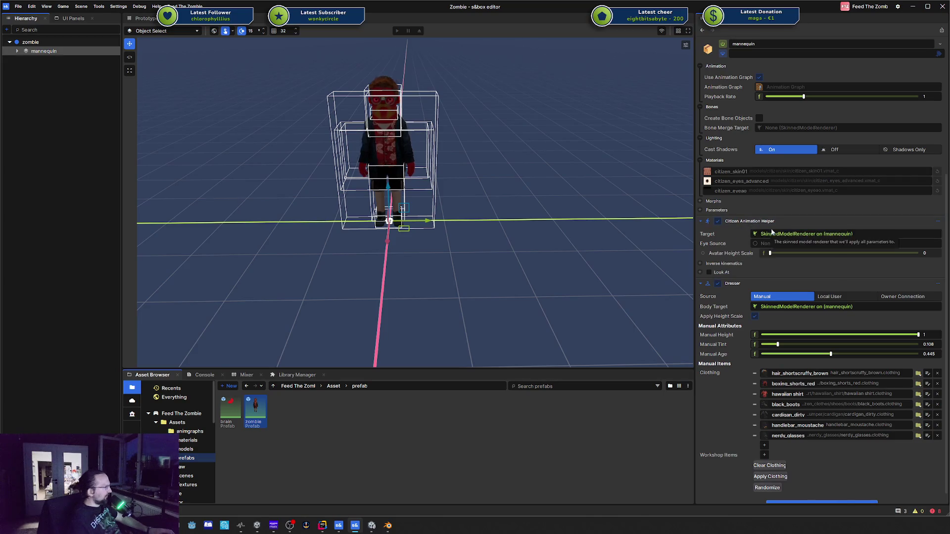
pyautogui.scroll(2, 816, 218)
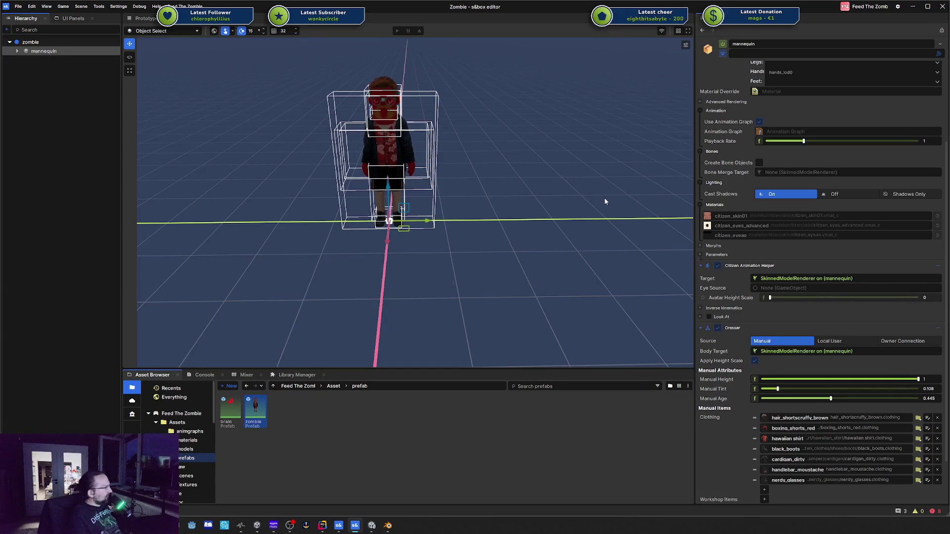
pyautogui.click(34, 42)
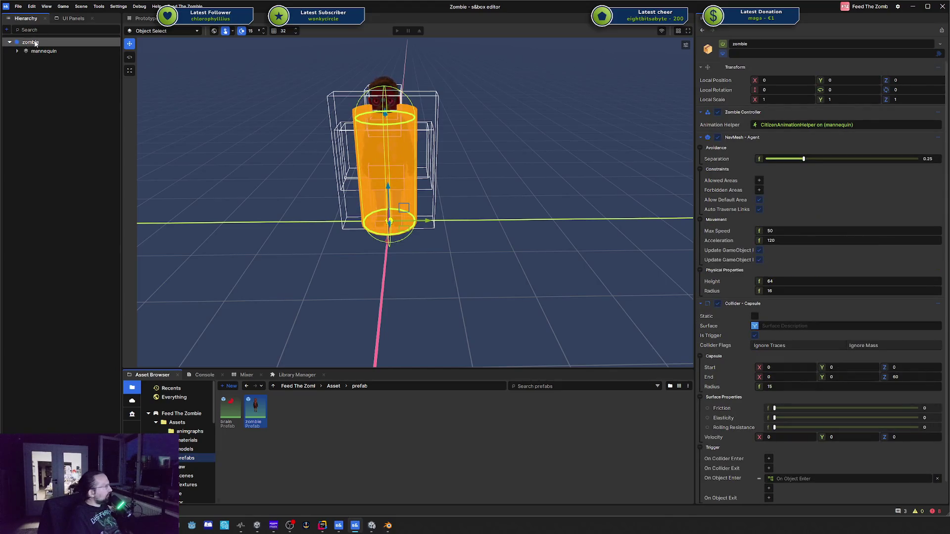
pyautogui.click(38, 51)
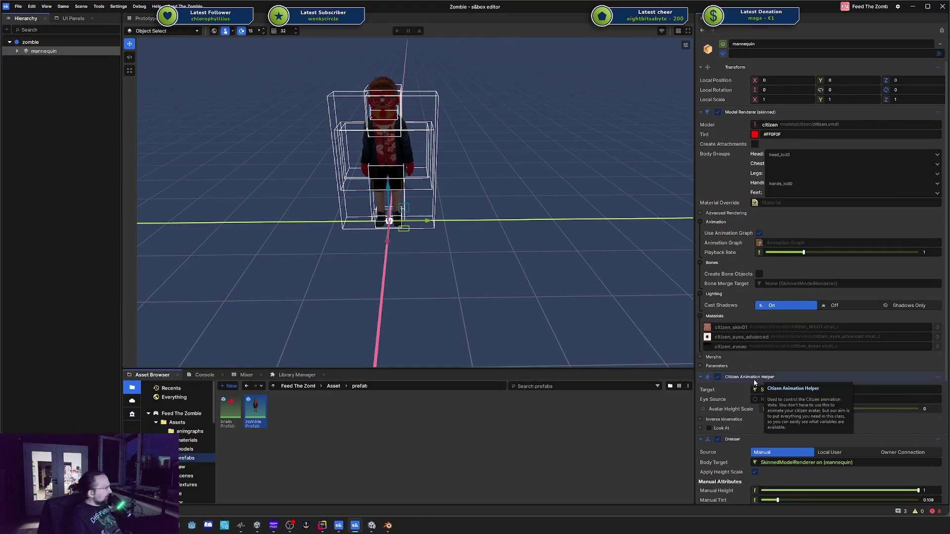
pyautogui.click(322, 525)
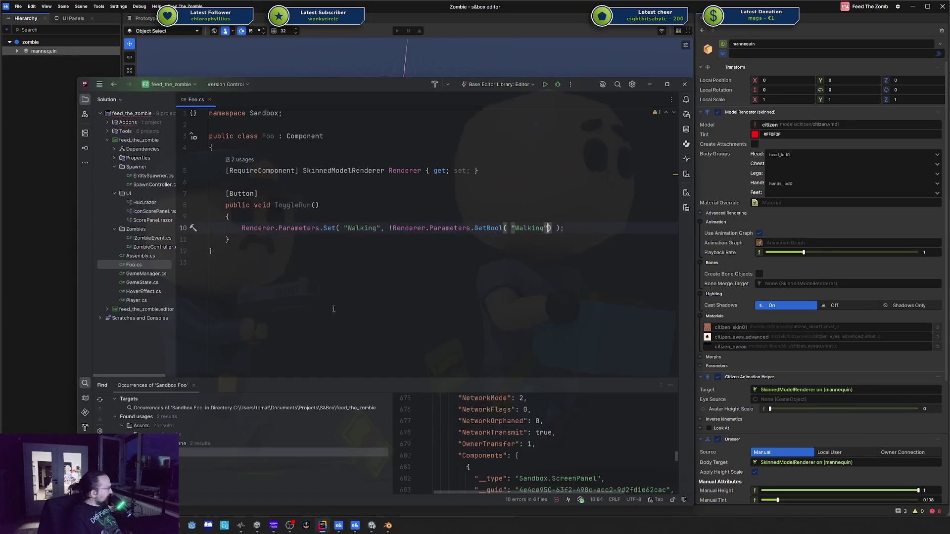
# Open ZombieController.cs and examine the AnimationHelper LookAt calls in OnStart
pyautogui.doubleClick(152, 247)
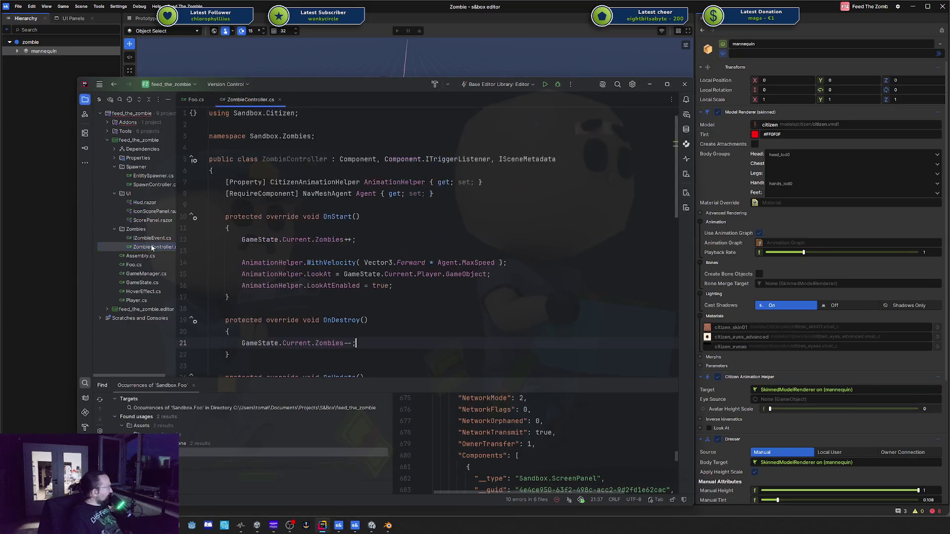
pyautogui.scroll(-5, 318, 233)
pyautogui.scroll(-1, 318, 234)
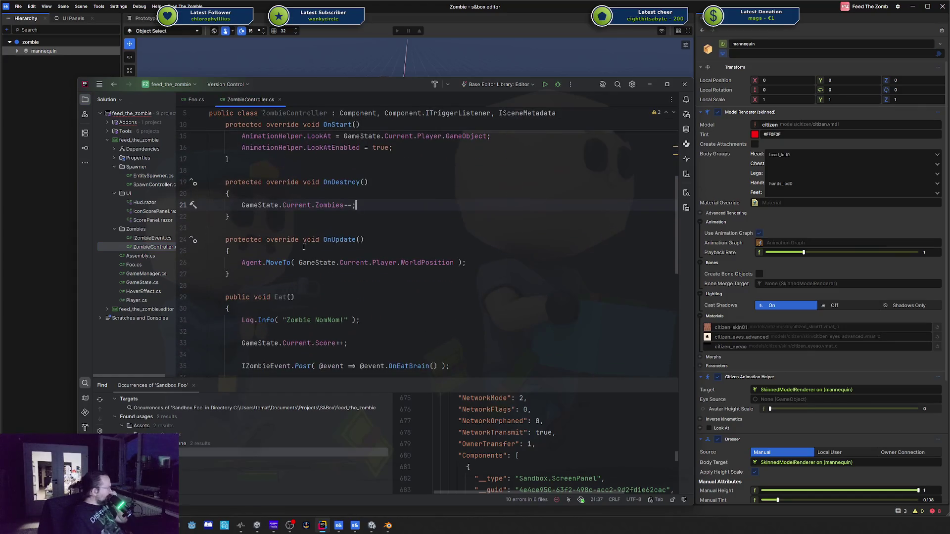
pyautogui.scroll(3, 433, 271)
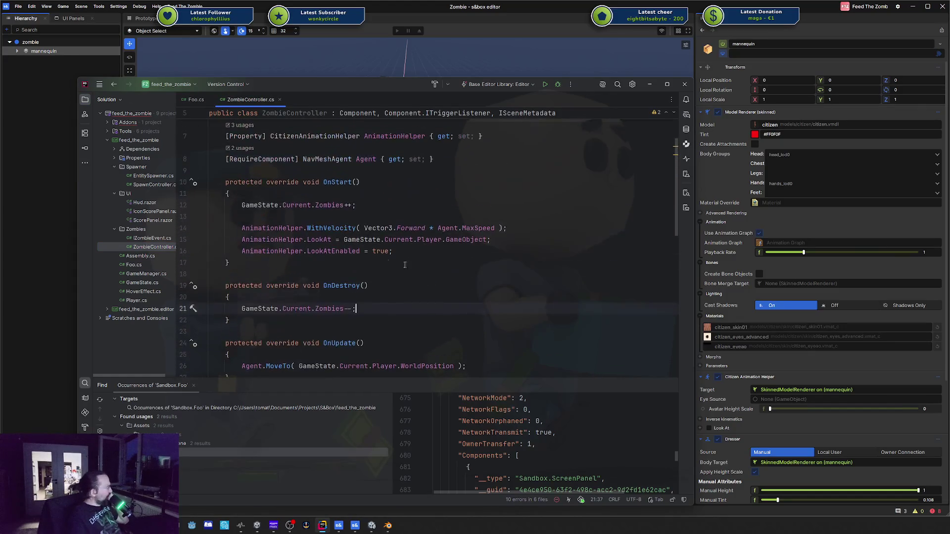
pyautogui.click(296, 239)
pyautogui.doubleClick(319, 239)
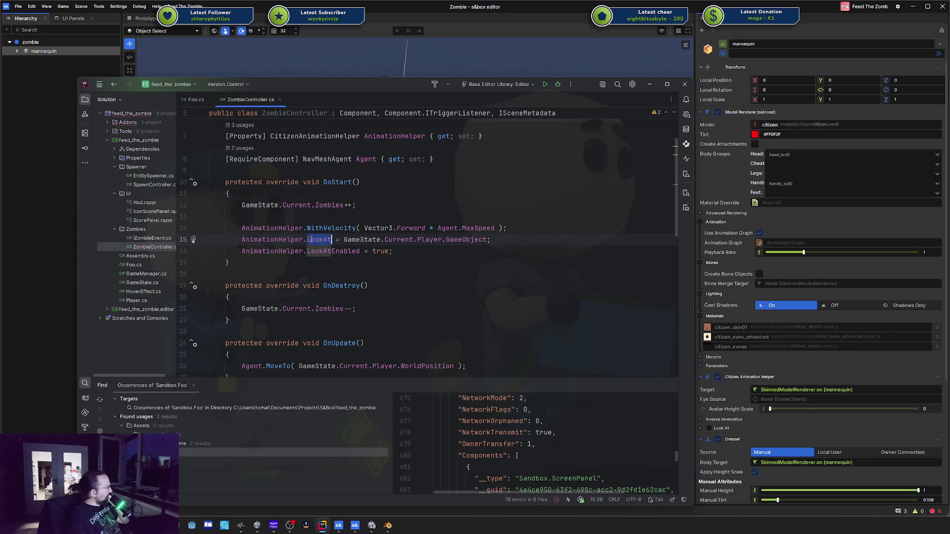
pyautogui.hotkey('ctrl', 'Right')
pyautogui.hotkey('ctrl', 'Right')
pyautogui.hotkey('ctrl', 'Right')
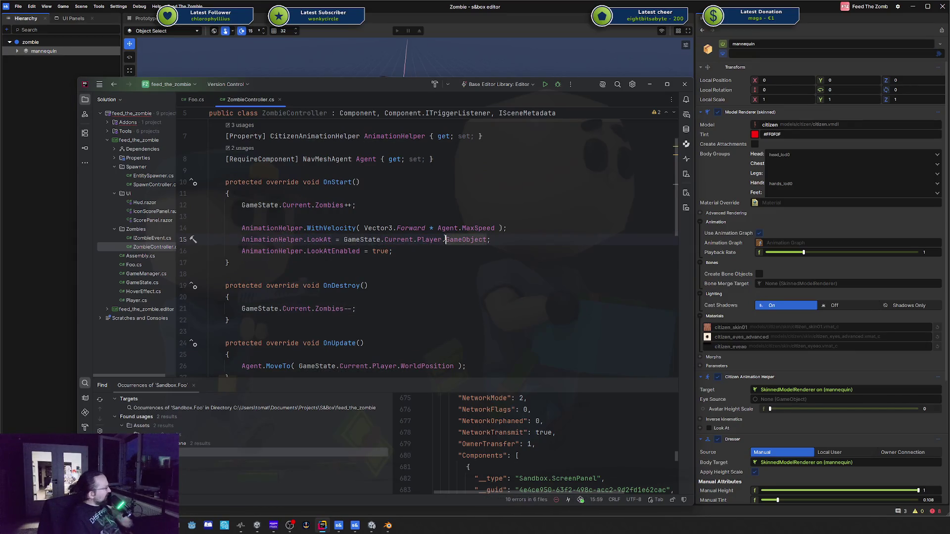
# Inspect LookAtEnabled and the WithVelocity(Vector3.Forward * Agent.MaxSpeed) expression in OnStart
pyautogui.click(359, 251)
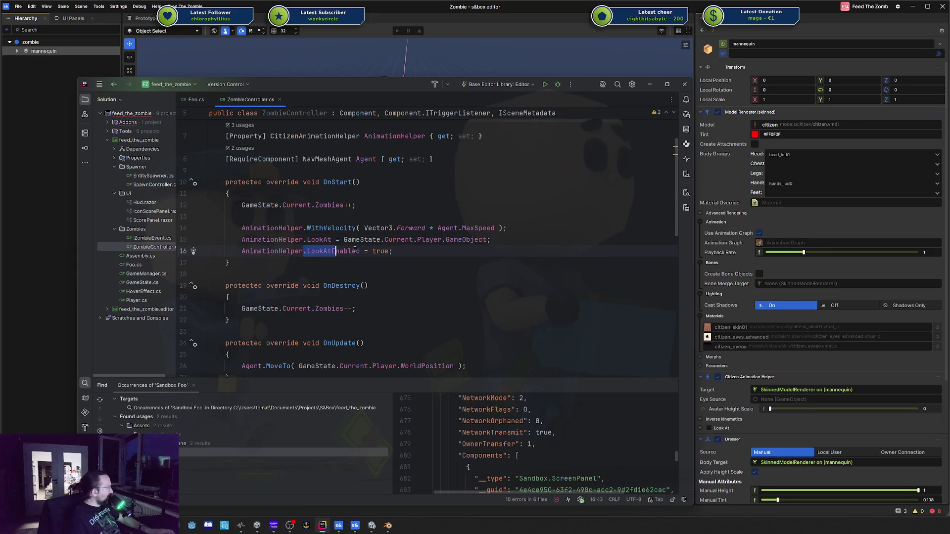
pyautogui.doubleClick(346, 229)
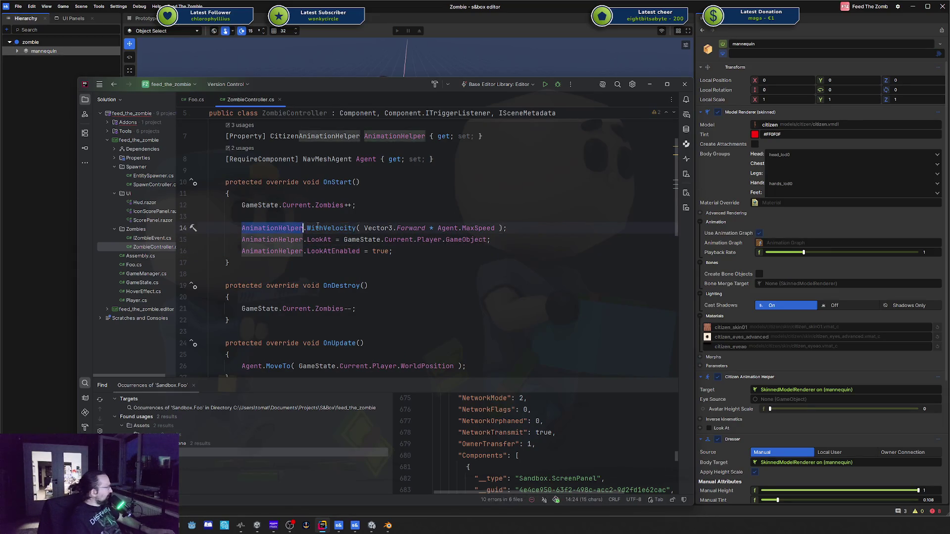
pyautogui.click(389, 228)
pyautogui.click(479, 228)
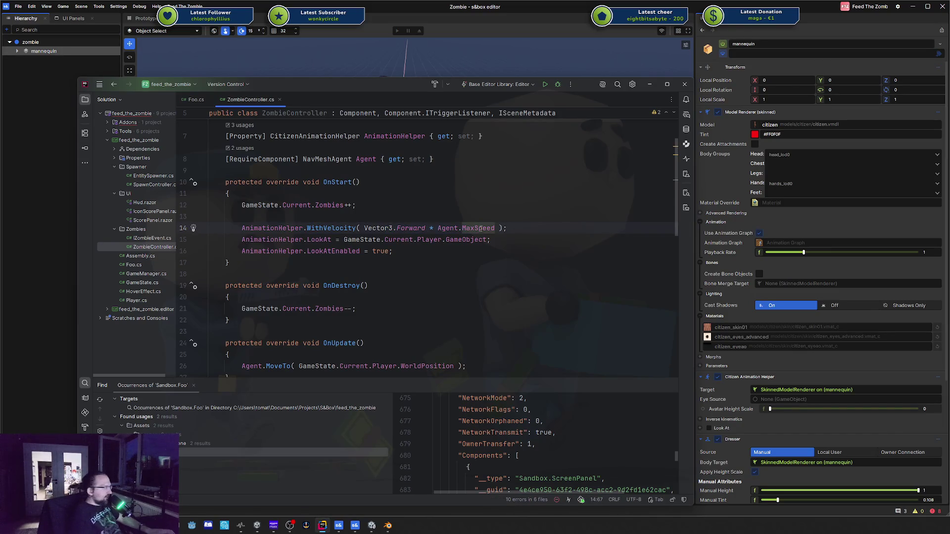
pyautogui.scroll(2, 479, 229)
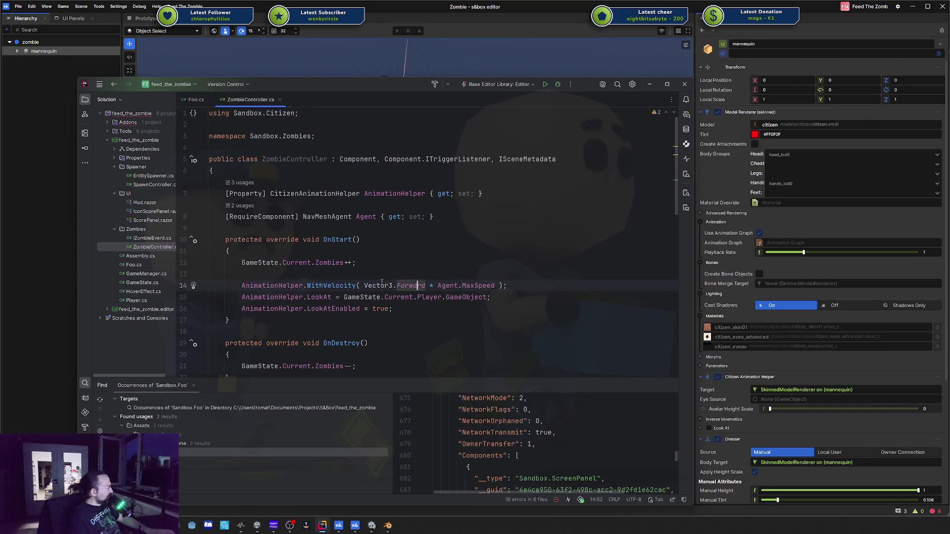
pyautogui.click(380, 285)
pyautogui.moveTo(380, 286); pyautogui.dragTo(492, 286)
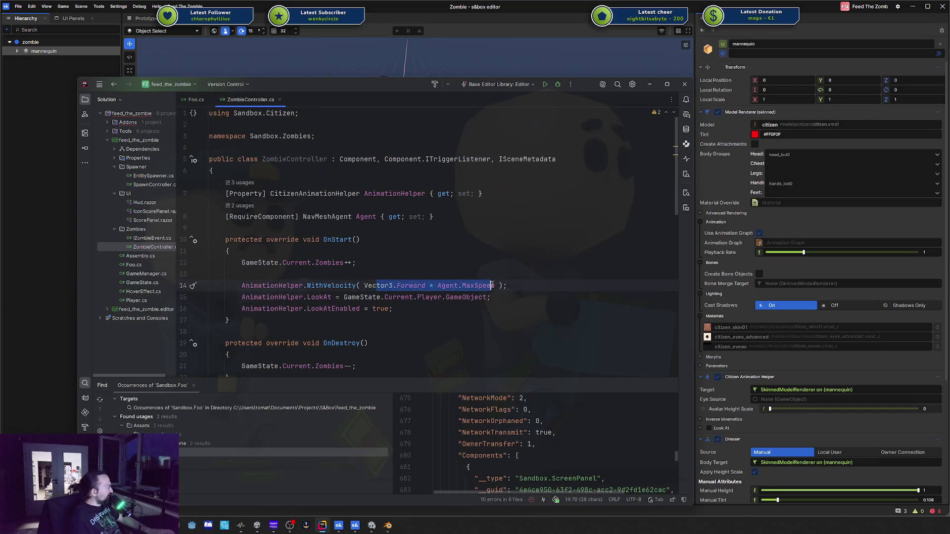
pyautogui.click(492, 286)
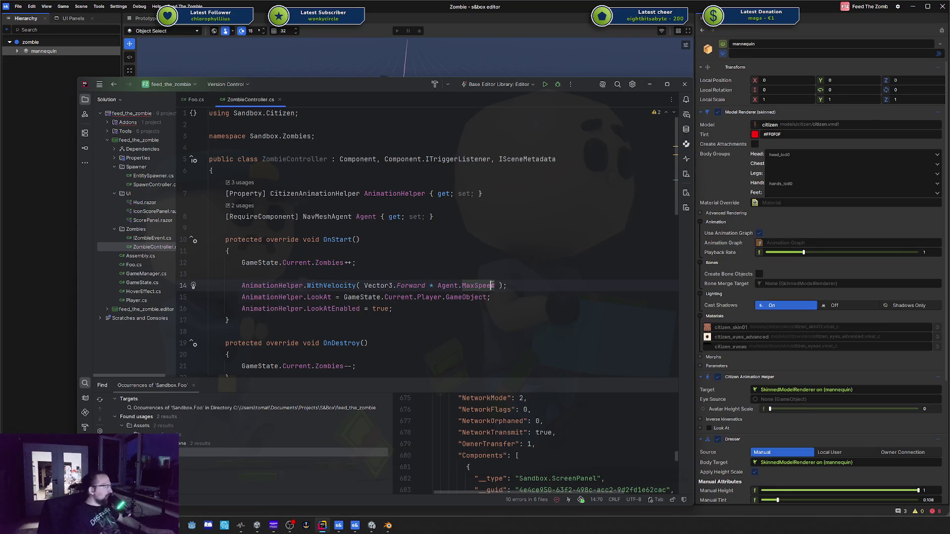
pyautogui.scroll(-5, 416, 260)
pyautogui.scroll(-3, 417, 259)
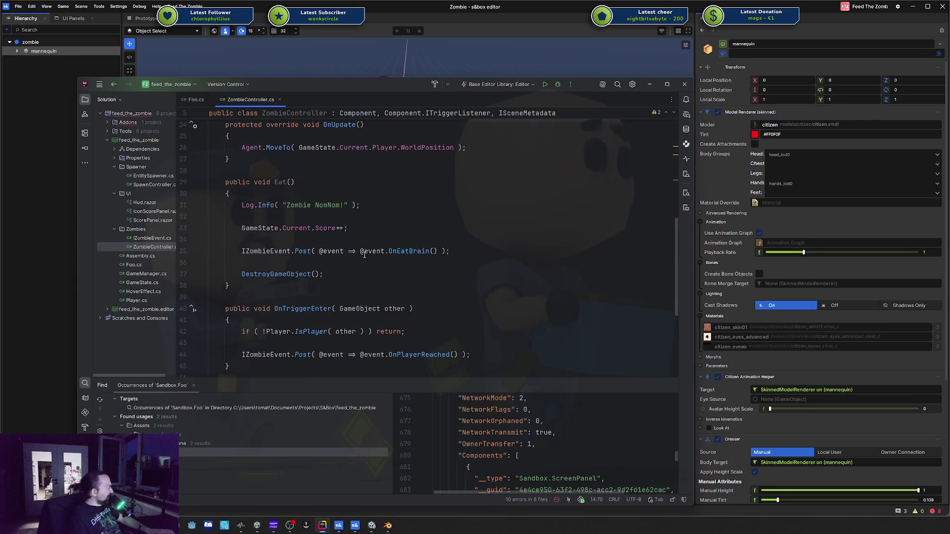
pyautogui.scroll(4, 398, 237)
pyautogui.scroll(1, 398, 236)
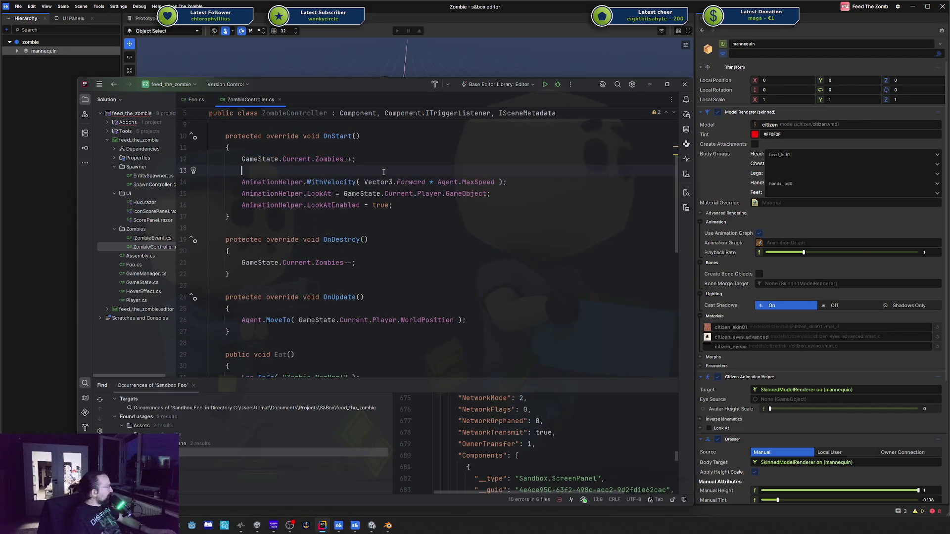
# Type trial lines 'Vector3 pos' and 'var b = pos.WithY(12)' above WithVelocity
pyautogui.hotkey('ctrl', 'alt', 'Return')
pyautogui.write('VEto')
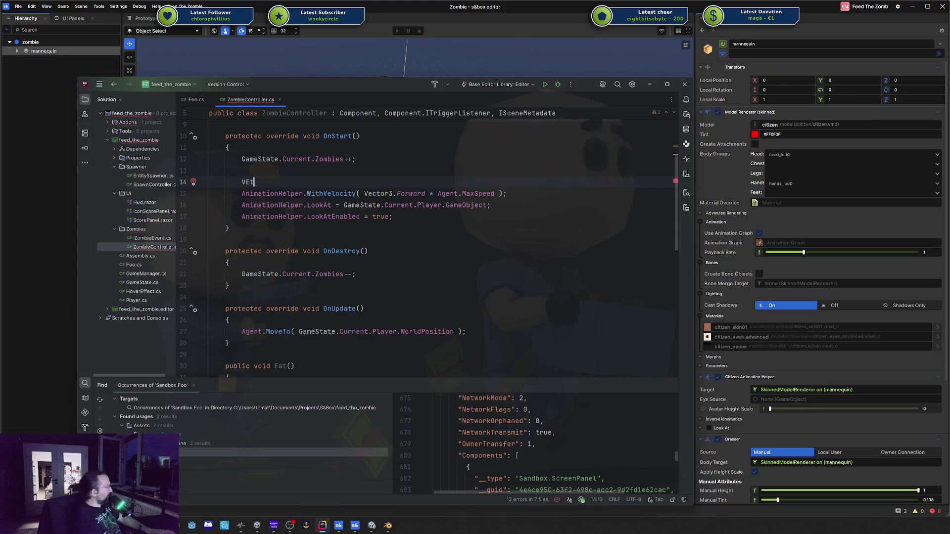
pyautogui.press('BackSpace')
pyautogui.press('BackSpace')
pyautogui.write('ector')
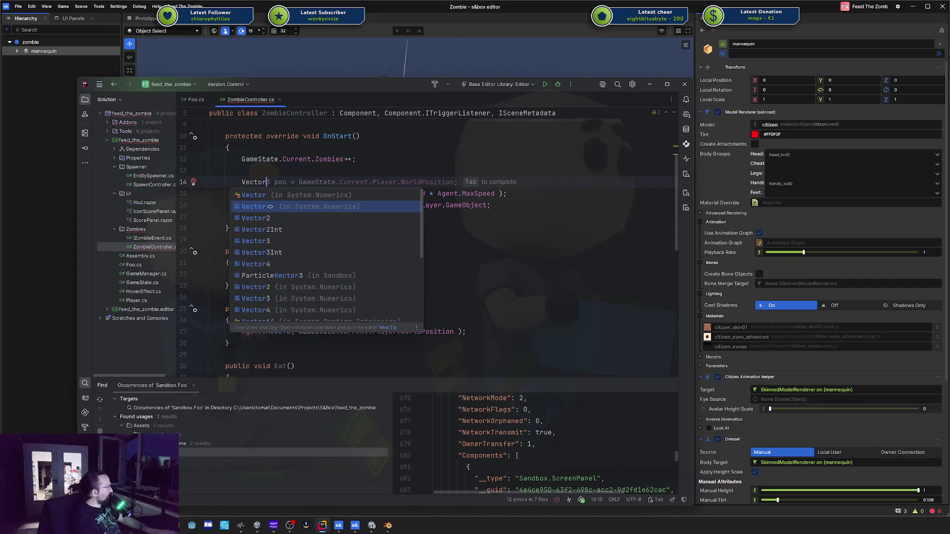
pyautogui.press('Tab')
pyautogui.press('Return')
pyautogui.press('Return')
pyautogui.press('Up')
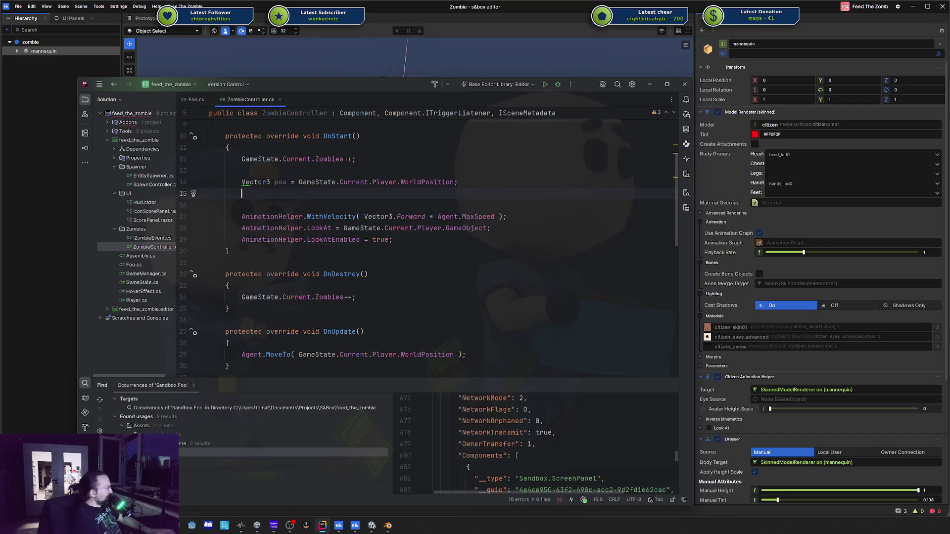
pyautogui.write('os.With')
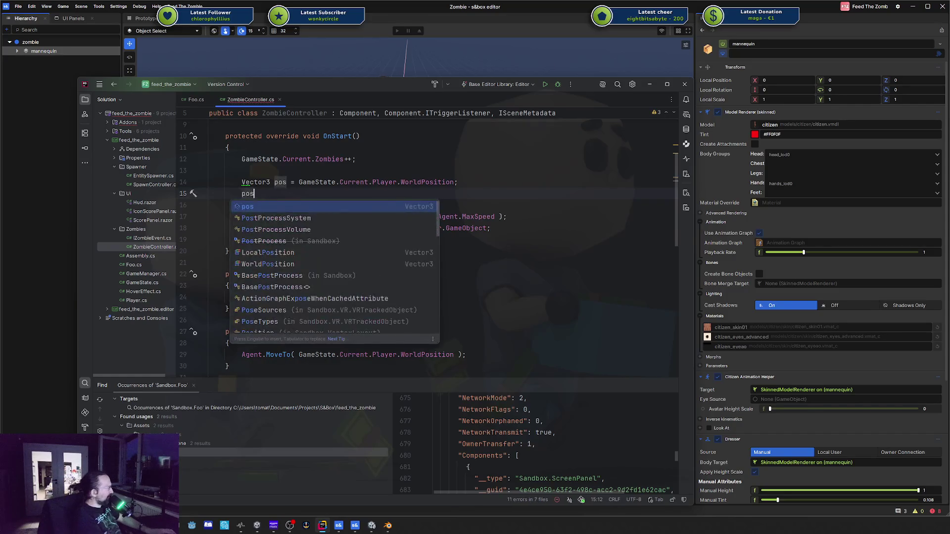
pyautogui.press('Down')
pyautogui.press('Down')
pyautogui.press('Down')
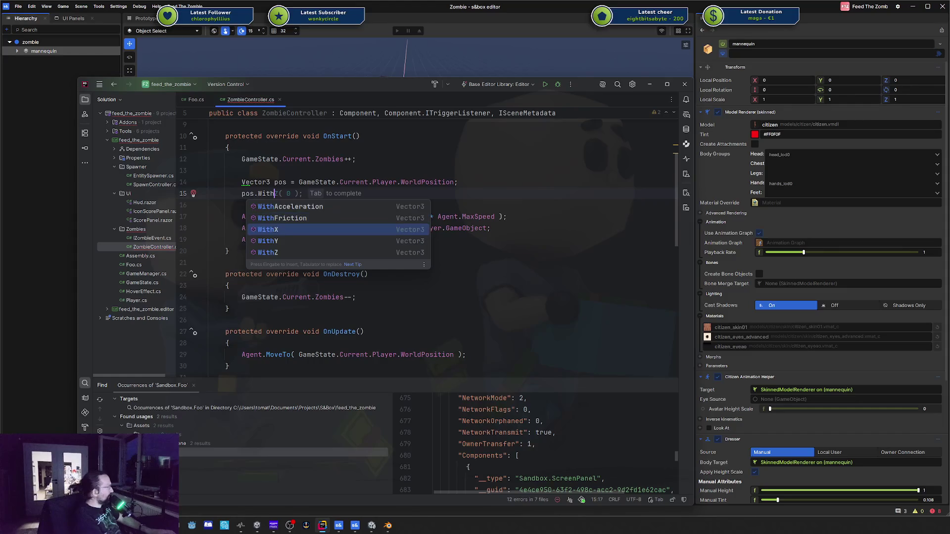
pyautogui.press('Tab')
pyautogui.write('12)')
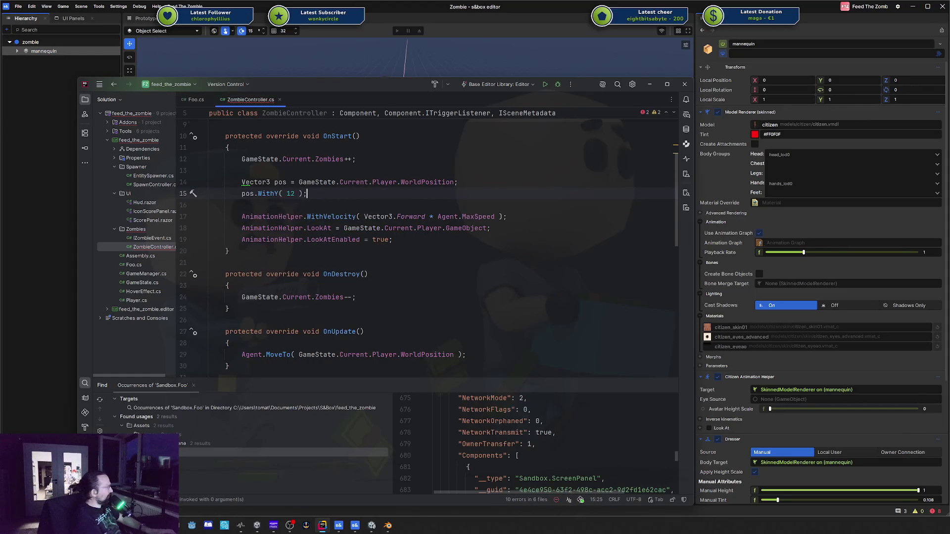
pyautogui.press('Home')
pyautogui.write('var b =')
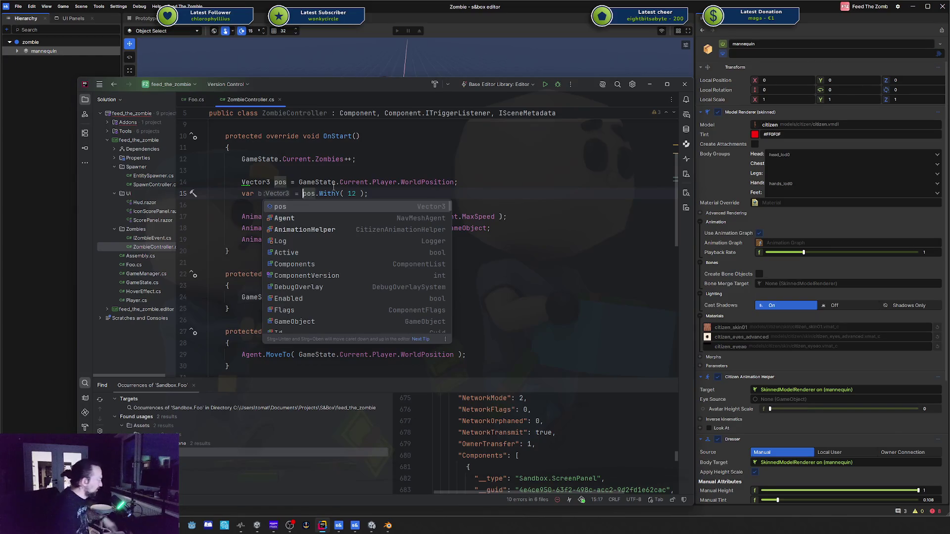
# Delete the trial position lines from OnStart and switch back to the s&box editor
pyautogui.click(334, 187)
pyautogui.click(332, 192)
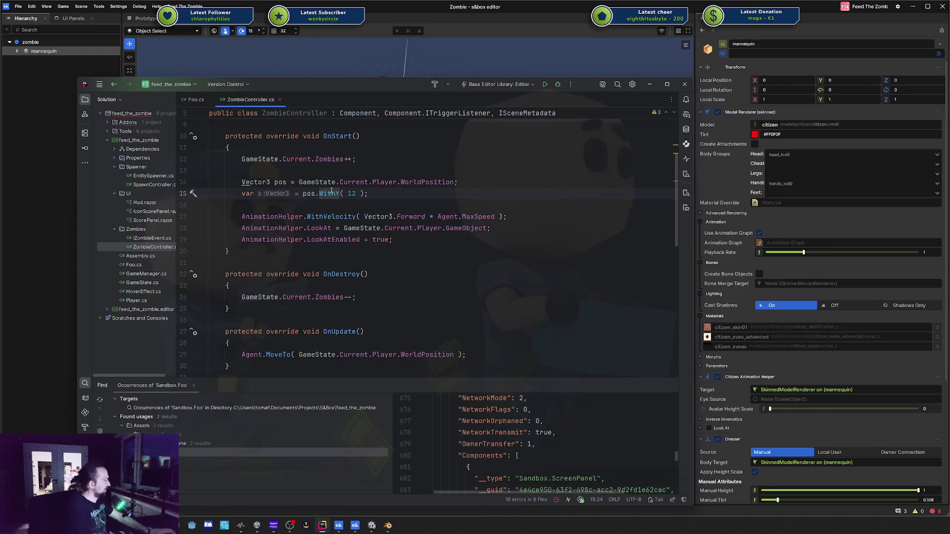
pyautogui.hotkey('shift', 'Up')
pyautogui.hotkey('shift', 'Up')
pyautogui.hotkey('shift', 'Up')
pyautogui.press('BackSpace')
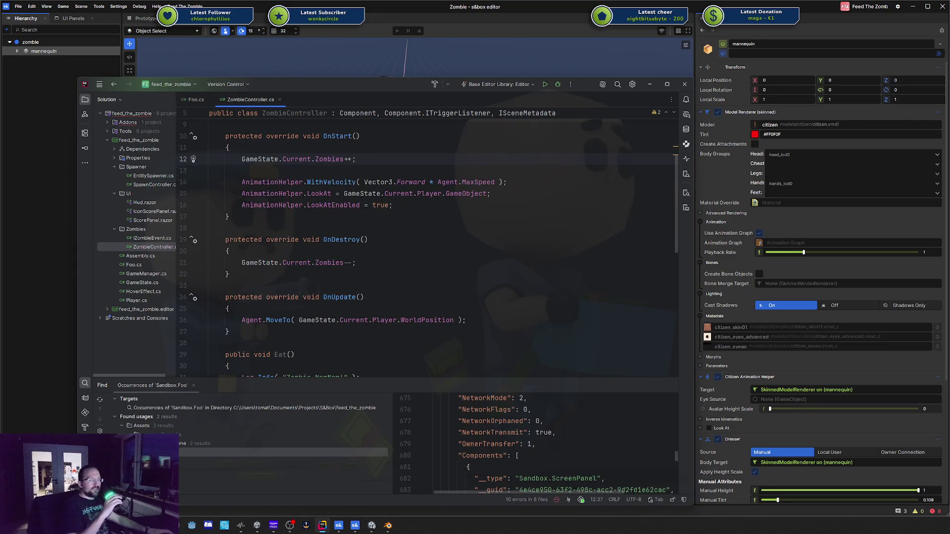
pyautogui.click(272, 194)
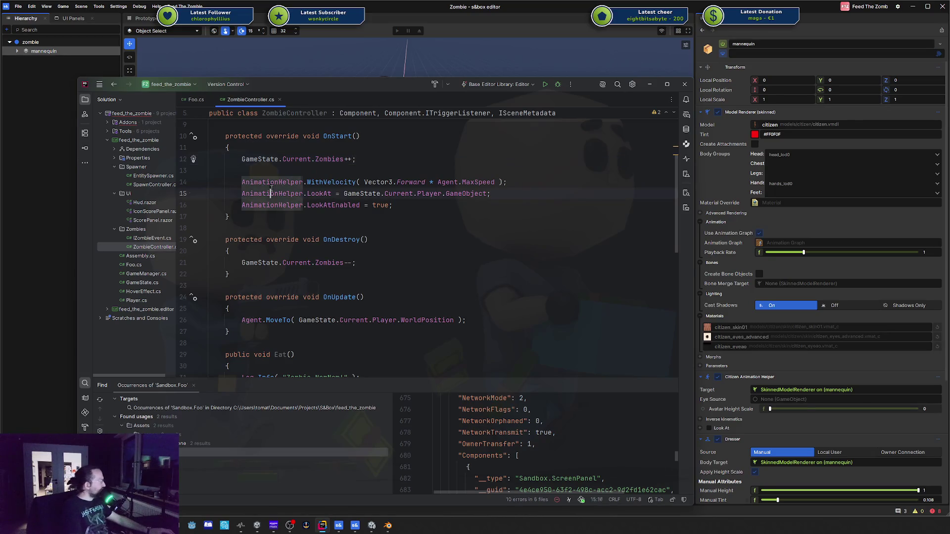
pyautogui.click(339, 194)
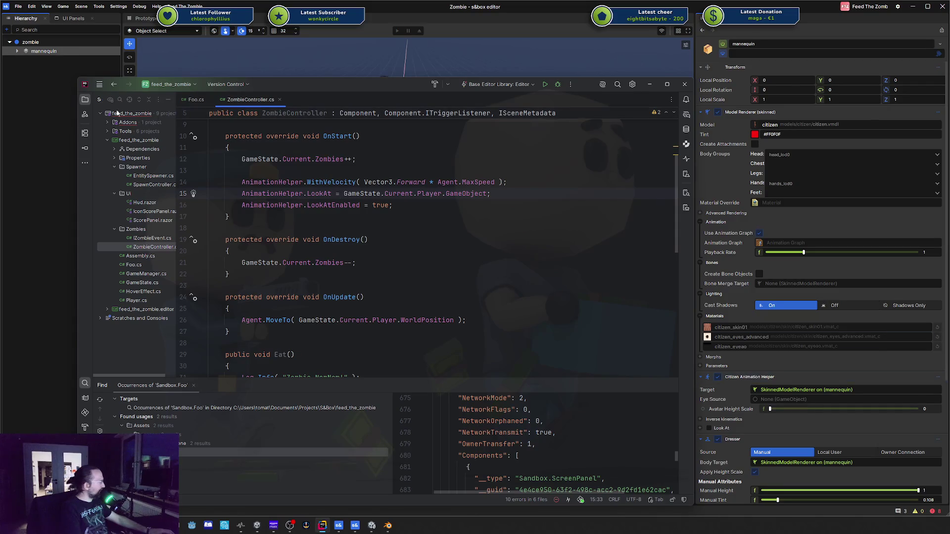
pyautogui.click(49, 82)
pyautogui.scroll(3, 454, 167)
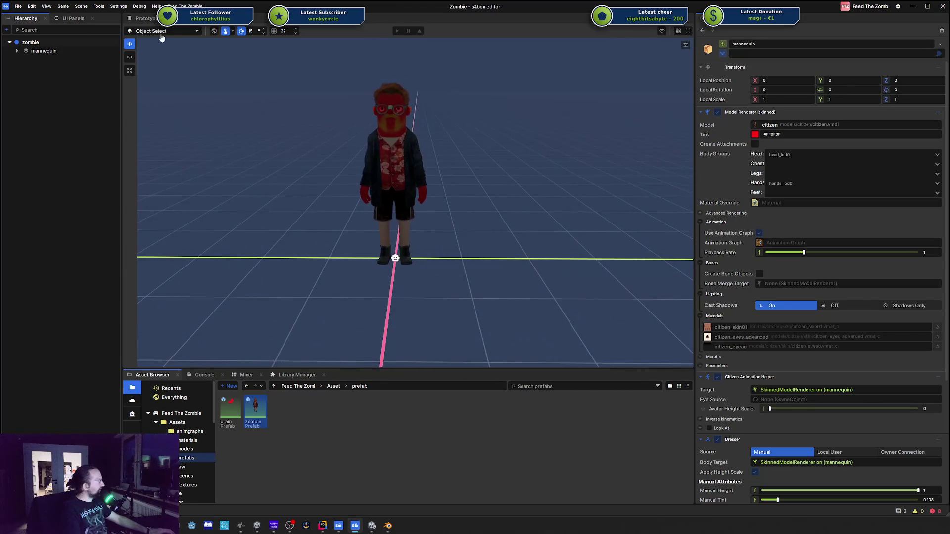
# Save base character from the Prototype scene as a prefab and open it
pyautogui.click(145, 18)
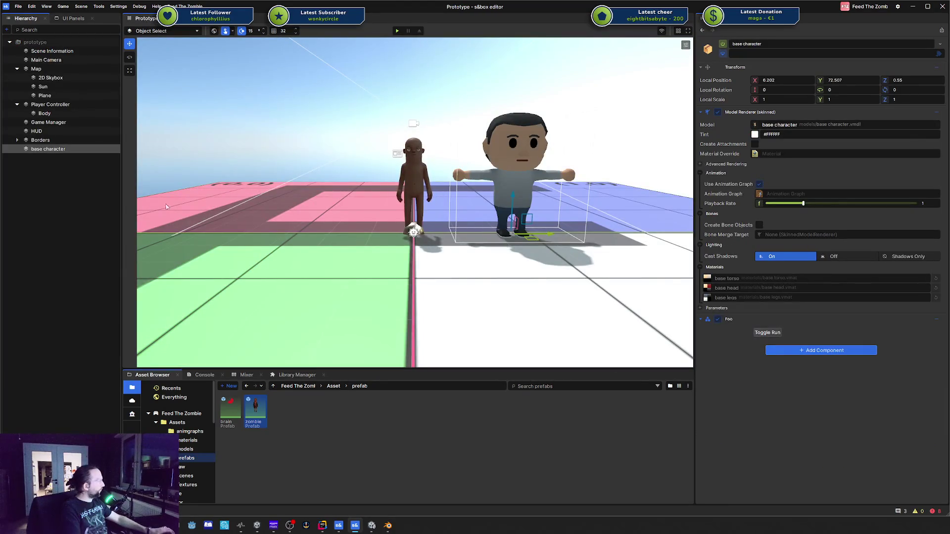
pyautogui.click(72, 183)
pyautogui.moveTo(52, 151); pyautogui.dragTo(330, 411)
pyautogui.doubleClick(231, 407)
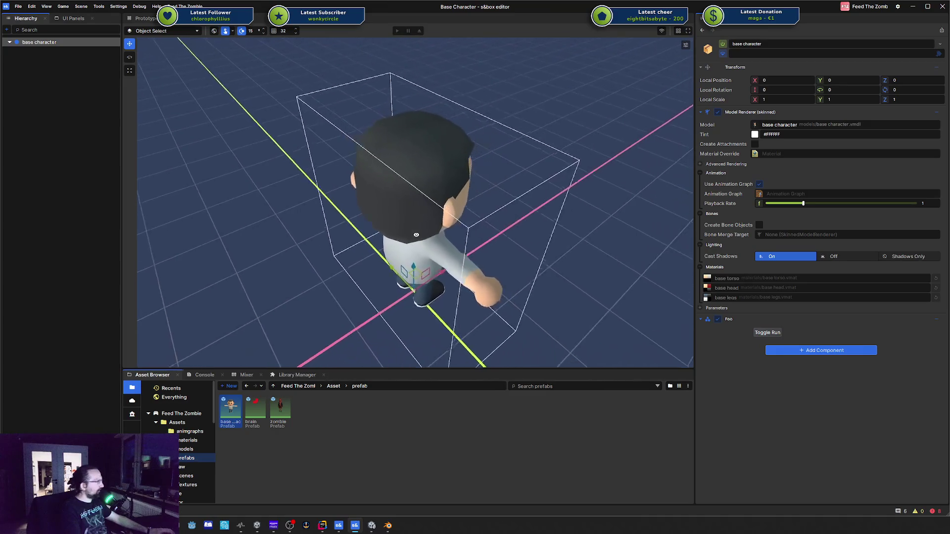
# Add a Citizen Animation Helper targeting the SkinnedModelRenderer and open its source code
pyautogui.click(814, 352)
pyautogui.write('nim')
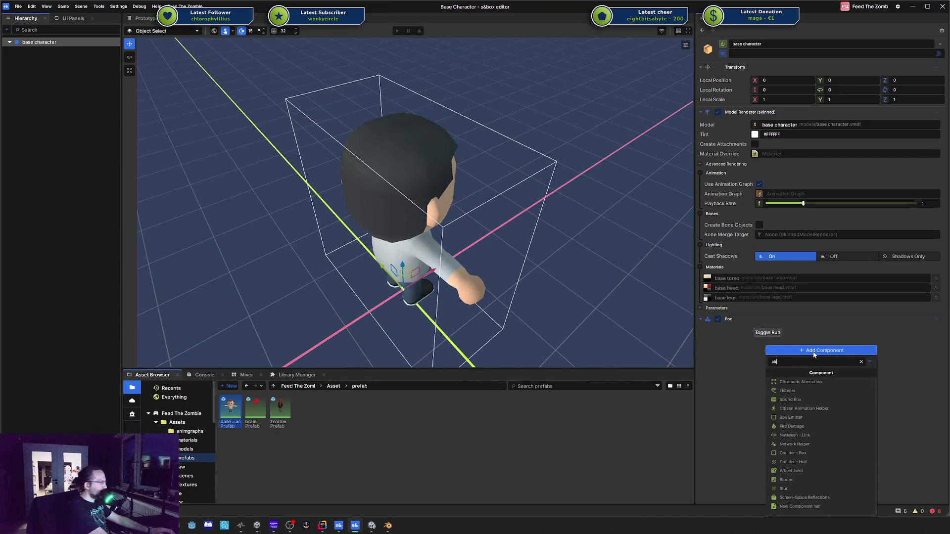
pyautogui.press('Return')
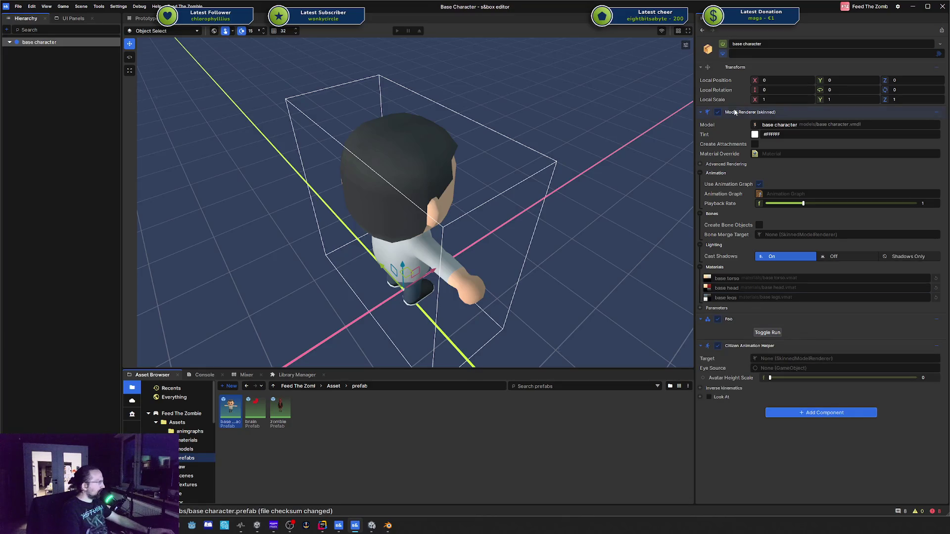
pyautogui.click(796, 358)
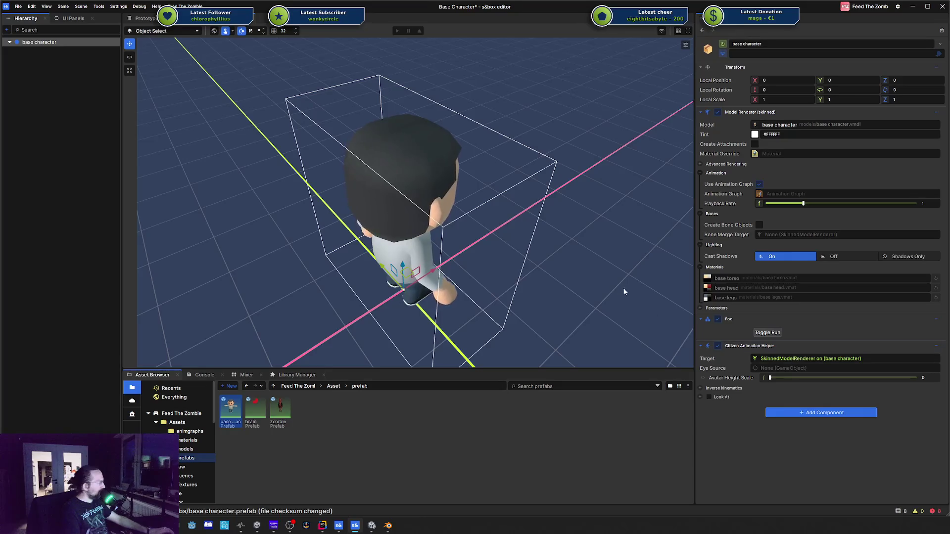
pyautogui.moveTo(644, 285); pyautogui.dragTo(568, 286)
pyautogui.rightClick(753, 349)
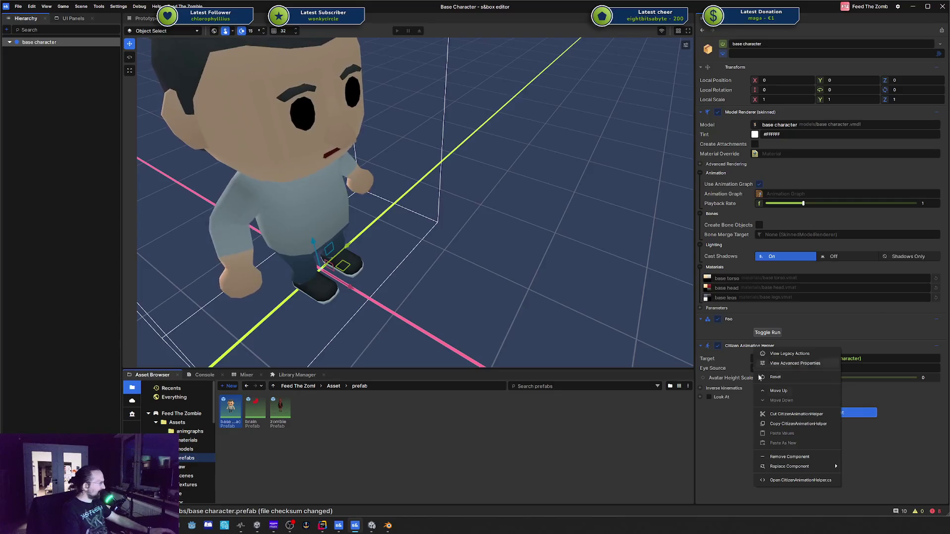
pyautogui.click(802, 480)
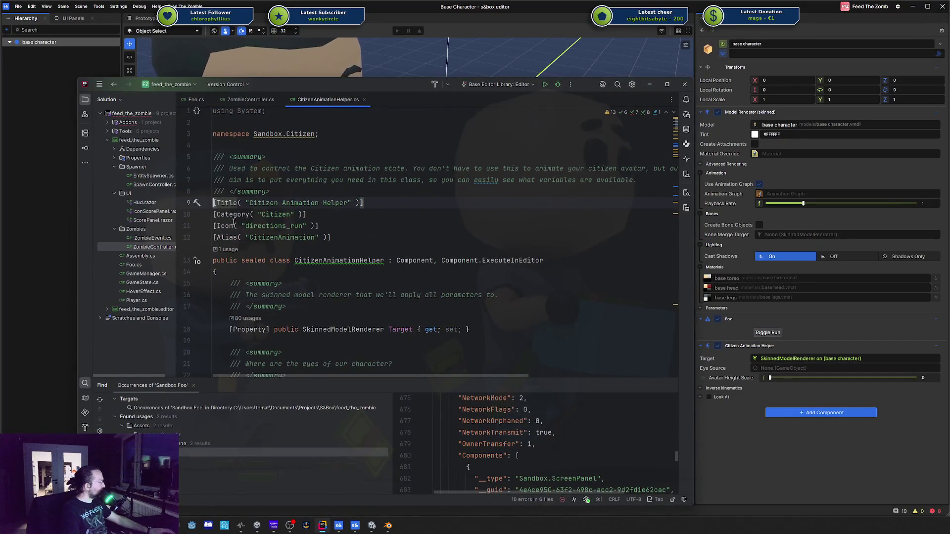
# Skim CitizenAnimationHelper.cs and pick out its ExecuteInEditor interface
pyautogui.scroll(-8, 228, 238)
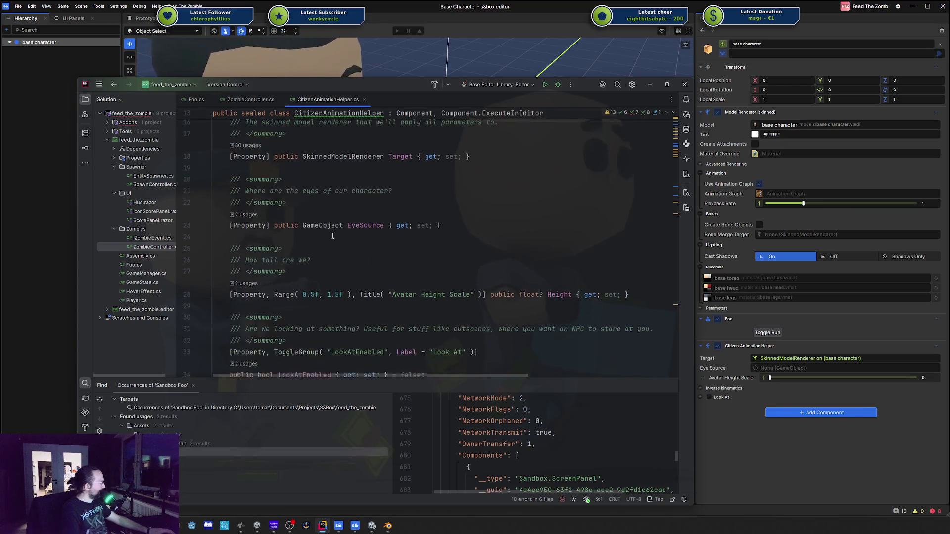
pyautogui.scroll(-10, 333, 236)
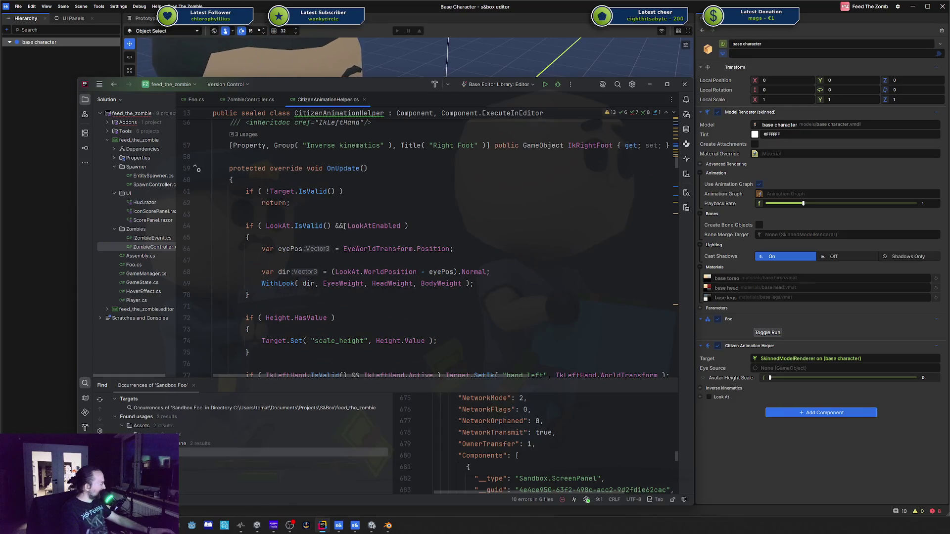
pyautogui.scroll(-2, 344, 225)
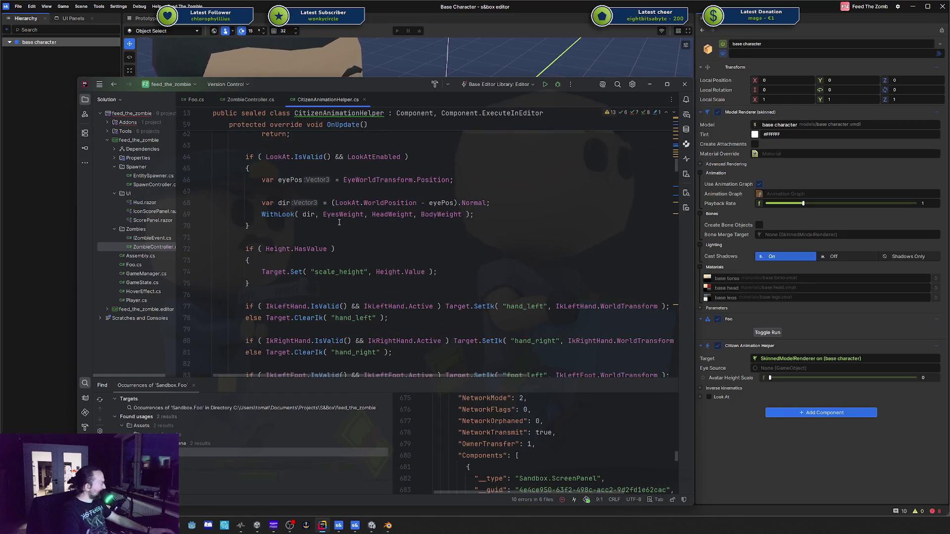
pyautogui.scroll(-7, 339, 222)
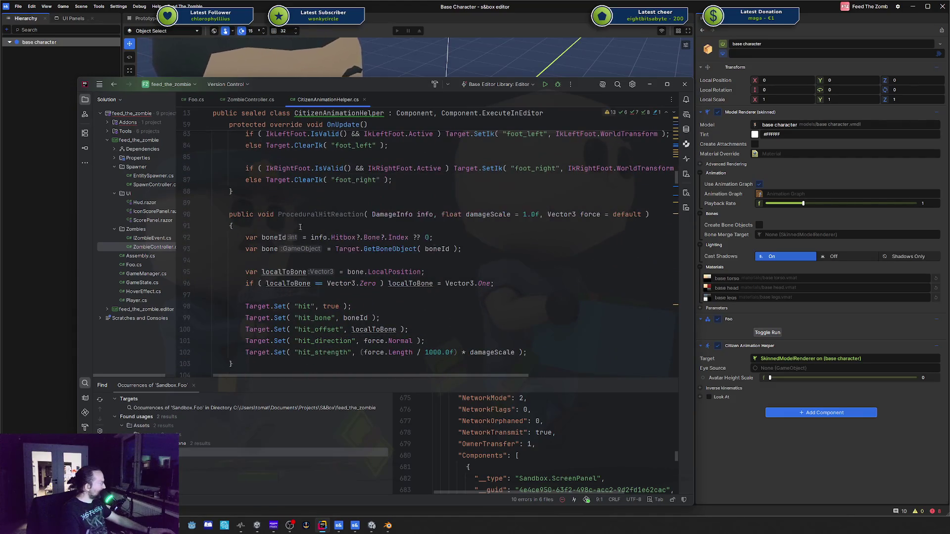
pyautogui.scroll(-11, 350, 232)
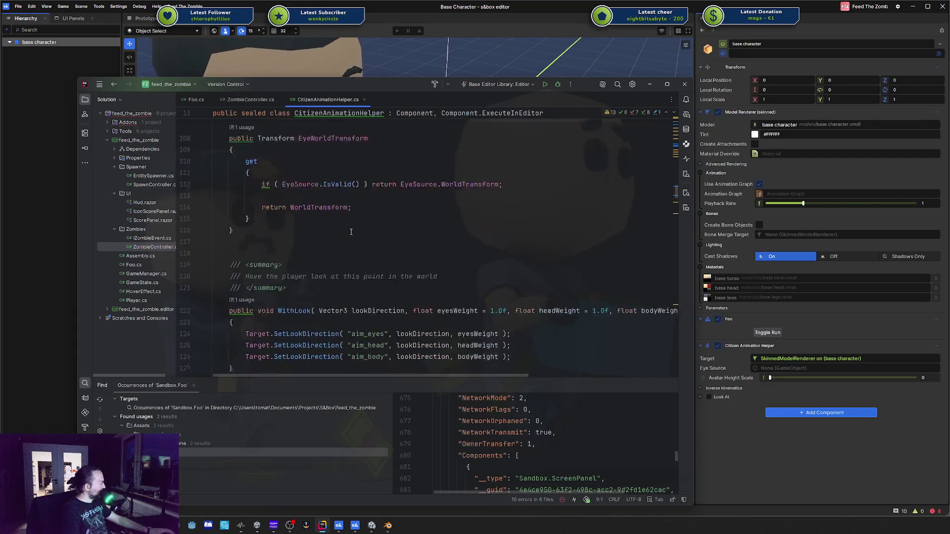
pyautogui.moveTo(675, 198); pyautogui.dragTo(664, 127)
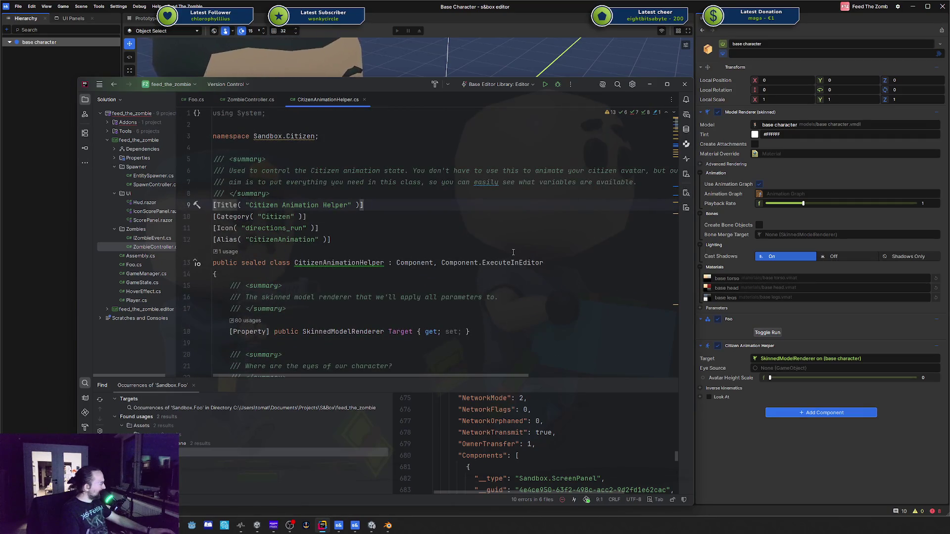
pyautogui.doubleClick(500, 263)
pyautogui.click(520, 219)
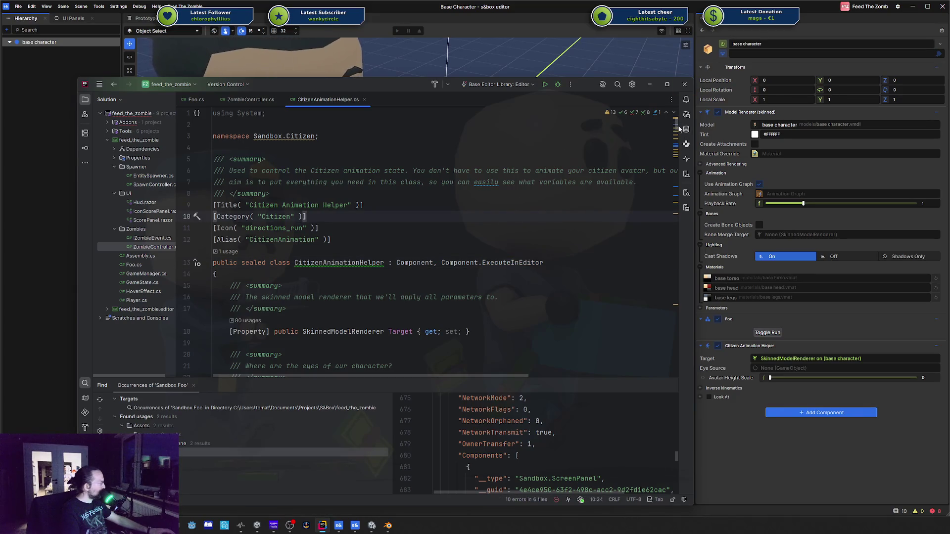
pyautogui.moveTo(678, 127); pyautogui.dragTo(660, 189)
# Review the OnUpdate override, then close the CitizenAnimationHelper.cs tab
pyautogui.scroll(-20, 661, 190)
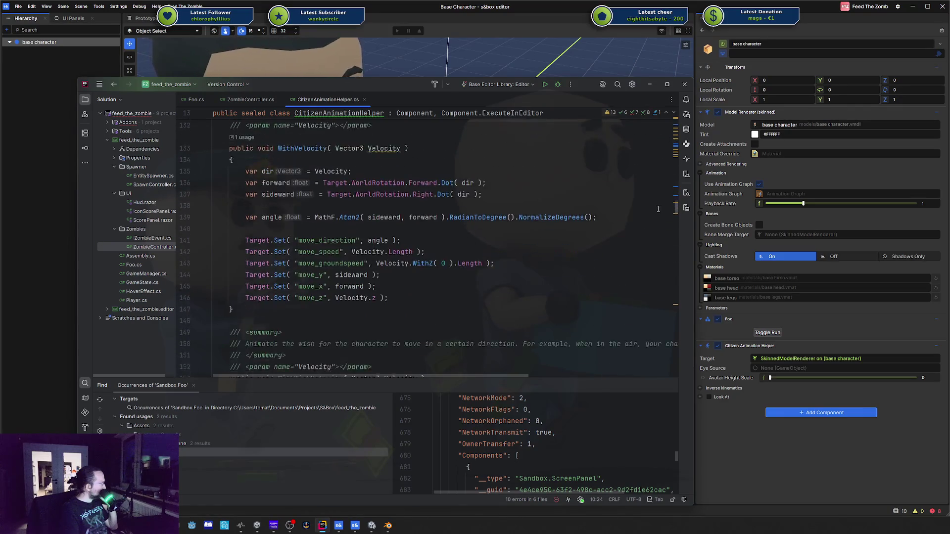
pyautogui.scroll(-20, 656, 224)
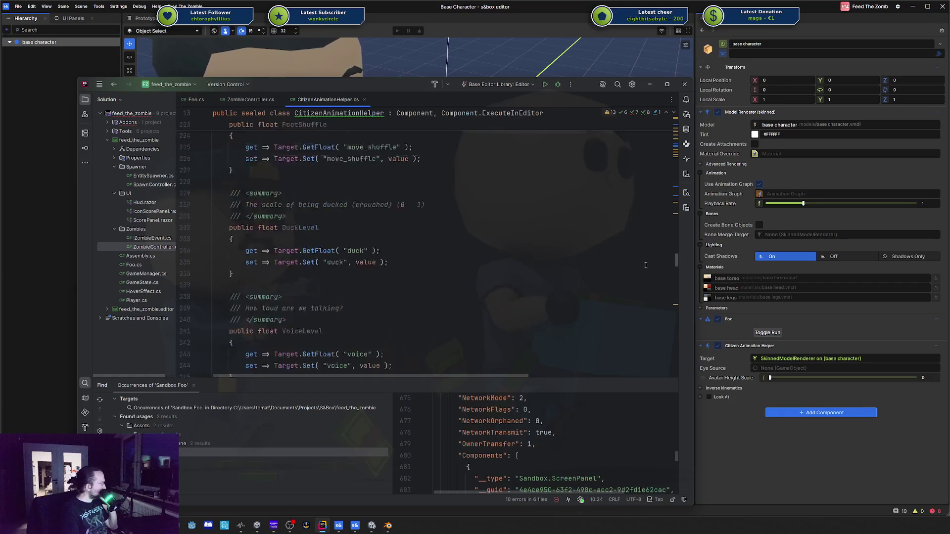
pyautogui.scroll(-20, 637, 318)
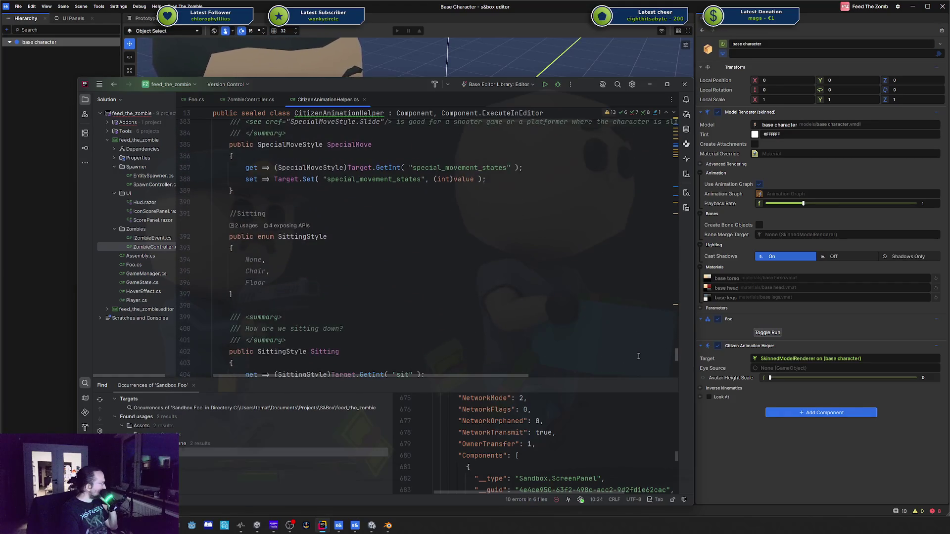
pyautogui.scroll(20, 638, 362)
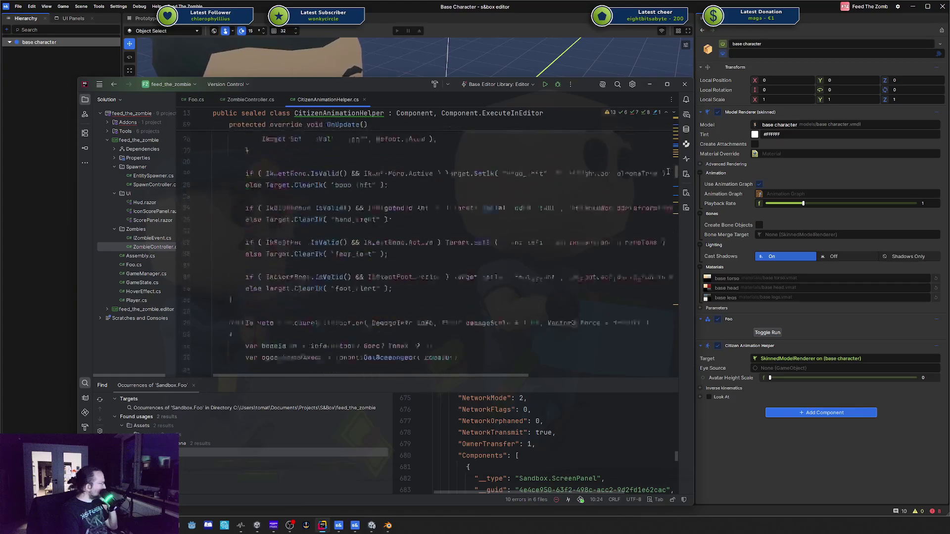
pyautogui.scroll(-4, 669, 157)
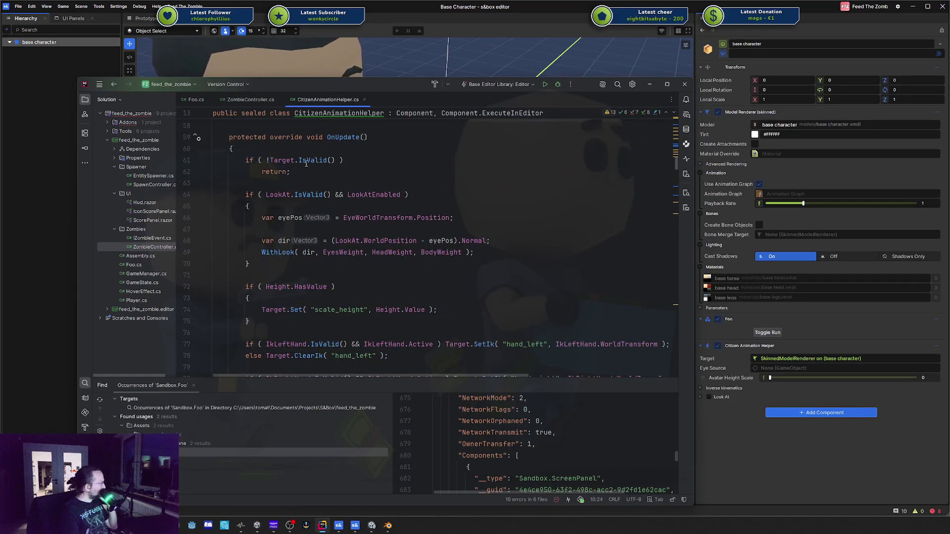
pyautogui.moveTo(265, 159); pyautogui.dragTo(416, 295)
pyautogui.scroll(-1, 437, 275)
pyautogui.click(437, 275)
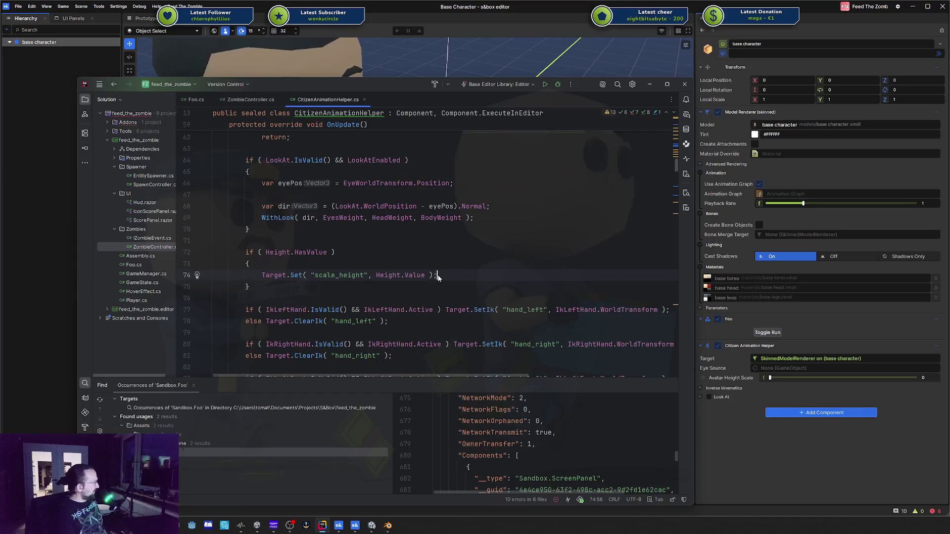
pyautogui.scroll(-4, 438, 275)
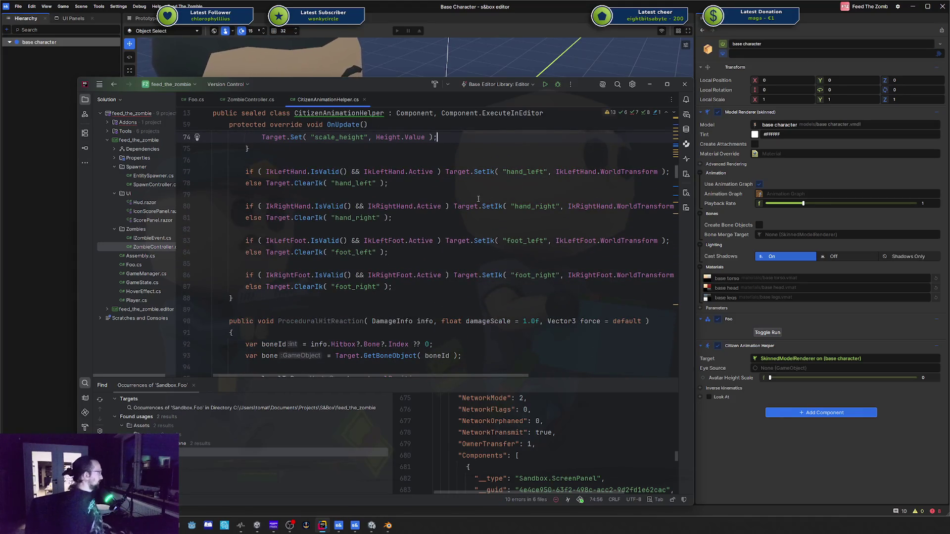
pyautogui.click(364, 99)
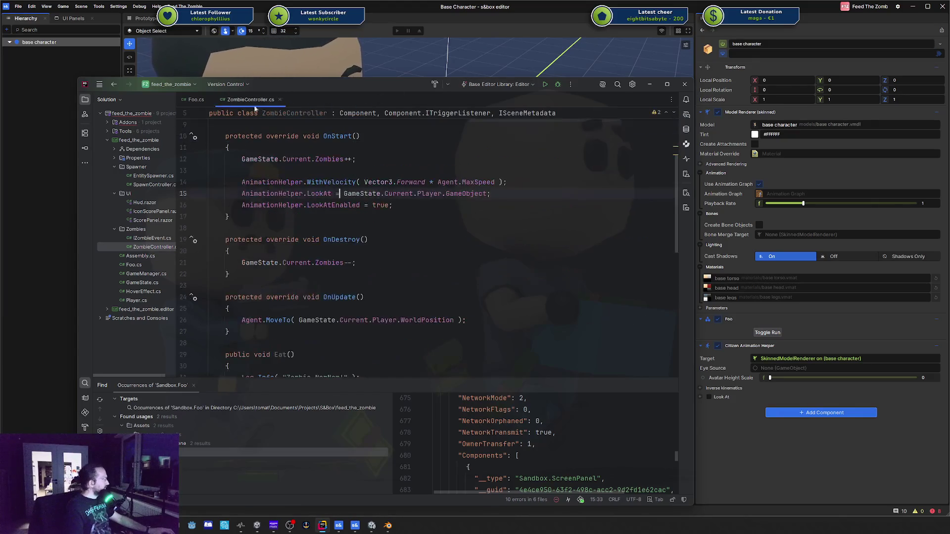
# Close the base character prefab without saving and reopen it
pyautogui.click(195, 100)
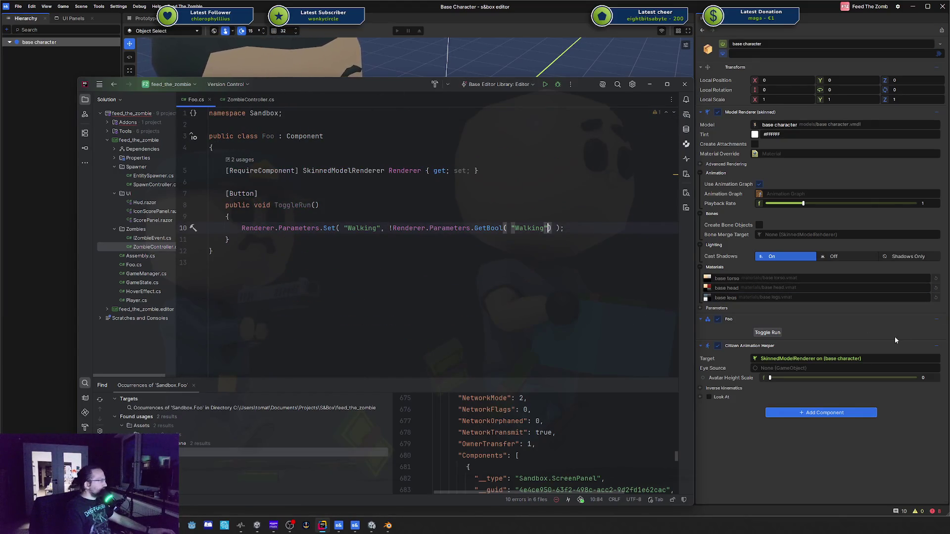
pyautogui.click(941, 347)
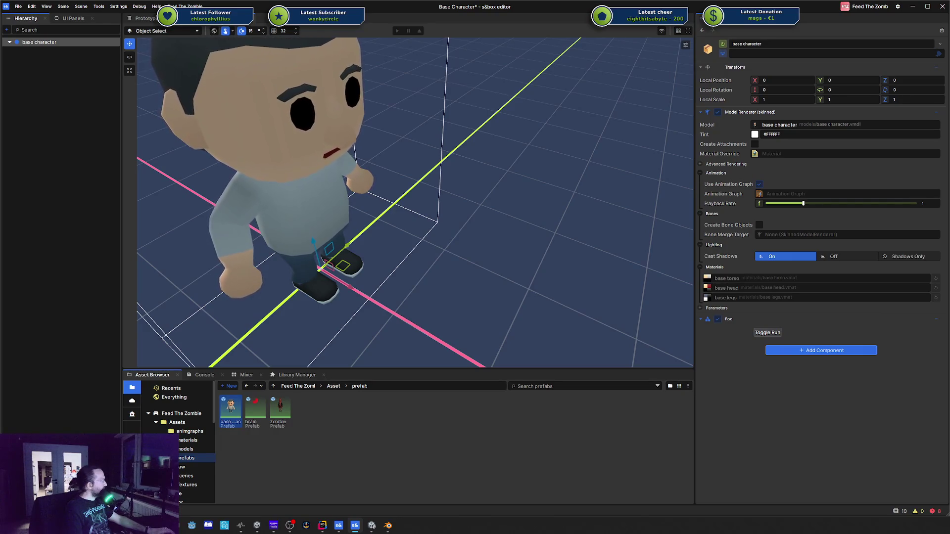
pyautogui.hotkey('ctrl', 'w')
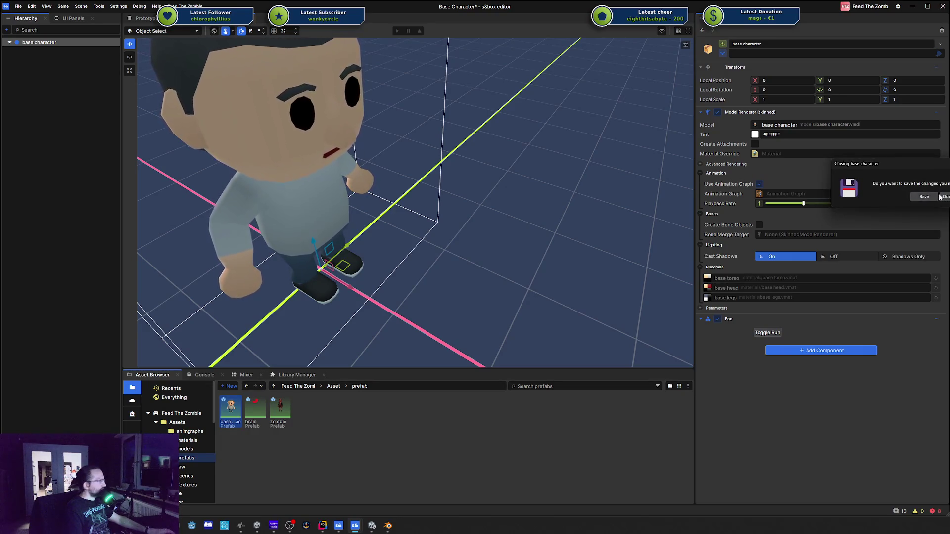
pyautogui.press('Return')
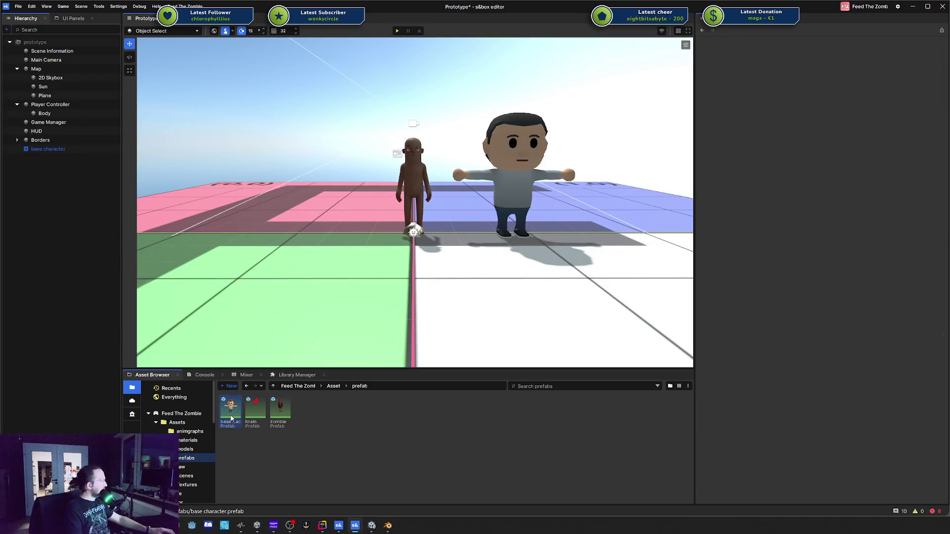
pyautogui.doubleClick(232, 415)
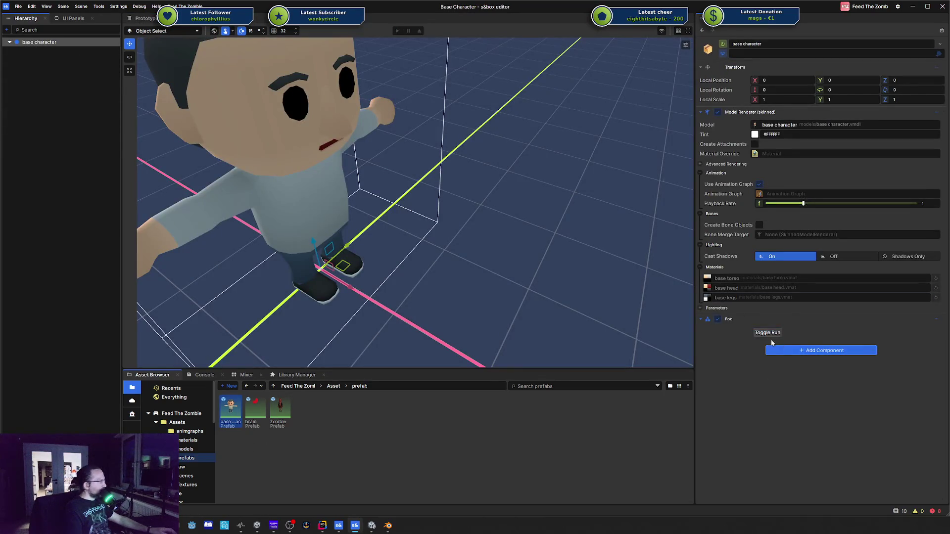
# Open Foo.cs from the Foo component's menu and place the caret after Component
pyautogui.rightClick(766, 319)
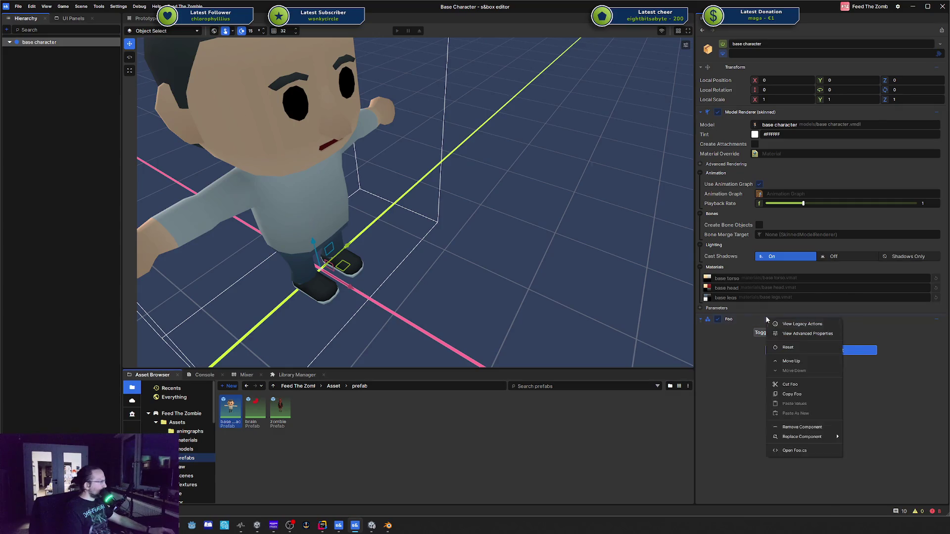
pyautogui.click(798, 450)
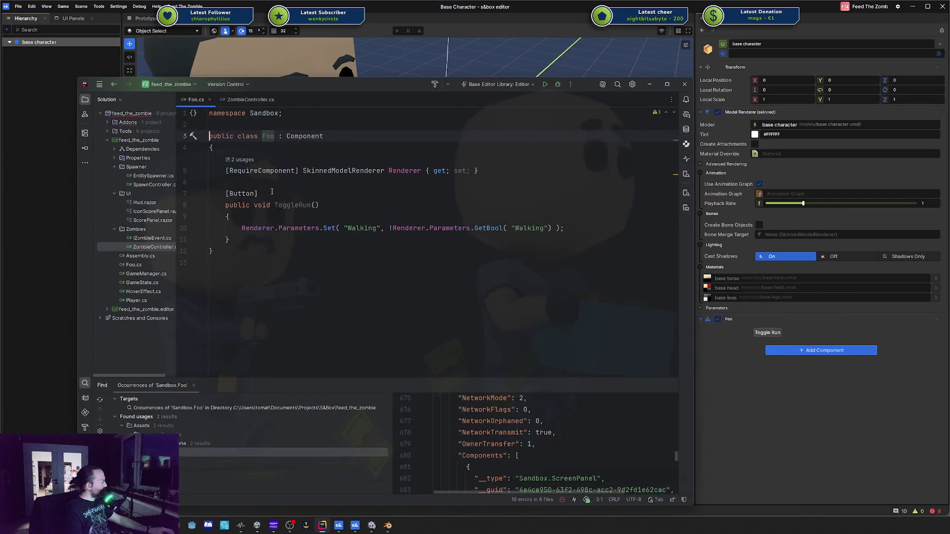
pyautogui.click(333, 139)
# Add Component.ExecuteInEditor as a second base type of the Foo class
pyautogui.write(', Exe')
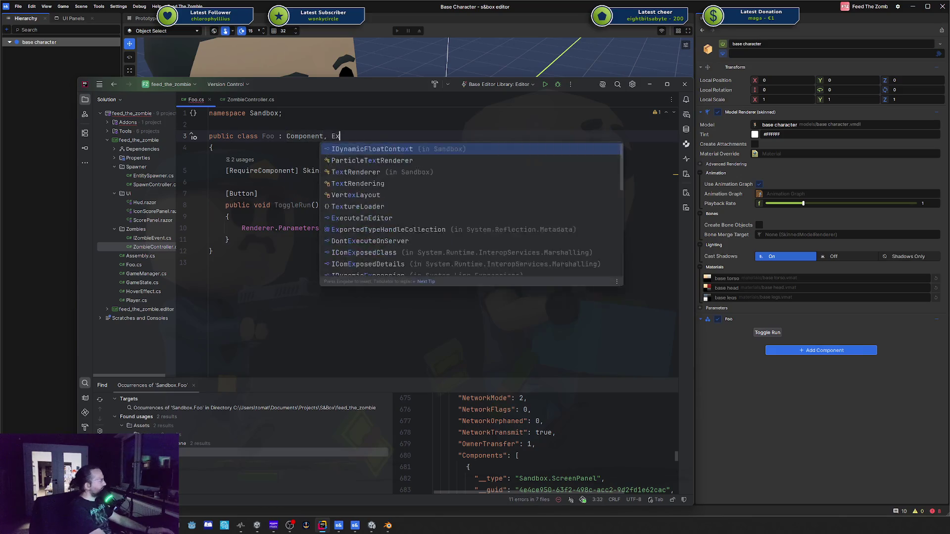
pyautogui.press('BackSpace')
pyautogui.press('BackSpace')
pyautogui.press('BackSpace')
pyautogui.write('Component.Exec')
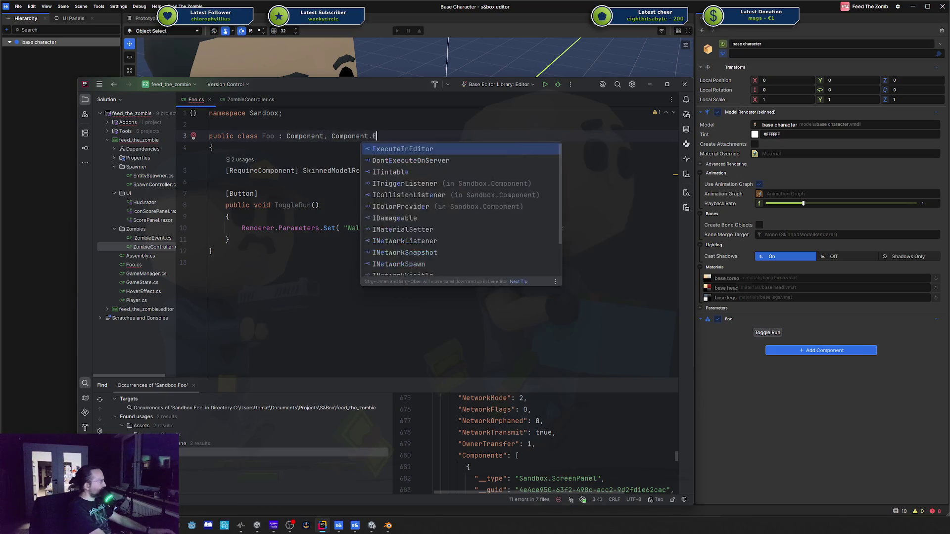
pyautogui.press('Return')
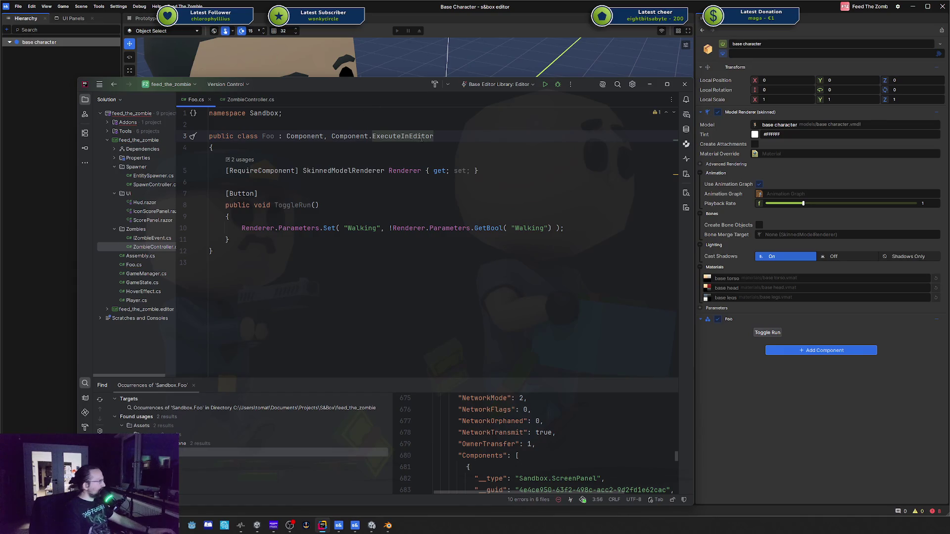
# Cycle through the open taskbar windows and settle back on Rider
pyautogui.hotkey('alt', 'Tab')
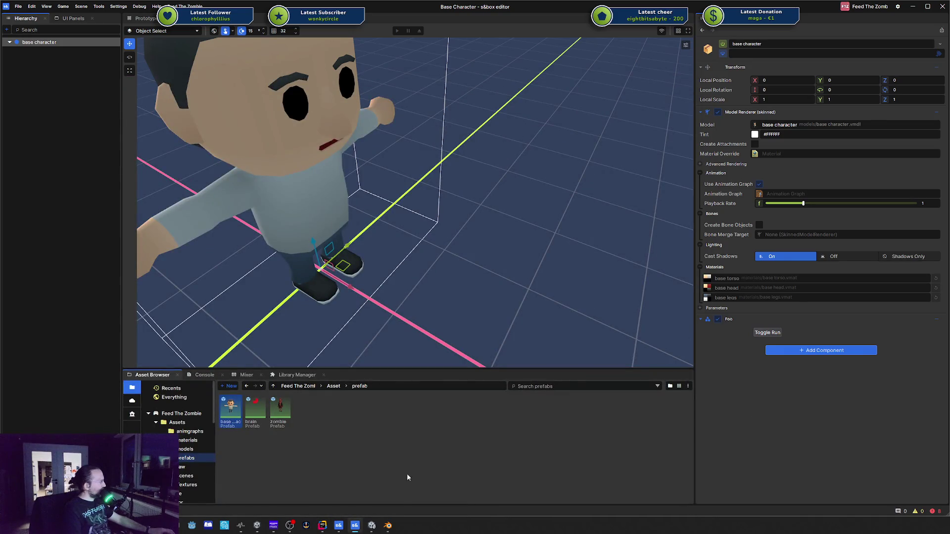
pyautogui.click(372, 525)
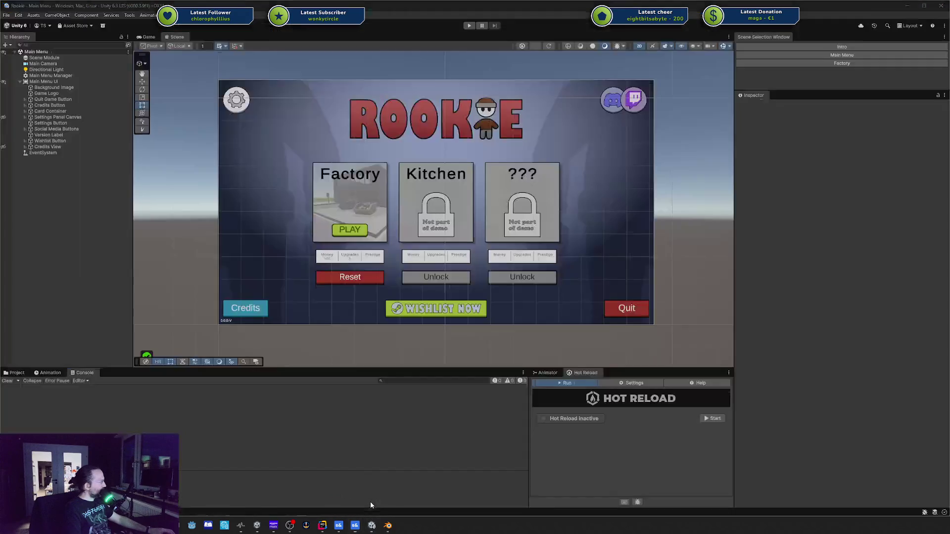
pyautogui.click(382, 526)
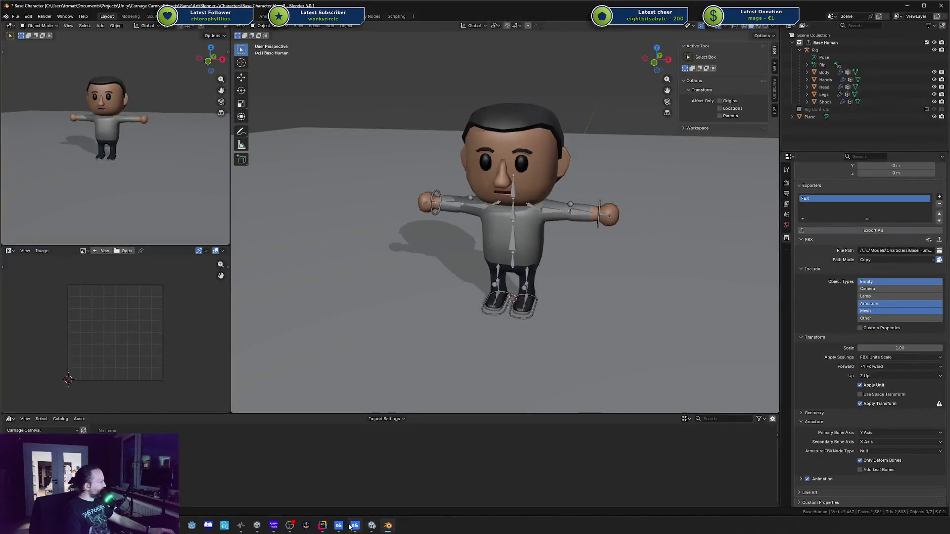
pyautogui.click(329, 527)
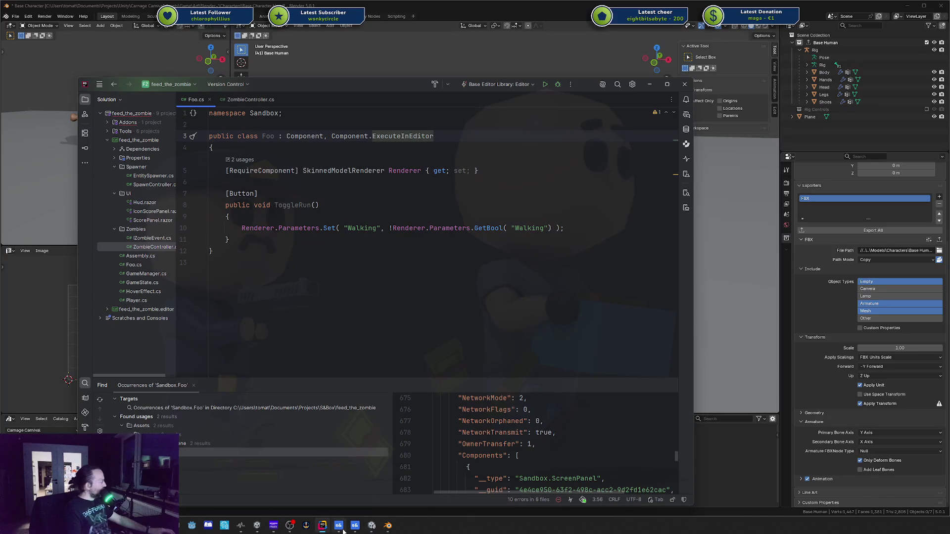
pyautogui.click(353, 529)
pyautogui.click(323, 528)
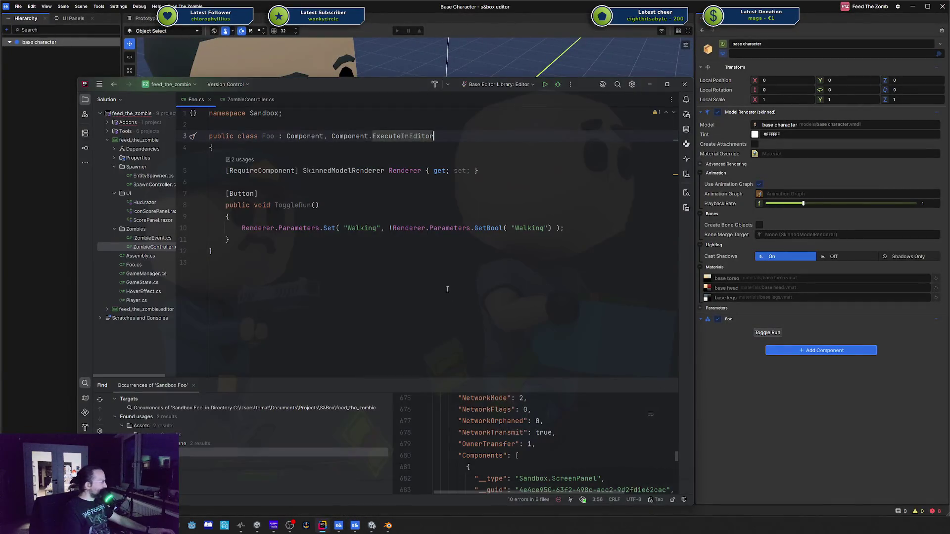
# Reopen CitizenAnimationHelper.cs via Search Everywhere, skim it, then show ZombieController.cs
pyautogui.click(239, 101)
pyautogui.click(197, 100)
pyautogui.click(446, 228)
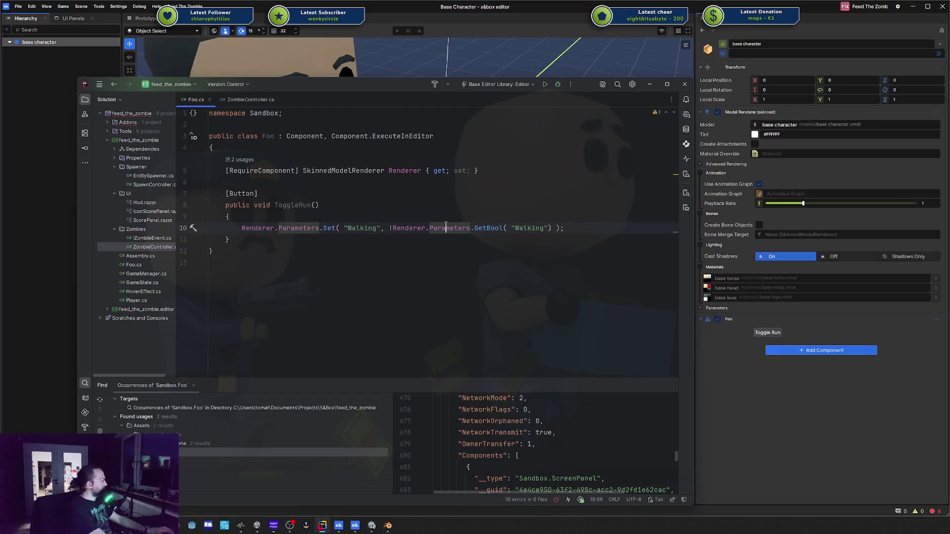
pyautogui.press('shift')
pyautogui.press('shift')
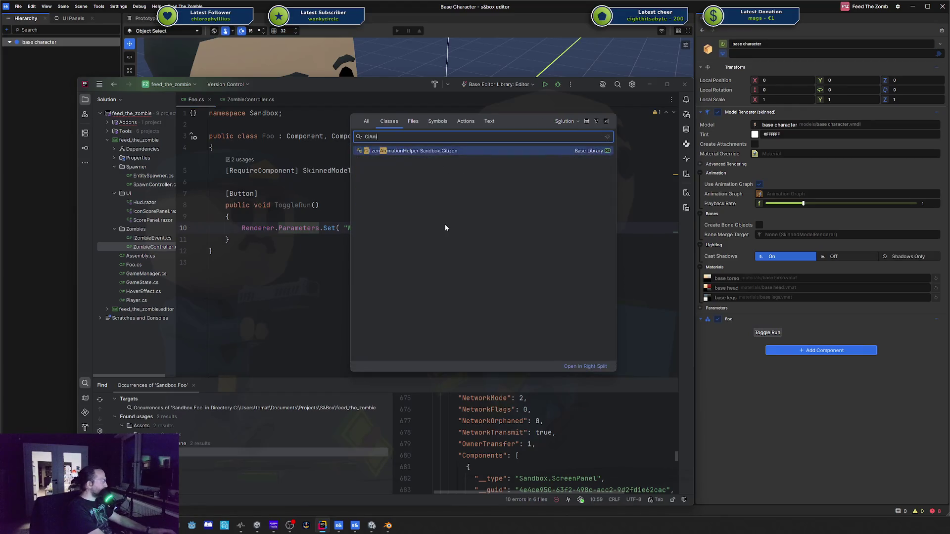
pyautogui.press('Escape')
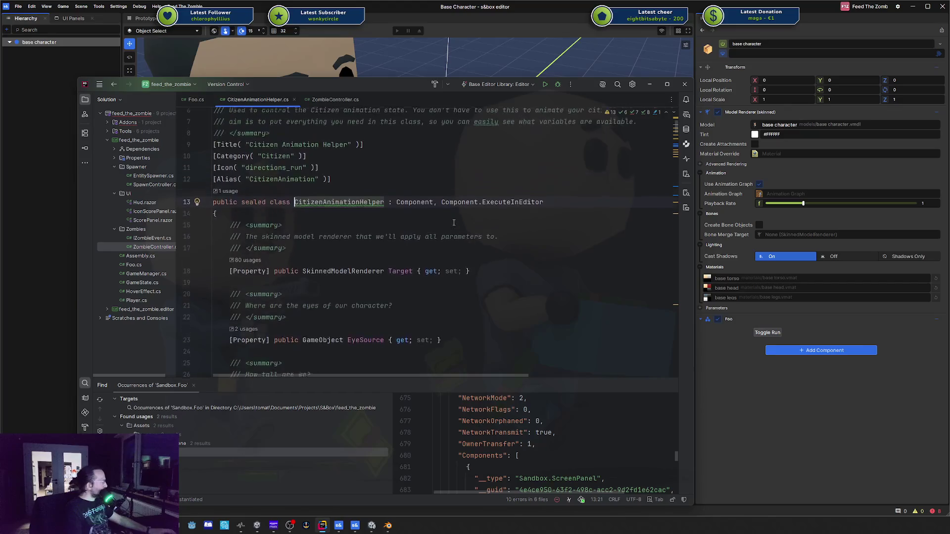
pyautogui.scroll(2, 237, 163)
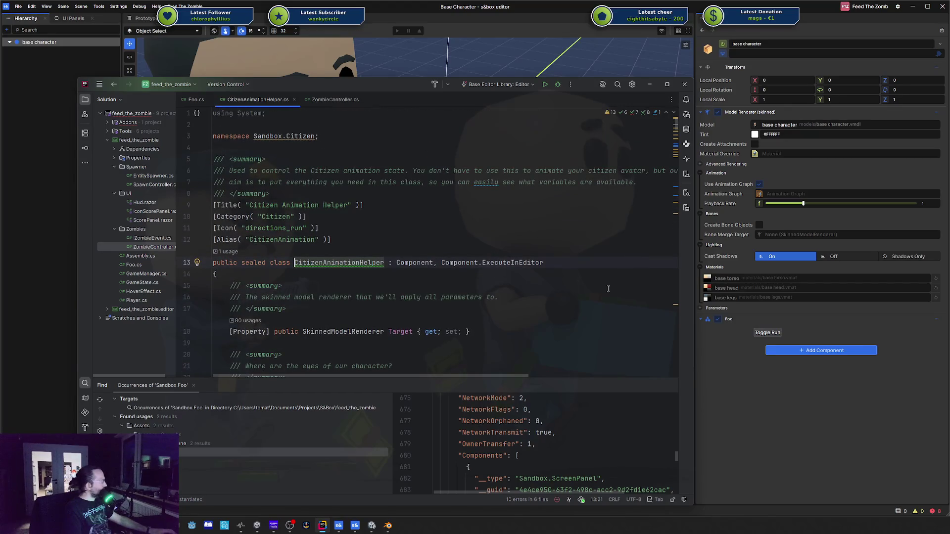
pyautogui.scroll(-7, 543, 276)
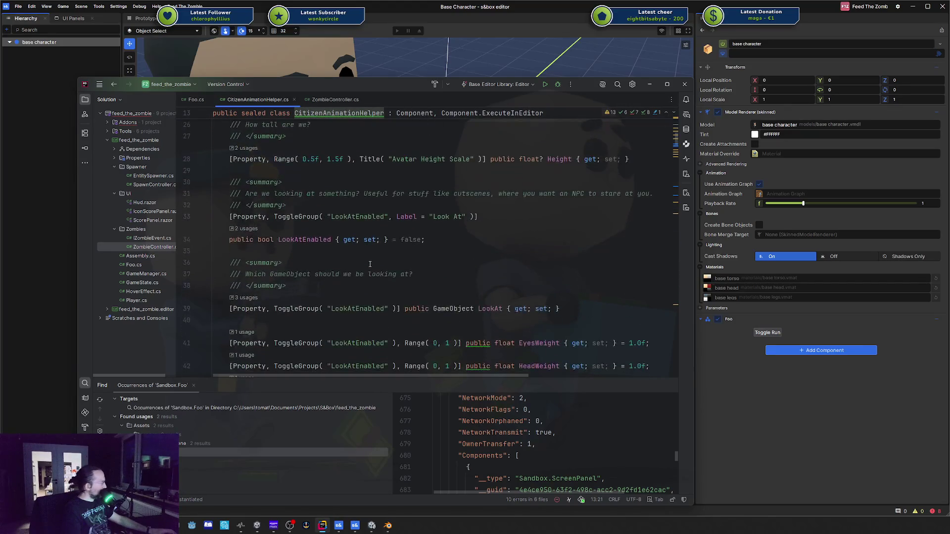
pyautogui.scroll(5, 369, 264)
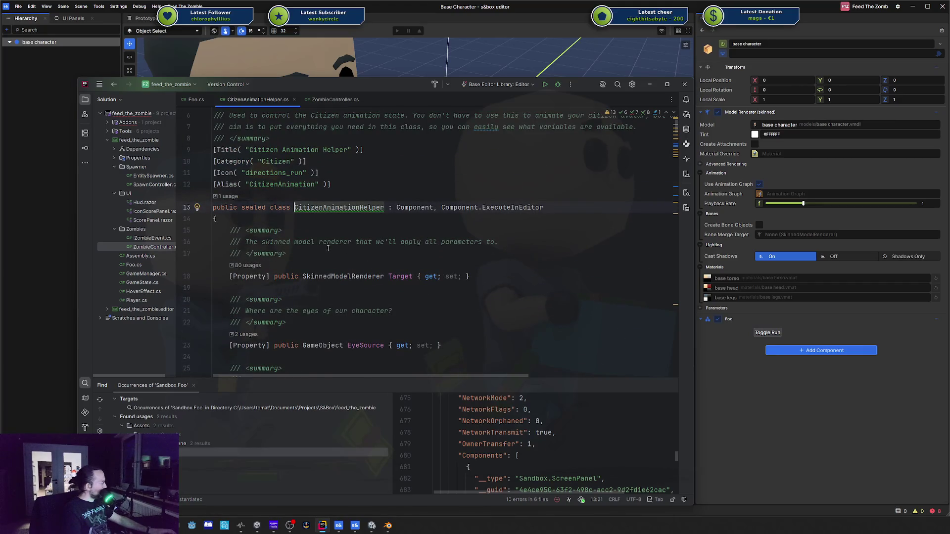
pyautogui.scroll(-13, 368, 252)
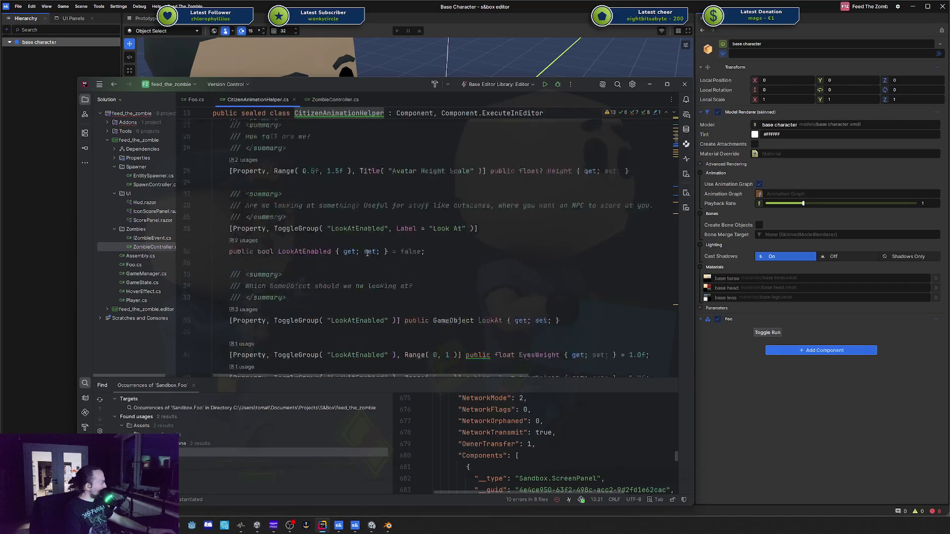
pyautogui.click(334, 101)
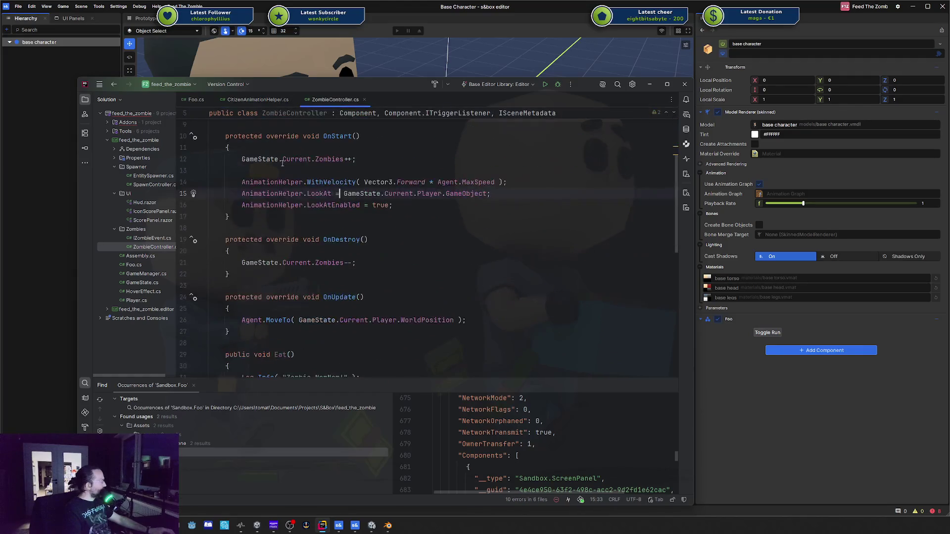
# Change the Renderer field's [RequireComponent] attribute to [Property] in Foo.cs
pyautogui.click(200, 101)
pyautogui.doubleClick(253, 171)
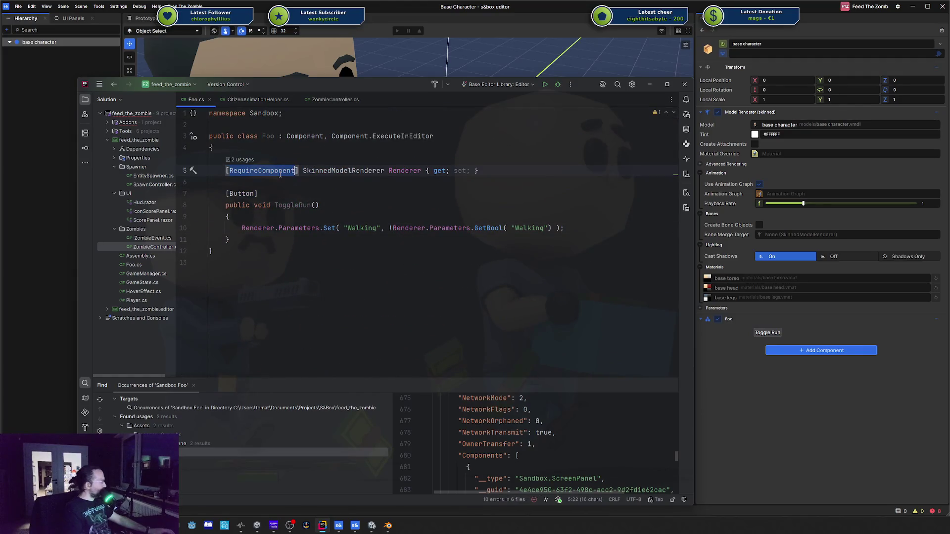
pyautogui.write('Pr')
pyautogui.press('Return')
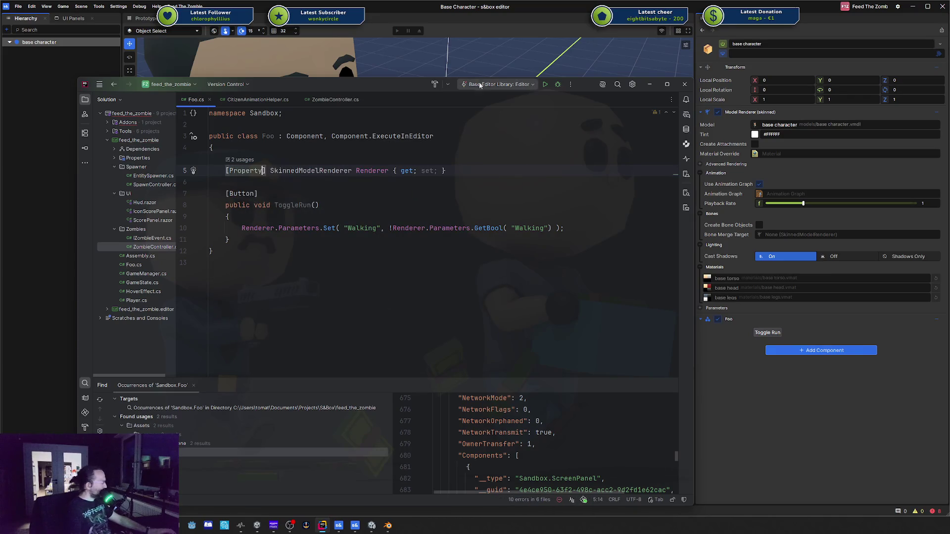
# Check Foo's Renderer field in s&box, cancel its picker, and reselect the attribute in Rider
pyautogui.hotkey('alt', 'Tab')
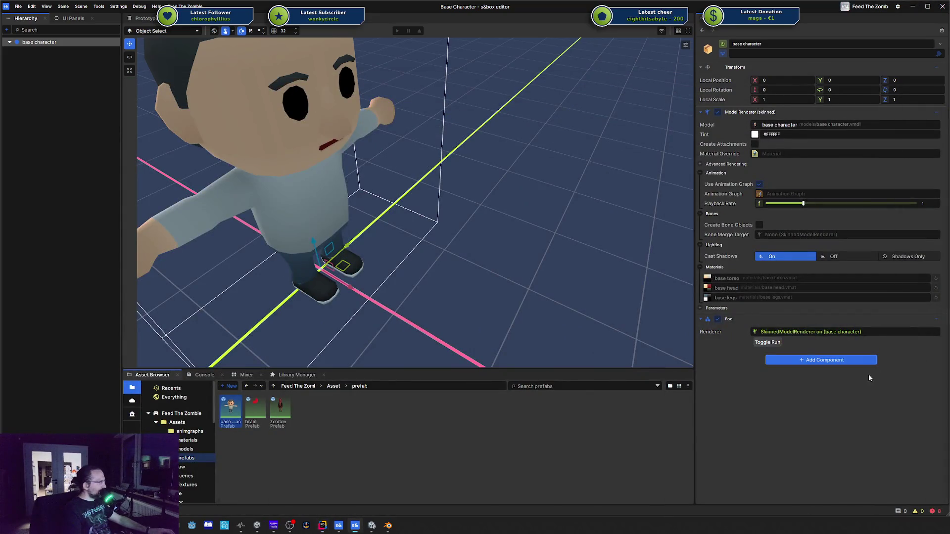
pyautogui.click(775, 332)
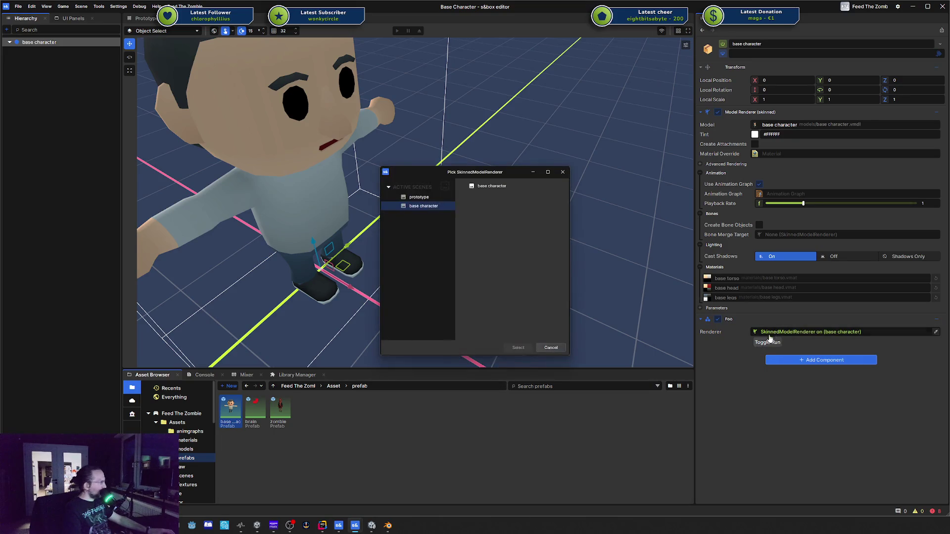
pyautogui.click(562, 172)
pyautogui.hotkey('alt', 'Tab')
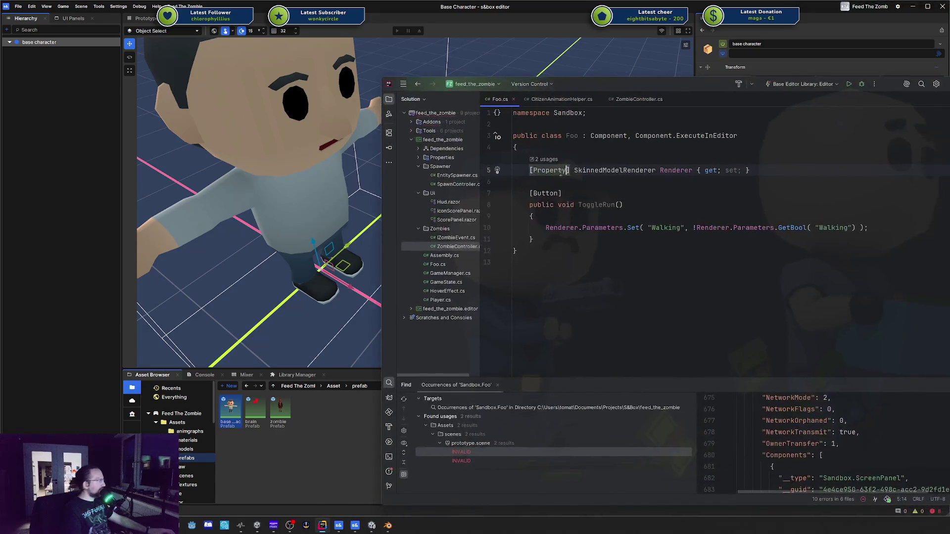
pyautogui.doubleClick(558, 170)
# Restore [RequireComponent] on Foo's Renderer property and add an empty OnUpdate override below ToggleRun
pyautogui.write('Req')
pyautogui.press('Return')
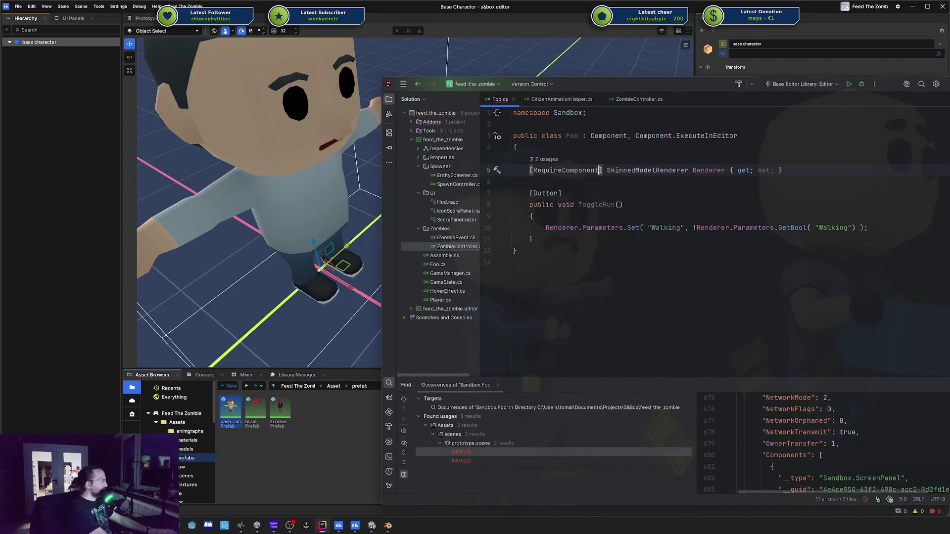
pyautogui.click(732, 239)
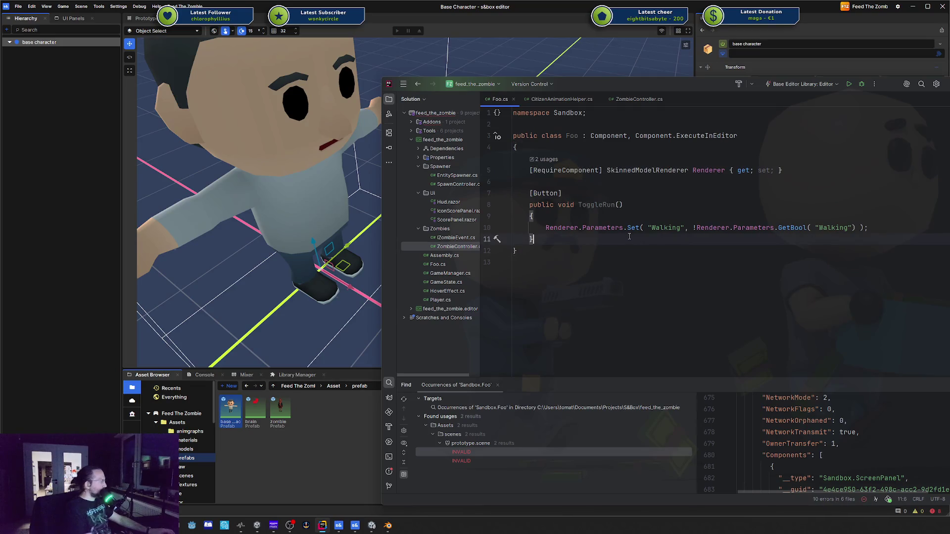
pyautogui.press('Return')
pyautogui.press('Return')
pyautogui.write('onup')
pyautogui.press('Down')
pyautogui.press('Return')
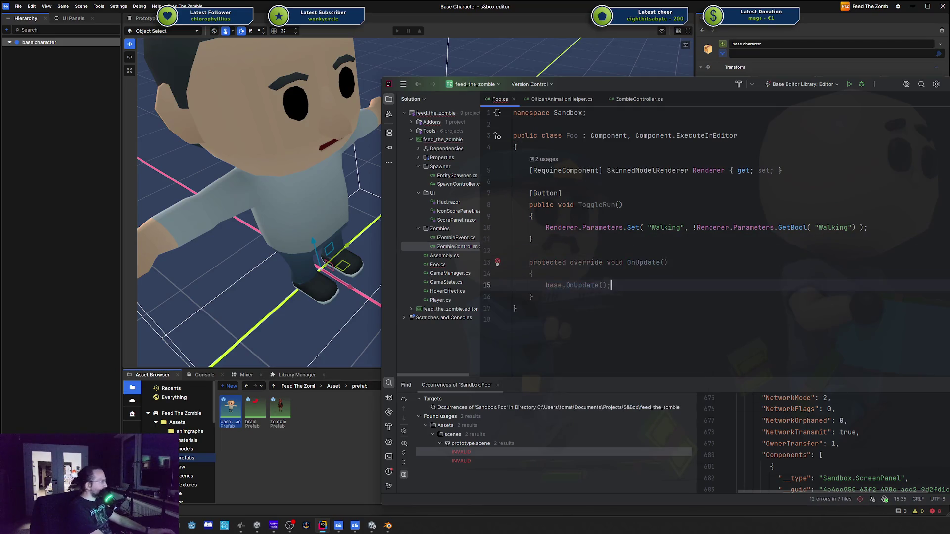
pyautogui.press('BackSpace')
pyautogui.moveTo(643, 84); pyautogui.dragTo(949, 65)
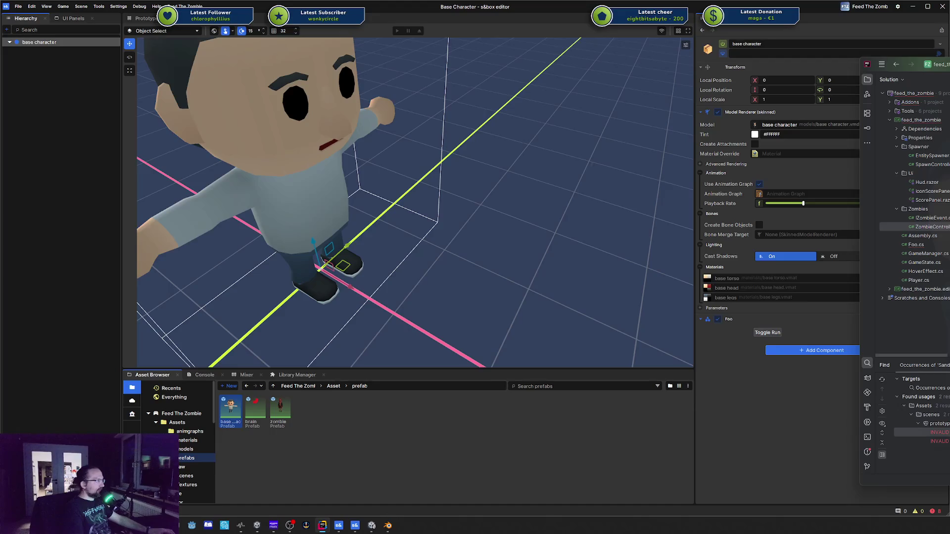
# Add an 'if (!Renderer.IsValid) return;' guard to Foo.OnUpdate, then bring up CitizenAnimationHelper.cs
pyautogui.moveTo(949, 64); pyautogui.dragTo(500, 69)
pyautogui.write('if (')
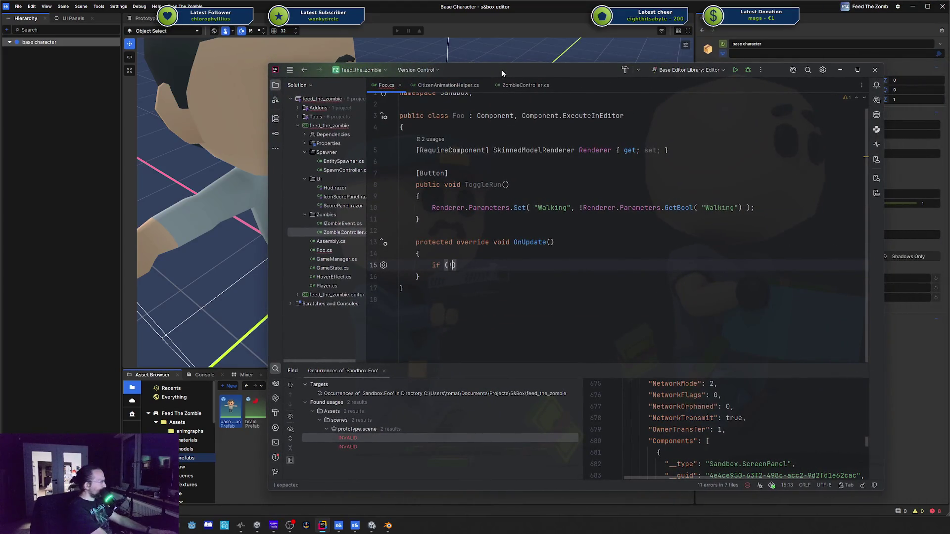
pyautogui.write('Renderer.IsValid ')
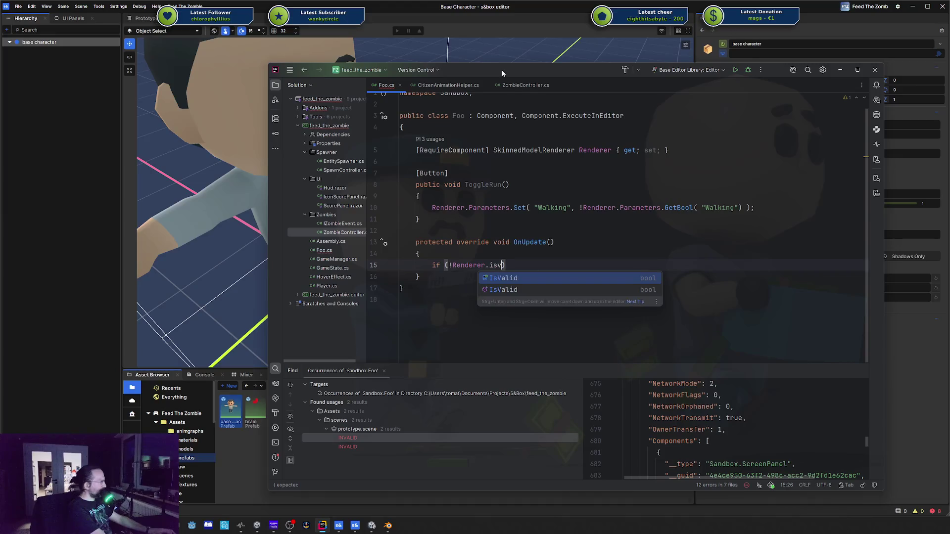
pyautogui.write(') return;')
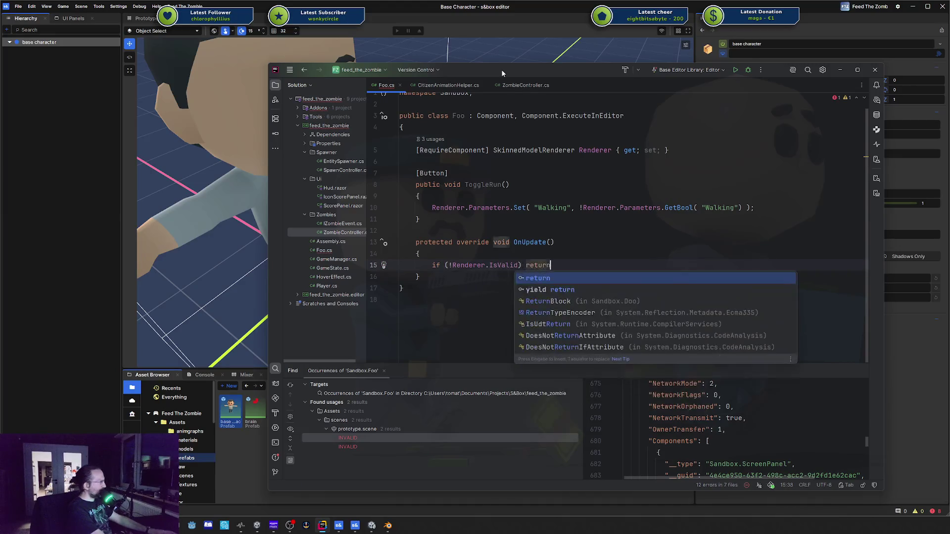
pyautogui.moveTo(499, 72)
pyautogui.mouseDown()
pyautogui.moveTo(949, 58)
pyautogui.moveTo(530, 77)
pyautogui.mouseUp()
pyautogui.click(583, 90)
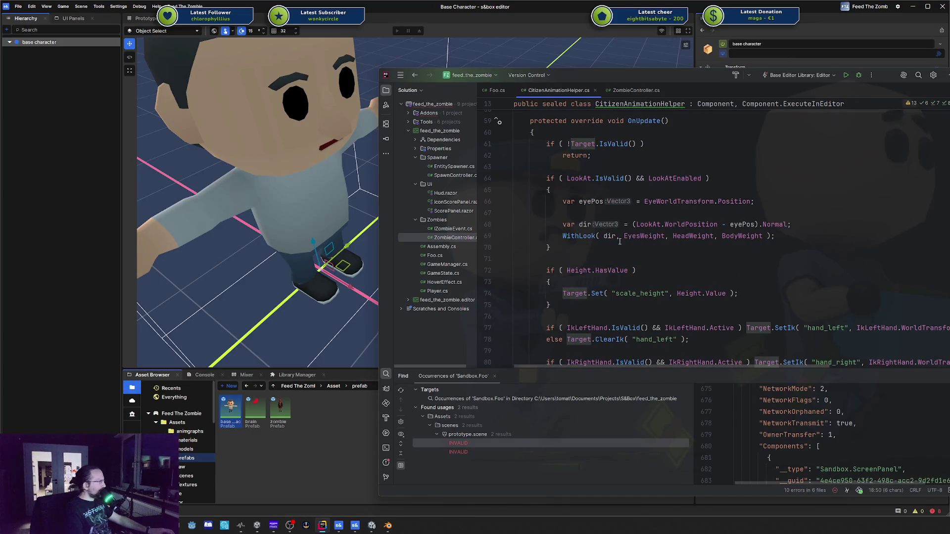
pyautogui.scroll(-3, 619, 242)
pyautogui.scroll(-3, 623, 230)
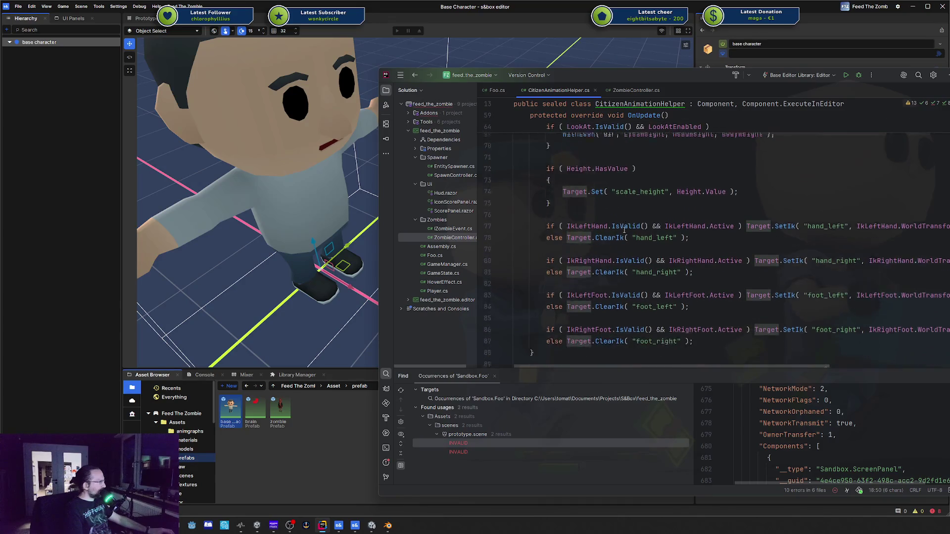
pyautogui.scroll(-3, 638, 204)
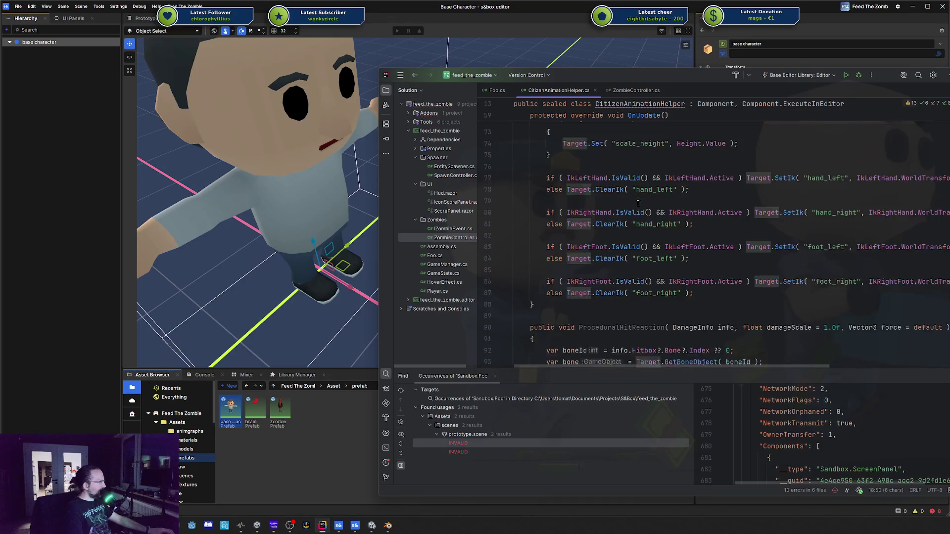
pyautogui.scroll(-10, 651, 165)
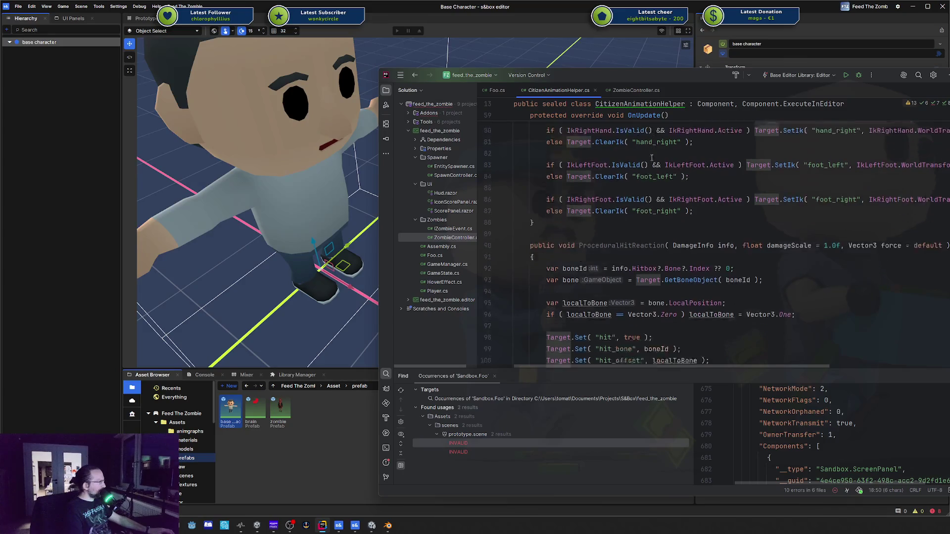
pyautogui.scroll(-10, 646, 177)
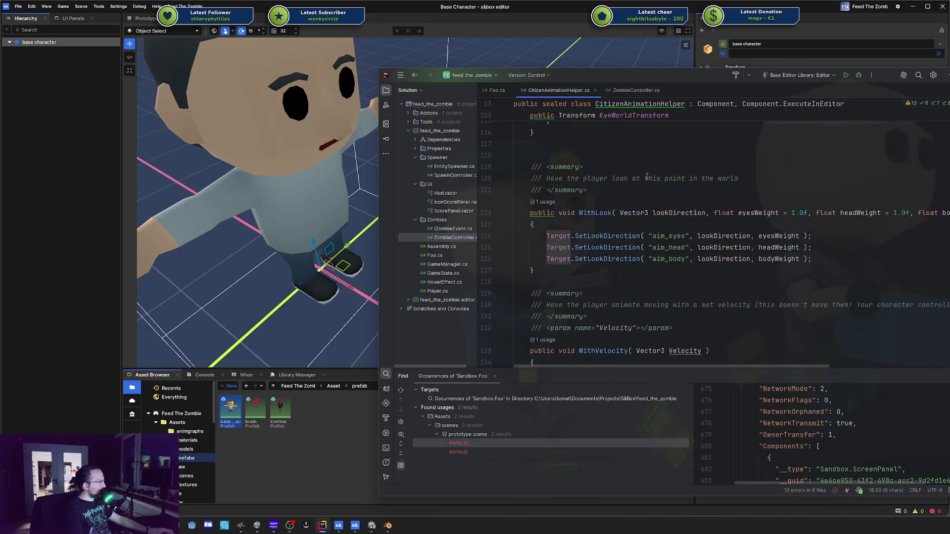
pyautogui.scroll(-14, 646, 177)
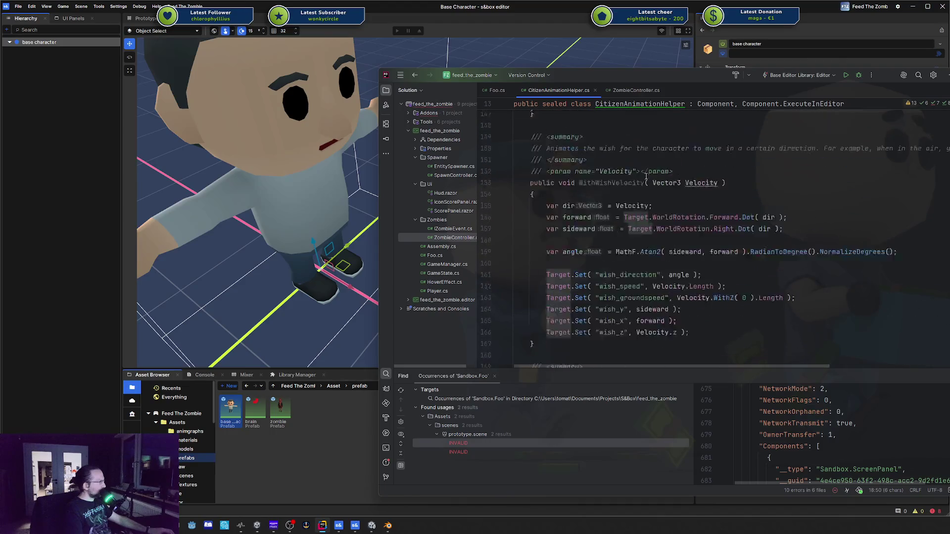
pyautogui.scroll(-15, 644, 176)
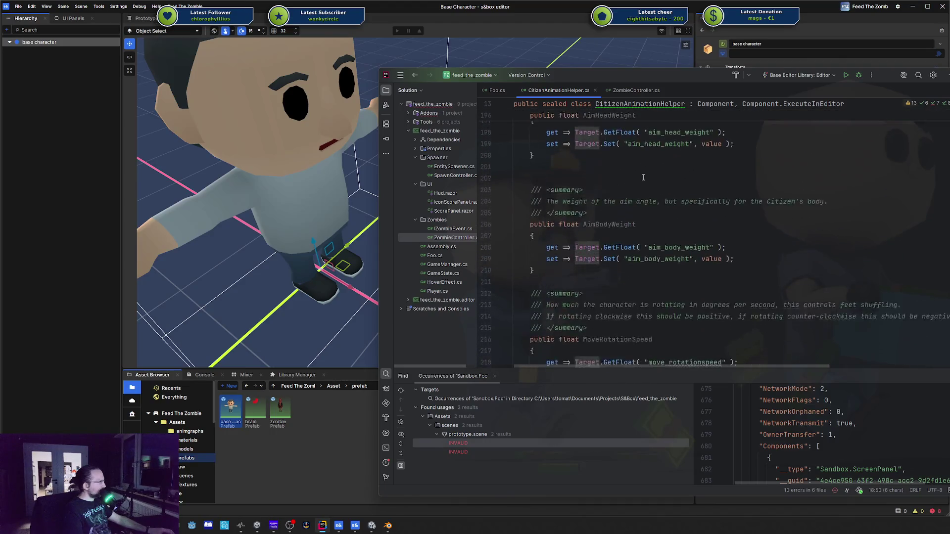
pyautogui.scroll(-10, 933, 169)
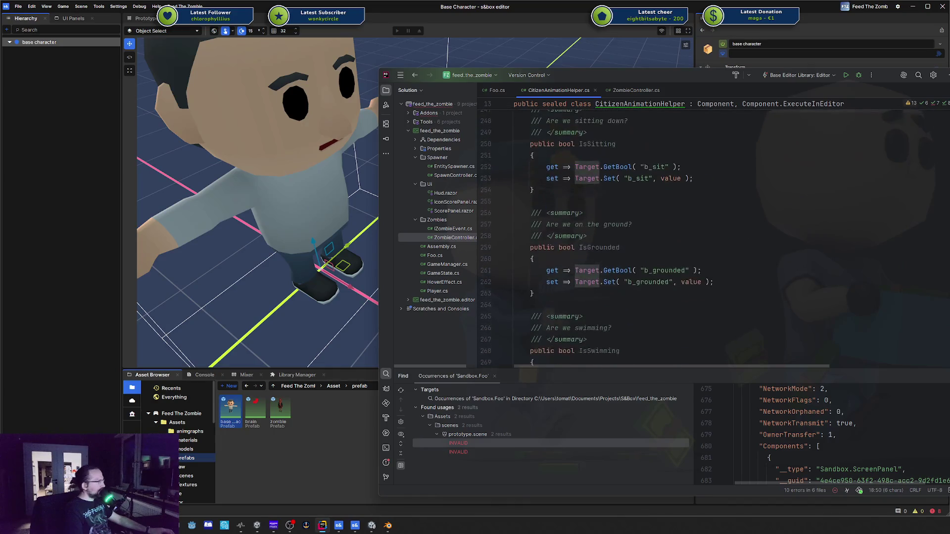
pyautogui.scroll(-20, 662, 237)
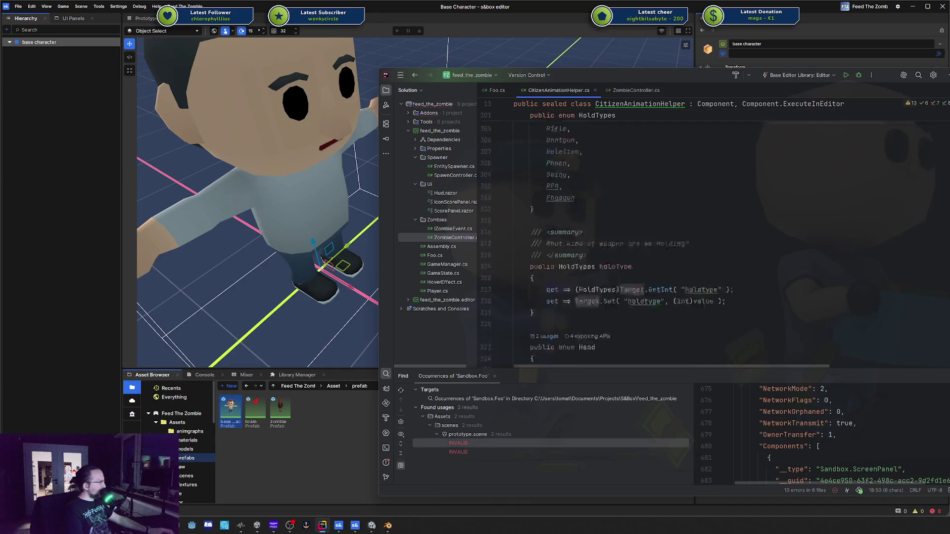
pyautogui.scroll(-16, 662, 237)
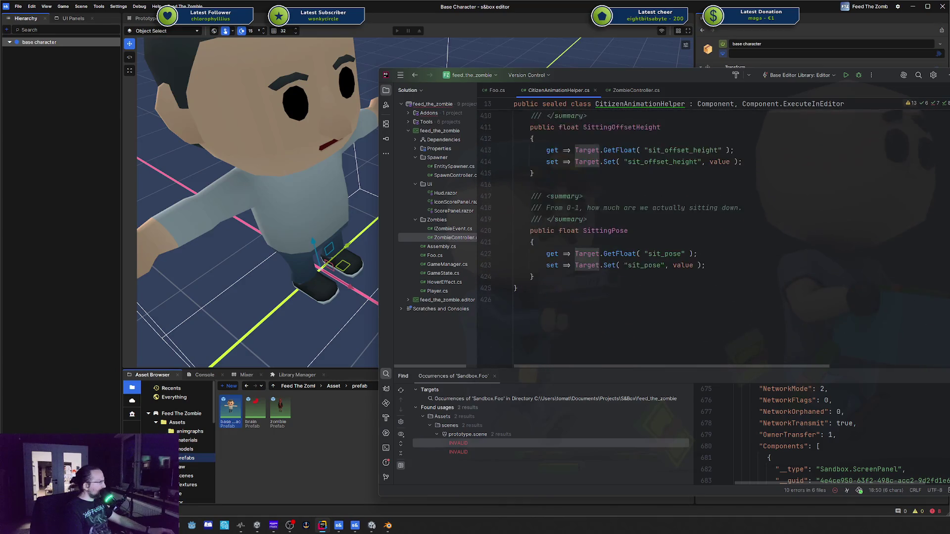
pyautogui.keyDown('ctrl'); pyautogui.click(642, 165); pyautogui.keyUp('ctrl')
pyautogui.scroll(-15, 673, 154)
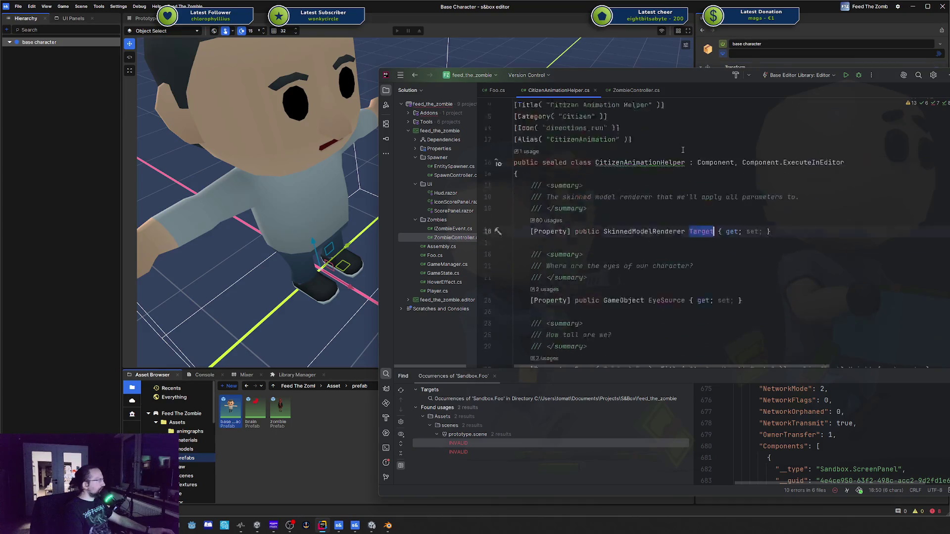
pyautogui.scroll(-6, 673, 154)
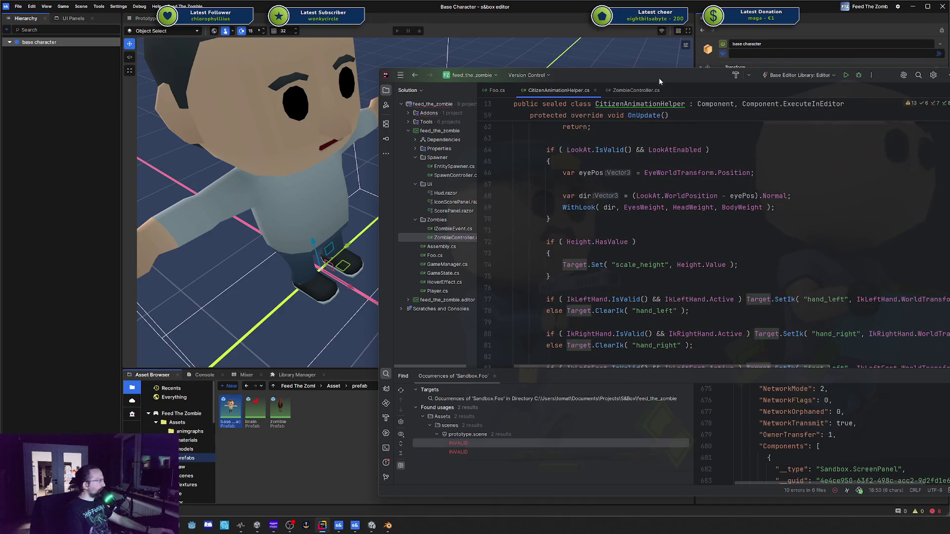
pyautogui.scroll(-1, 648, 176)
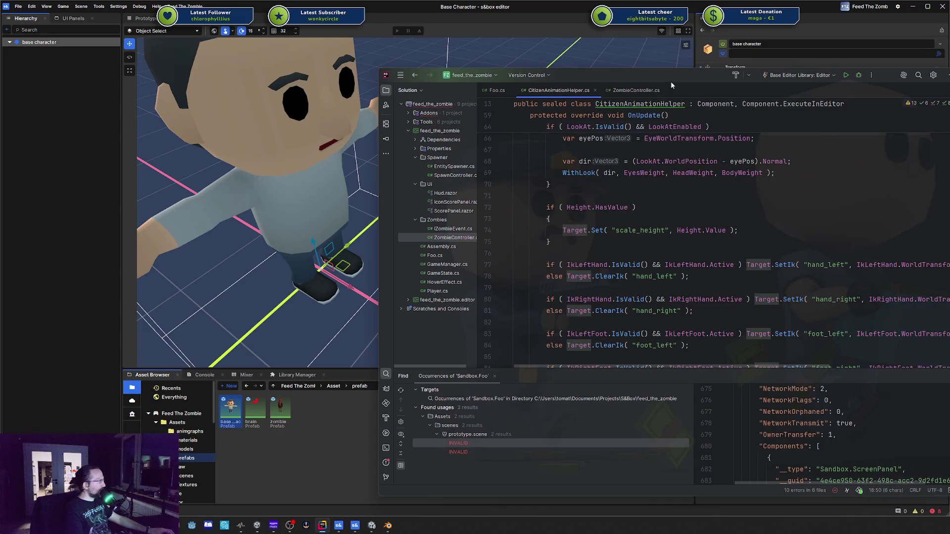
pyautogui.moveTo(670, 81)
pyautogui.mouseDown()
pyautogui.moveTo(949, 83)
pyautogui.moveTo(949, 91)
pyautogui.moveTo(630, 99)
pyautogui.mouseUp()
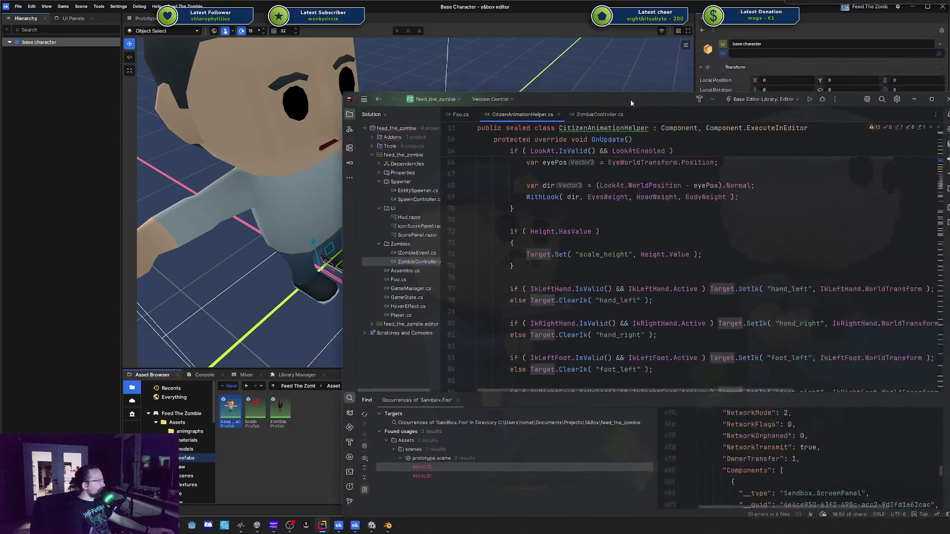
pyautogui.click(461, 114)
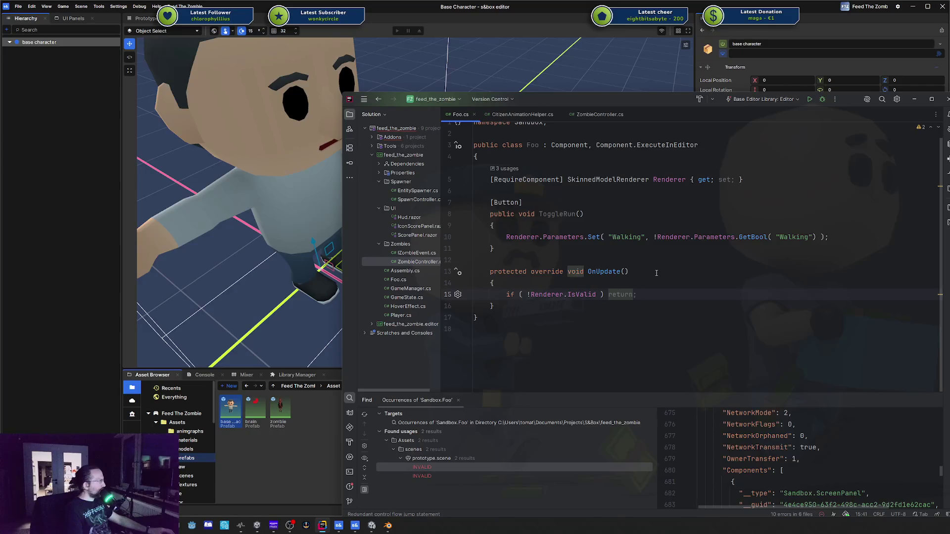
# Start a Renderer.Set call on a new line inside OnUpdate
pyautogui.press('Return')
pyautogui.press('Return')
pyautogui.press('Return')
pyautogui.write('.Se')
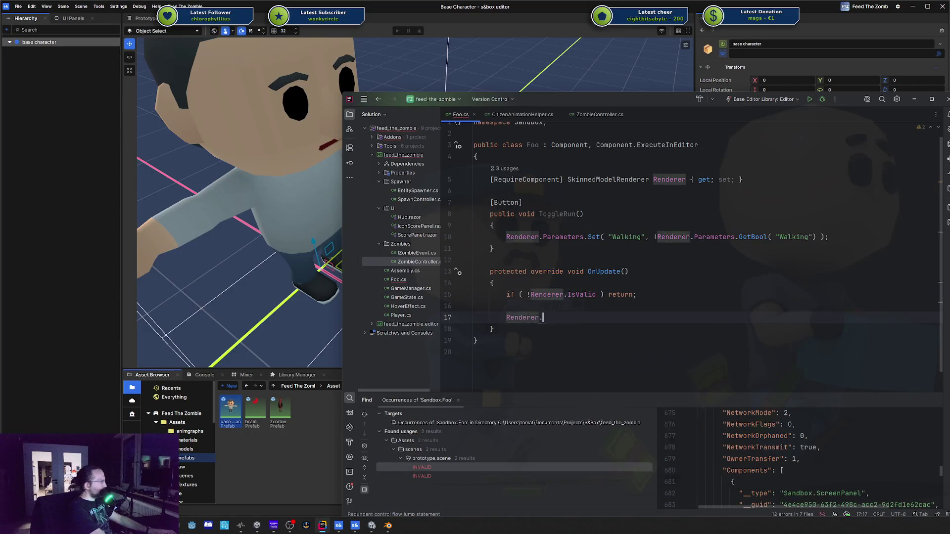
pyautogui.press('Return')
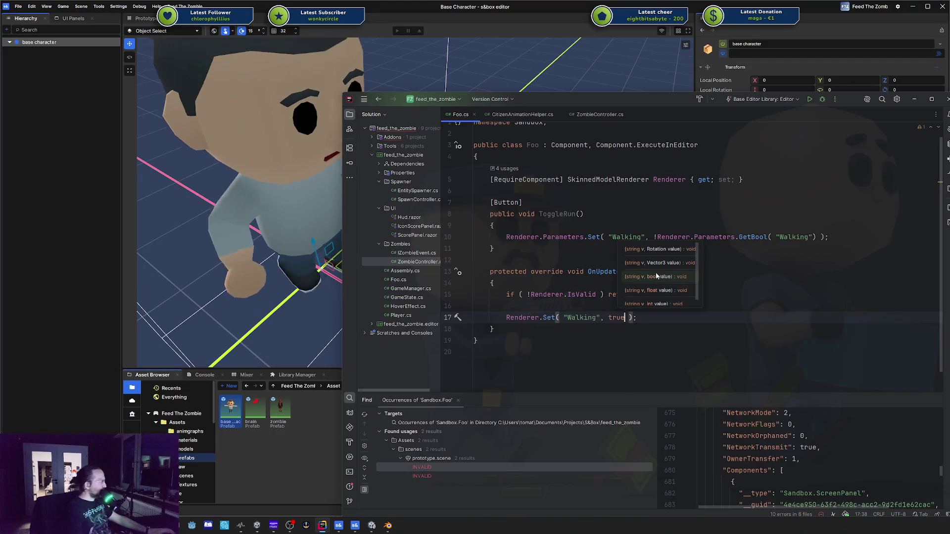
pyautogui.hotkey('alt', 'Tab')
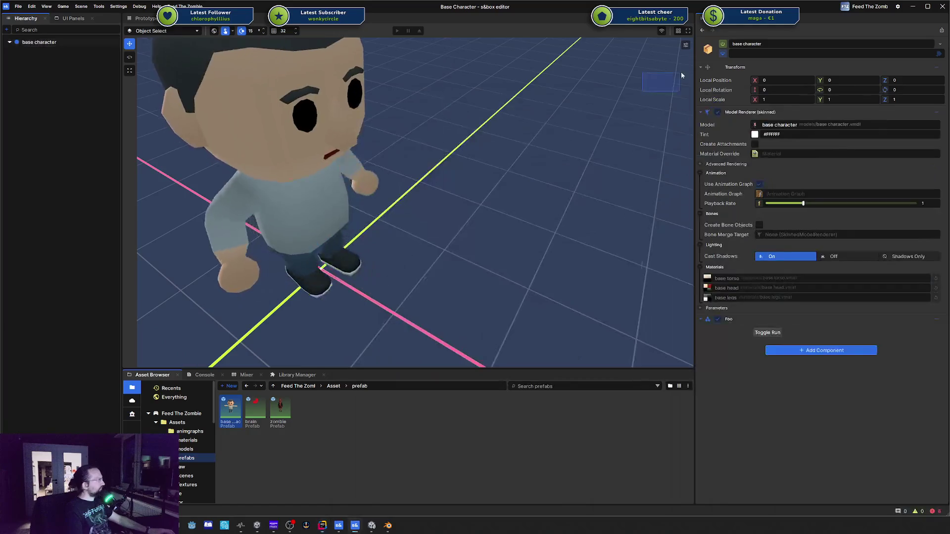
pyautogui.hotkey('alt', 'Tab')
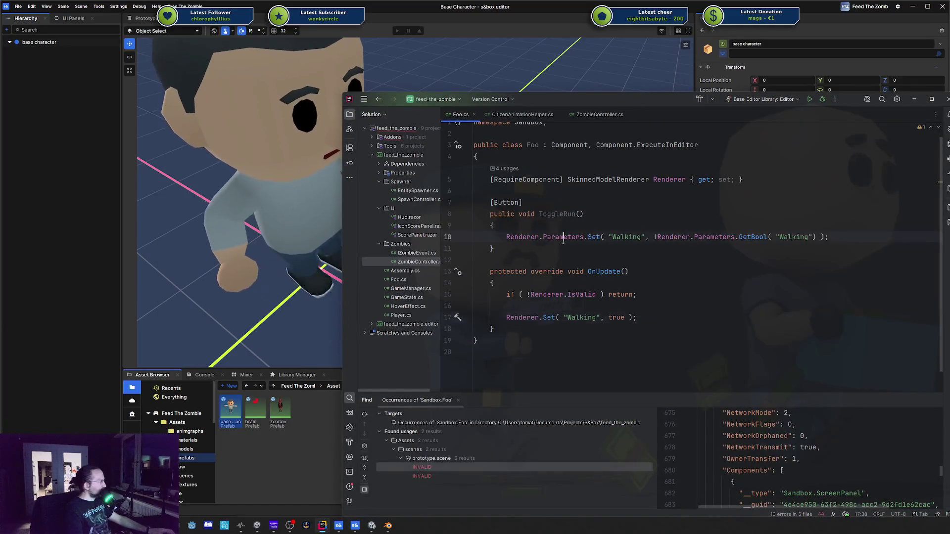
# Remove both Parameters accesses and the leftover dot from line 10
pyautogui.doubleClick(564, 237)
pyautogui.press('BackSpace')
pyautogui.press('BackSpace')
pyautogui.click(646, 237)
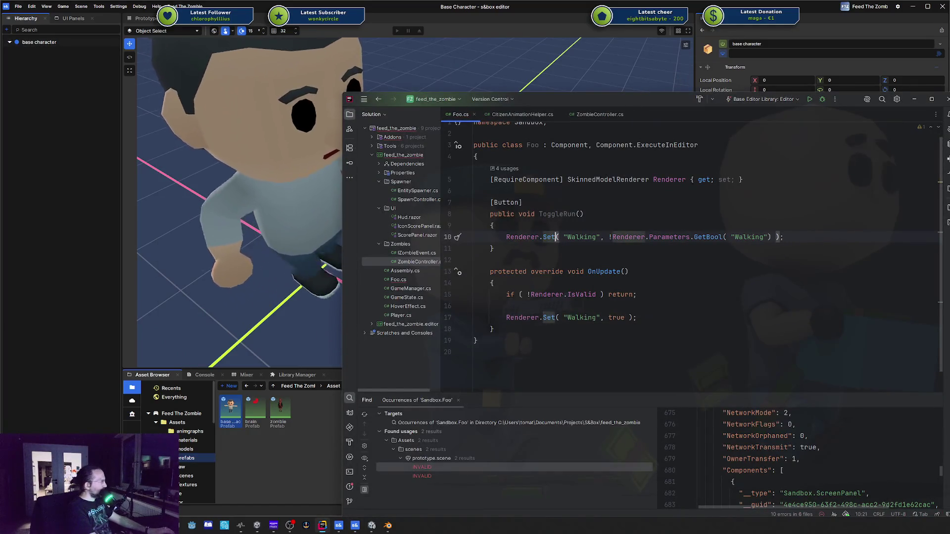
pyautogui.hotkey('ctrl', 'shift', 'Right')
pyautogui.hotkey('ctrl', 'shift', 'Right')
pyautogui.press('BackSpace')
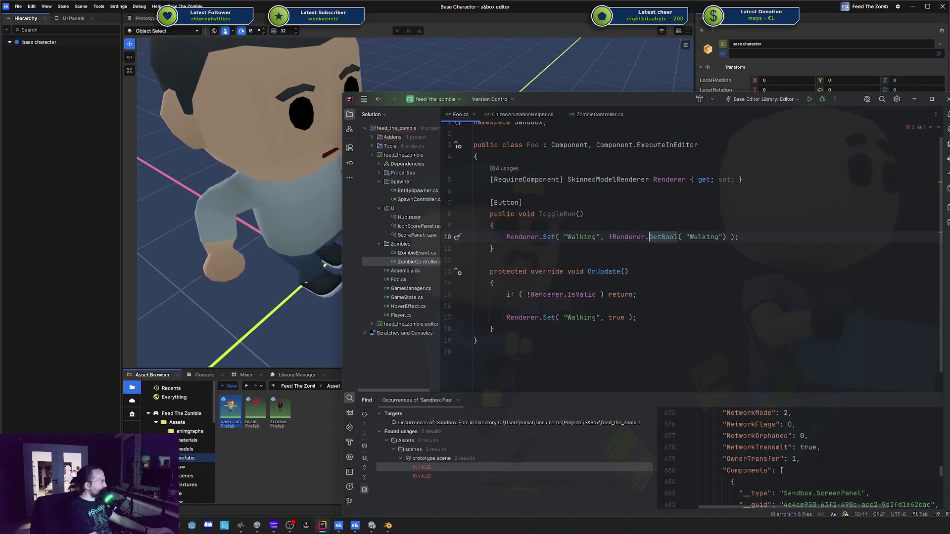
# Change the true value on line 17 to false
pyautogui.doubleClick(616, 317)
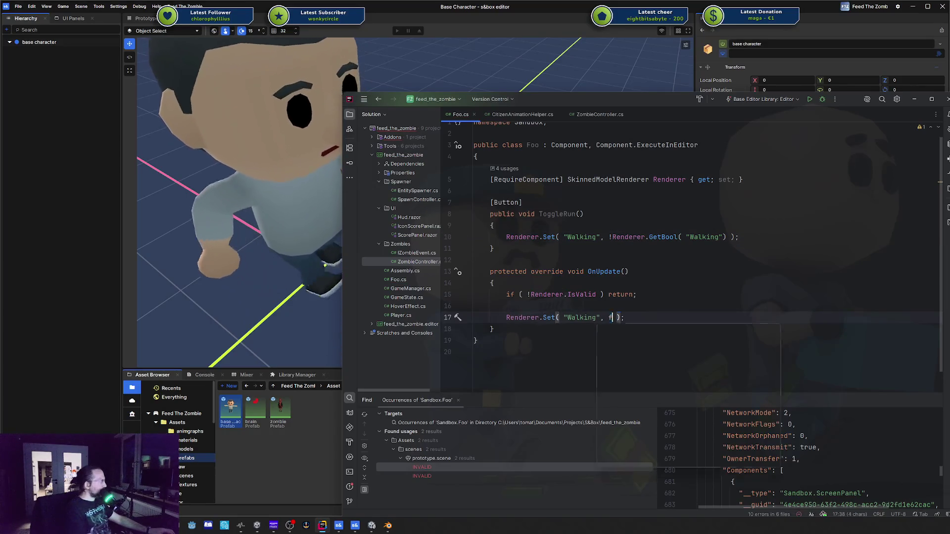
pyautogui.write('false')
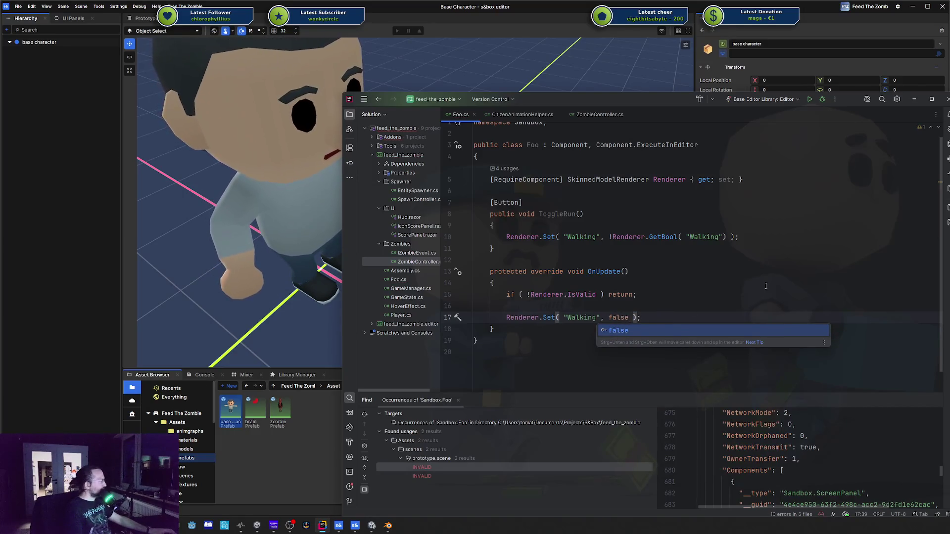
pyautogui.press('Escape')
pyautogui.press('Up')
pyautogui.press('Up')
pyautogui.press('Up')
# Switch to the Prototype scene in s&box, open the base character prefab, and return to Rider
pyautogui.moveTo(600, 102)
pyautogui.mouseDown()
pyautogui.moveTo(651, 45)
pyautogui.moveTo(949, 25)
pyautogui.mouseUp()
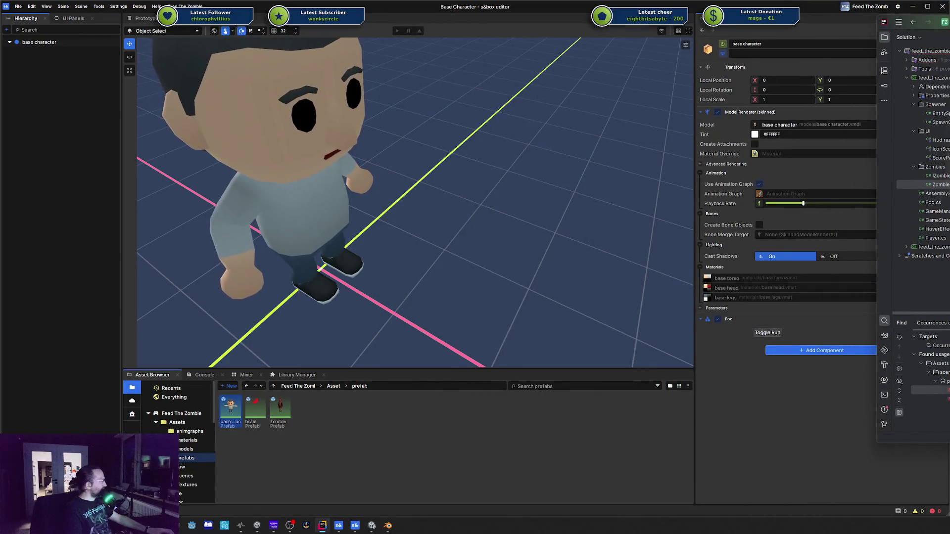
pyautogui.click(145, 18)
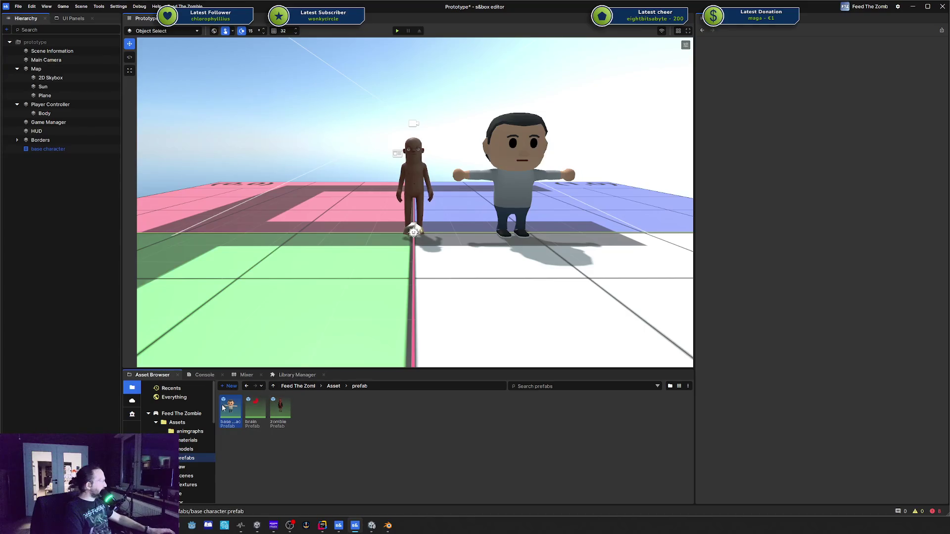
pyautogui.doubleClick(223, 407)
pyautogui.hotkey('alt', 'Tab')
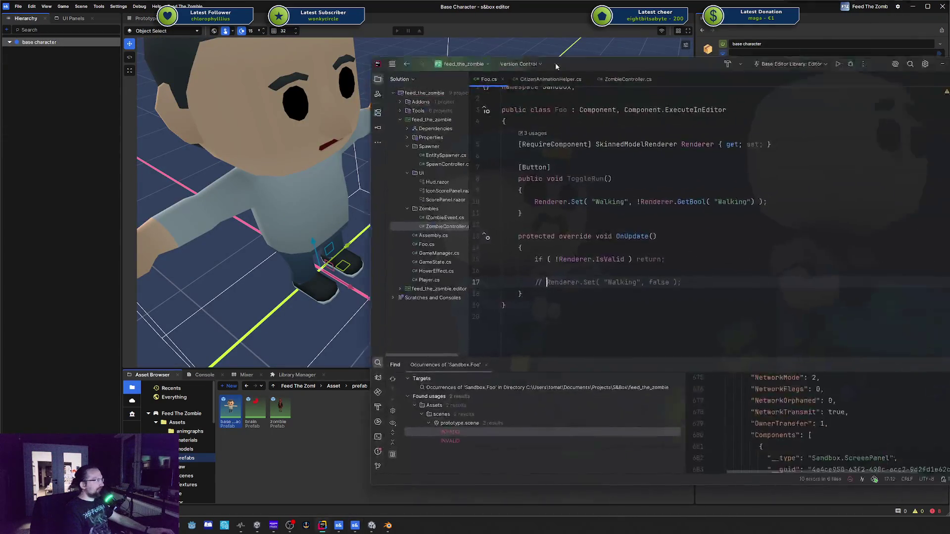
# Write a Renderer.ClearIk( "hand_right" ) call, then delete it so line 17 is empty
pyautogui.press('Return')
pyautogui.write('Ren')
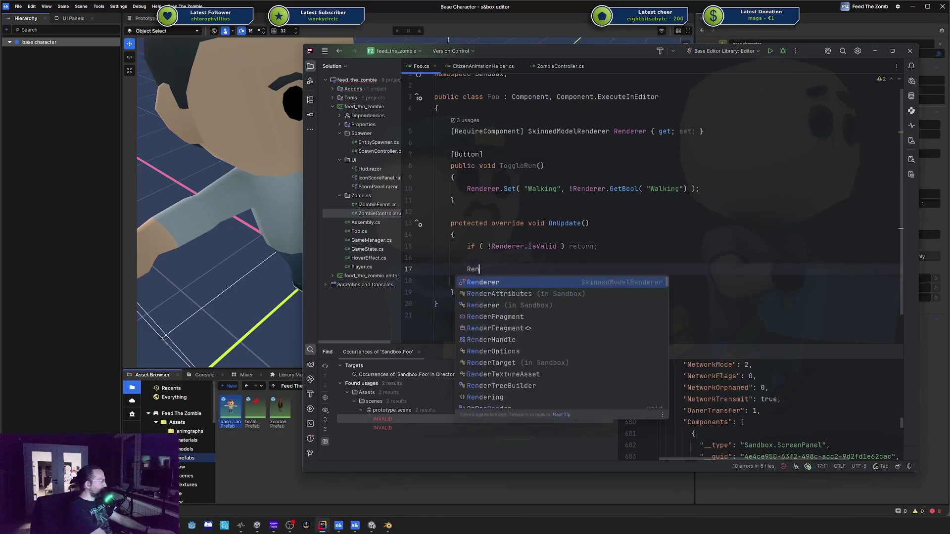
pyautogui.write('derer.ClearIk( "" );')
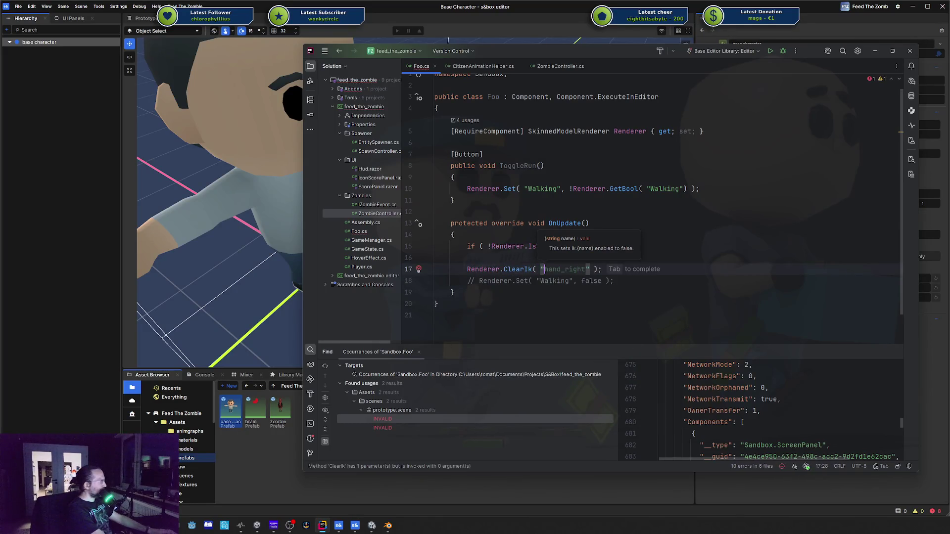
pyautogui.press('Tab')
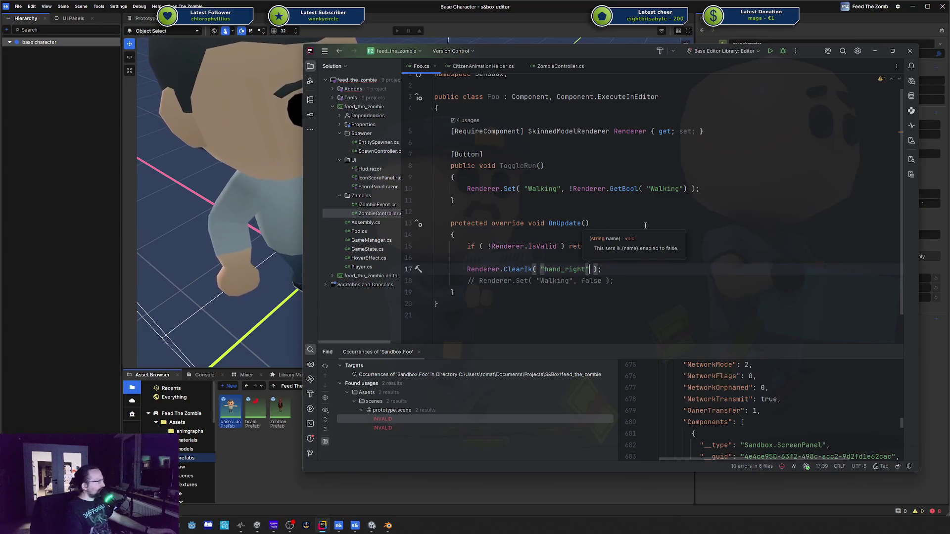
pyautogui.hotkey('shift', 'Home')
pyautogui.press('BackSpace')
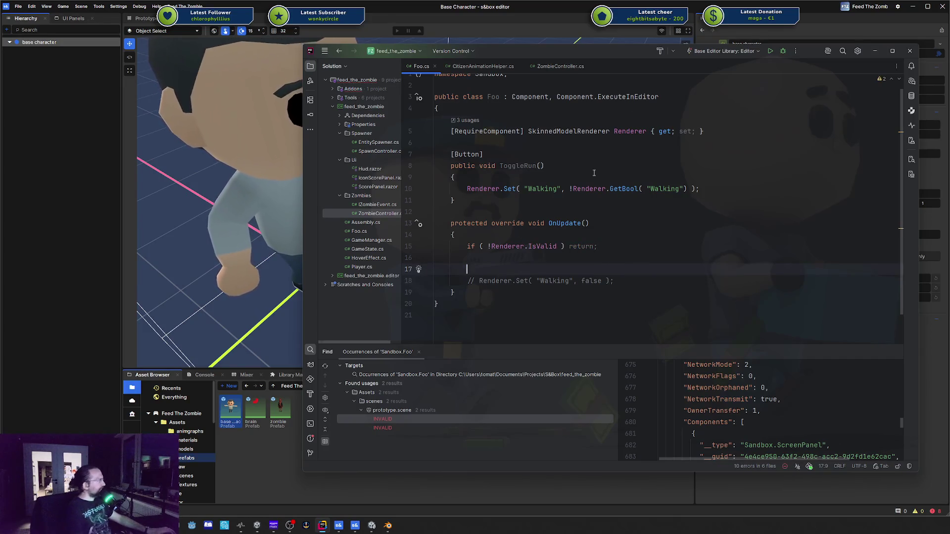
# In the Prototype scene, select and frame the base character, open its prefab, then return to Foo.cs
pyautogui.press('super+Right')
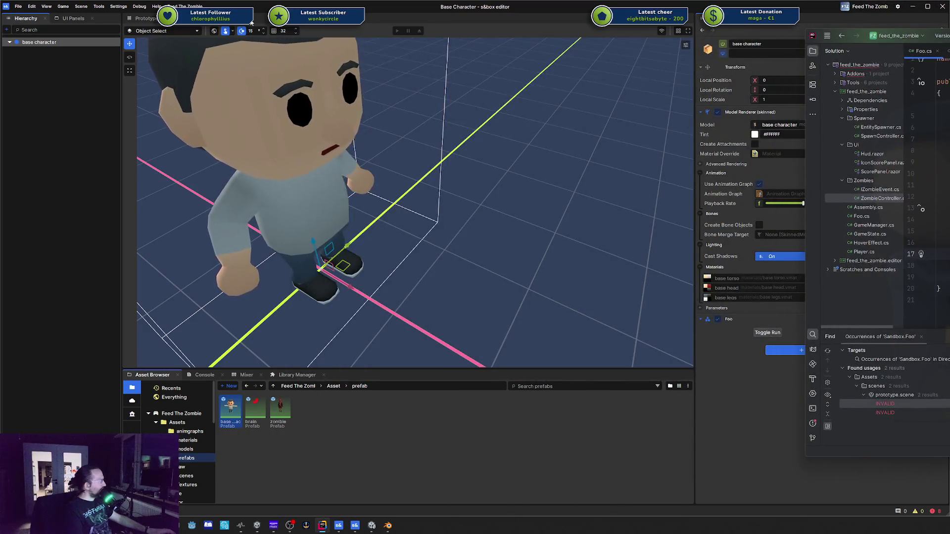
pyautogui.click(144, 18)
pyautogui.click(46, 152)
pyautogui.doubleClick(46, 154)
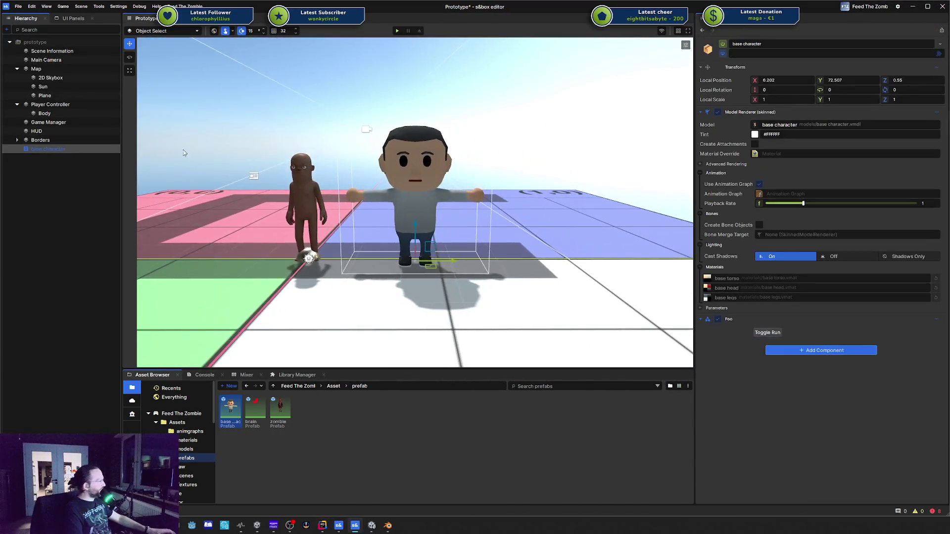
pyautogui.doubleClick(234, 412)
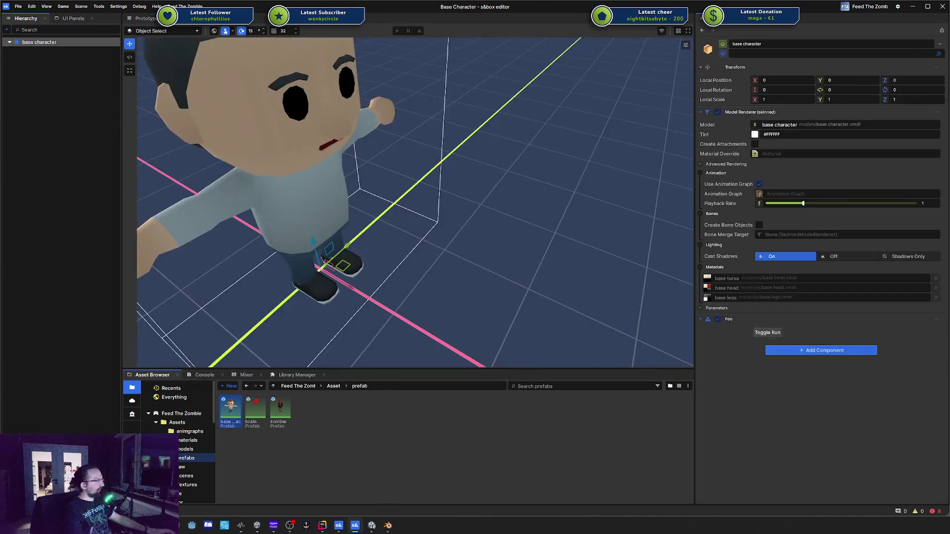
pyautogui.hotkey('alt', 'Tab')
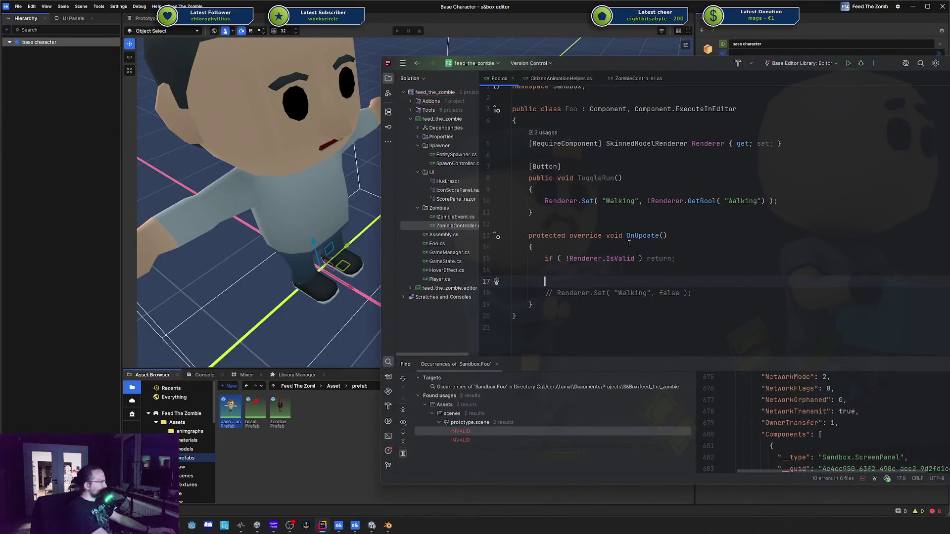
# Add a Renderer.GetBool call on line 17 of OnUpdate
pyautogui.write('Renderer.')
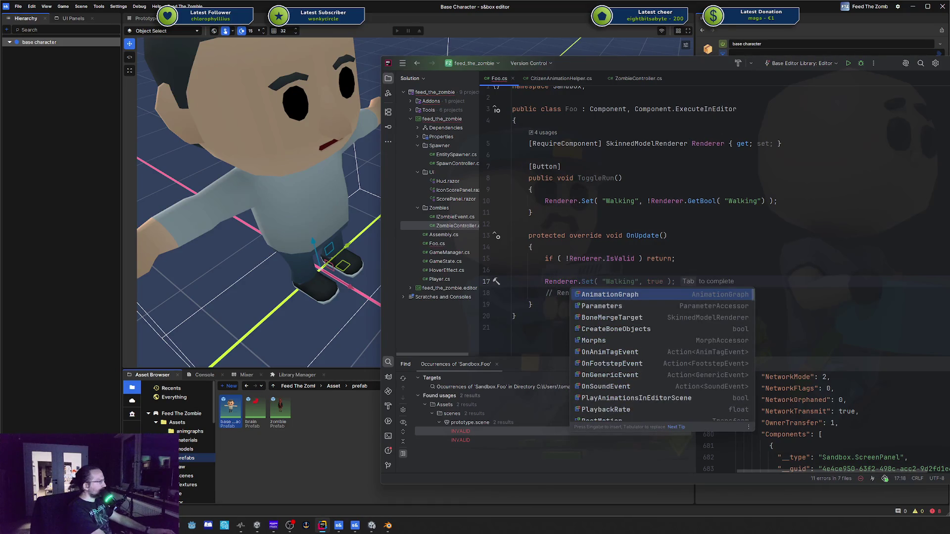
pyautogui.write('ToS')
pyautogui.press('Return')
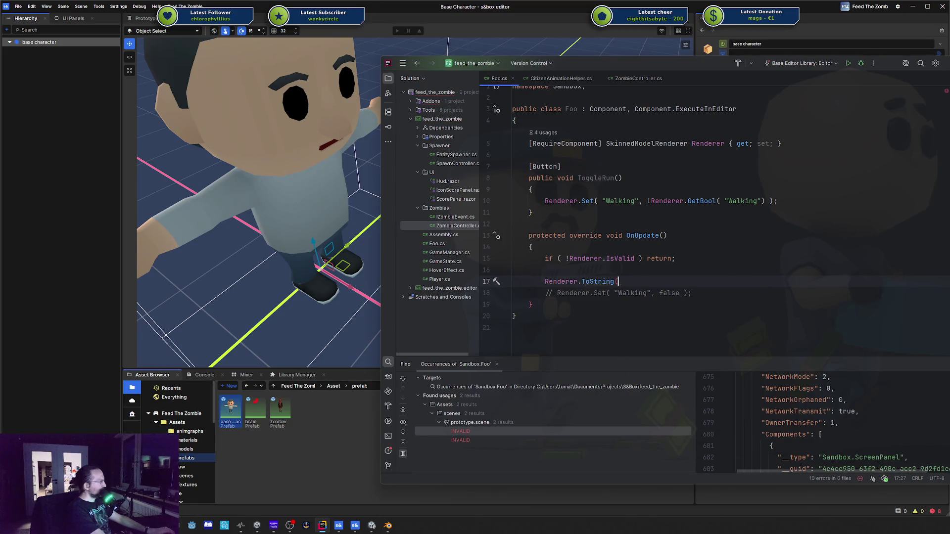
pyautogui.hotkey('ctrl', 'space')
pyautogui.press('Down')
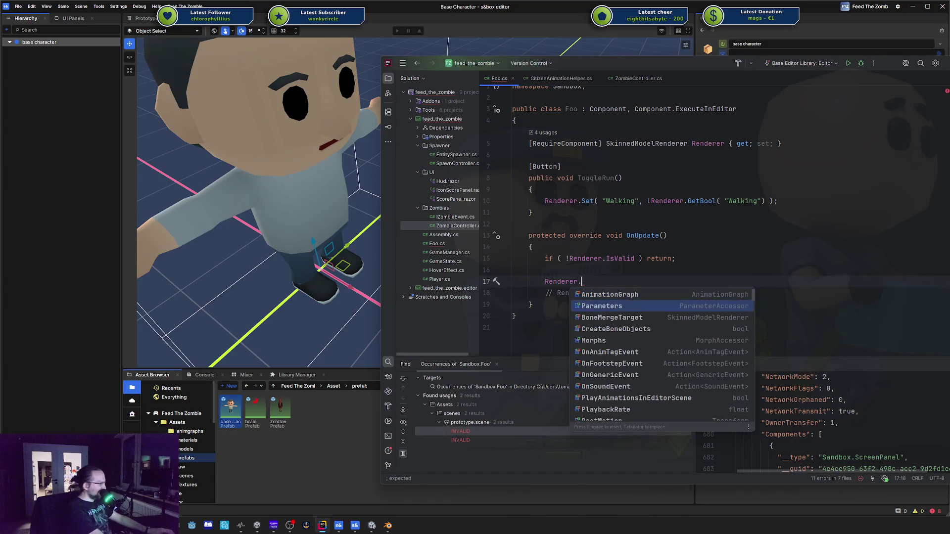
pyautogui.write('getpa')
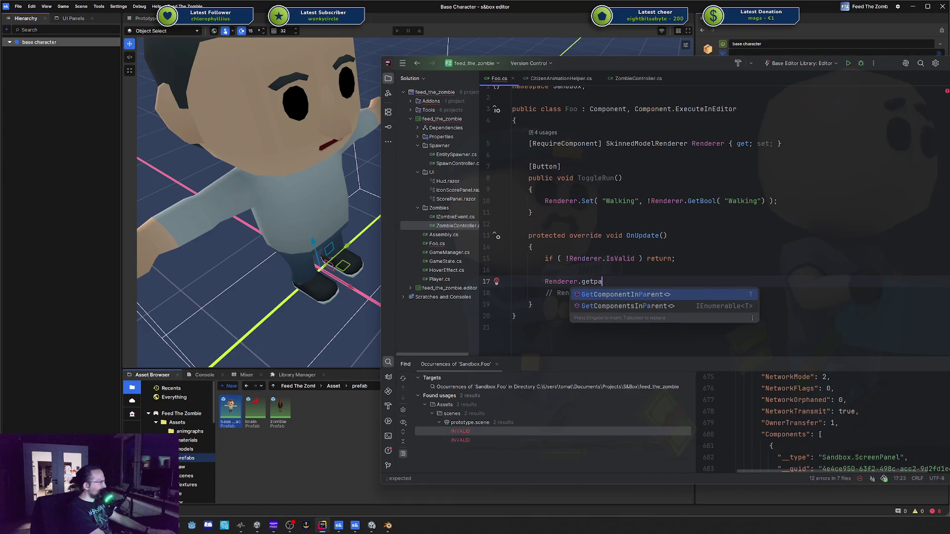
pyautogui.press('BackSpace')
pyautogui.press('BackSpace')
pyautogui.press('BackSpace')
pyautogui.write('getb')
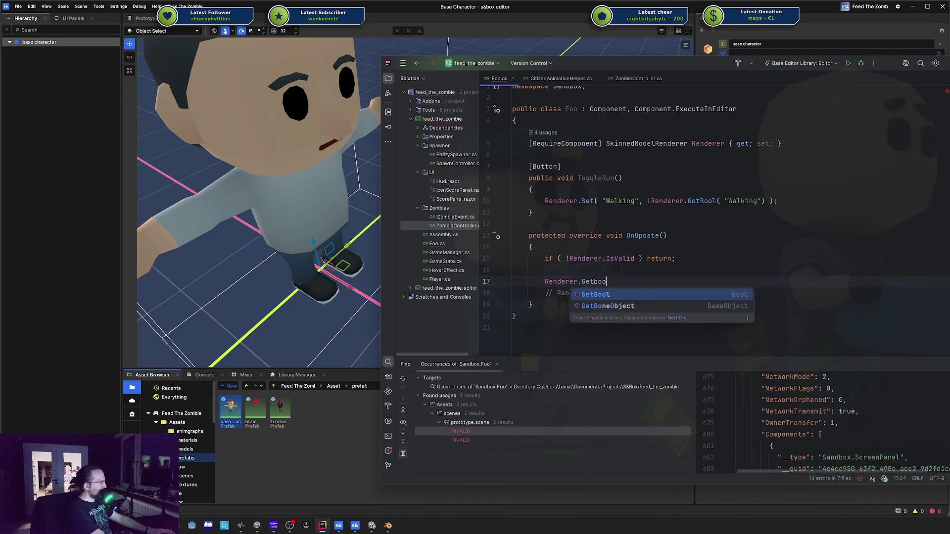
pyautogui.press('Return')
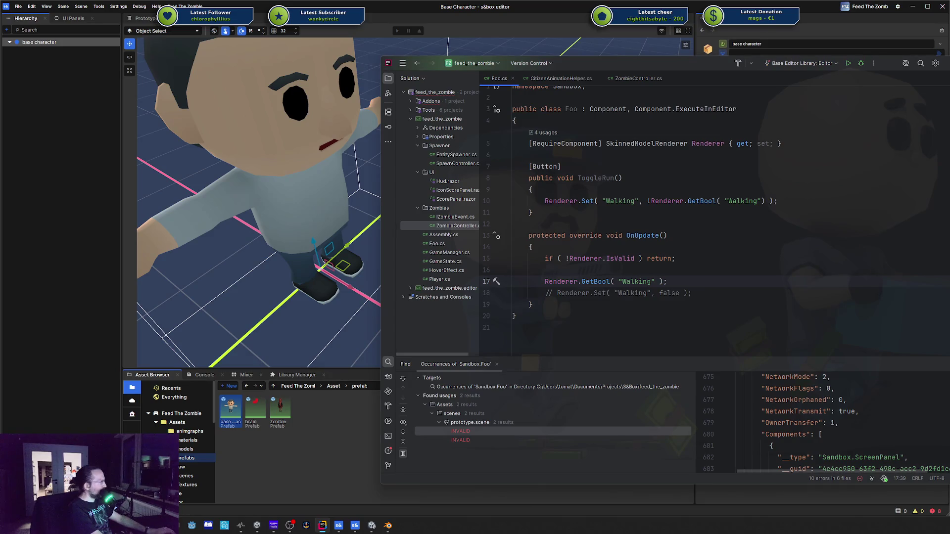
# Add an OnStart override above OnUpdate, removing its generated base.OnStart call
pyautogui.press('Home')
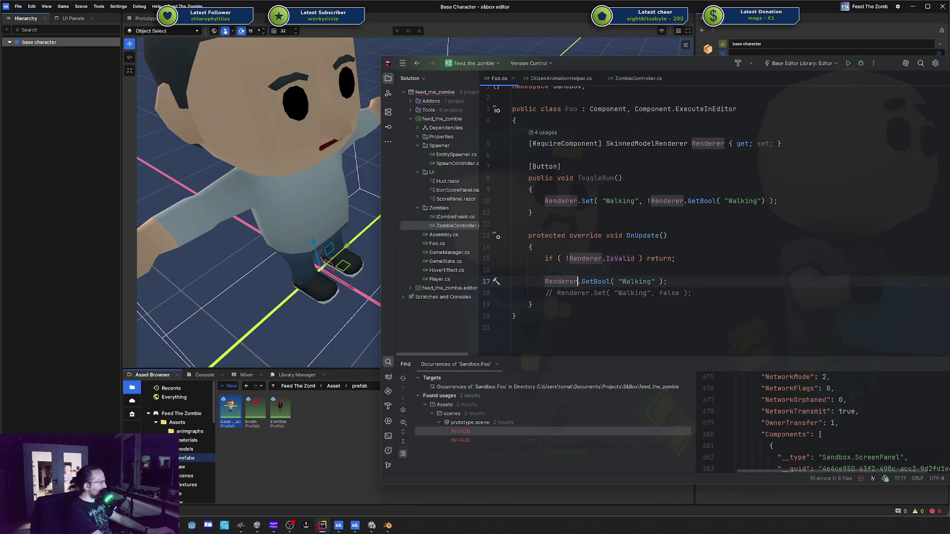
pyautogui.press('End')
pyautogui.hotkey('shift', 'Home')
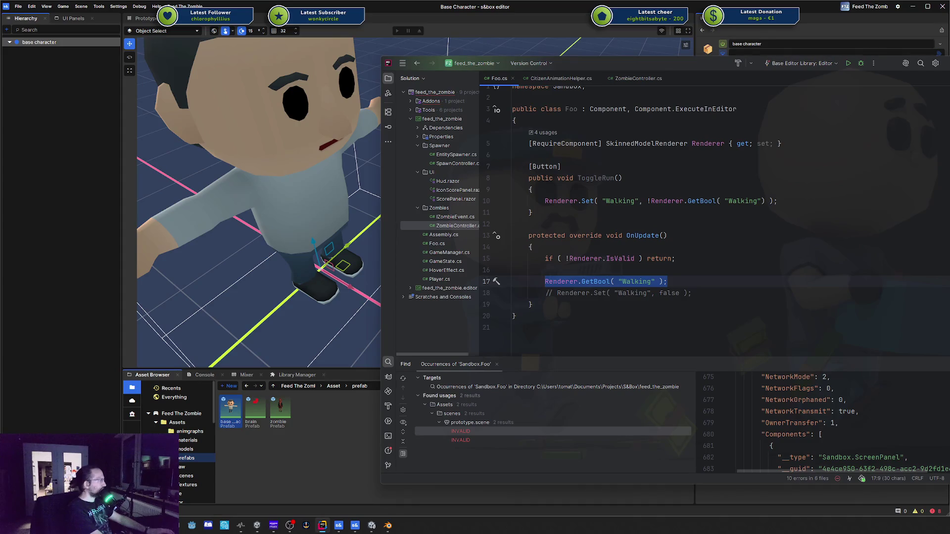
pyautogui.hotkey('ctrl', 'w')
pyautogui.hotkey('ctrl', 'w')
pyautogui.hotkey('ctrl', 'w')
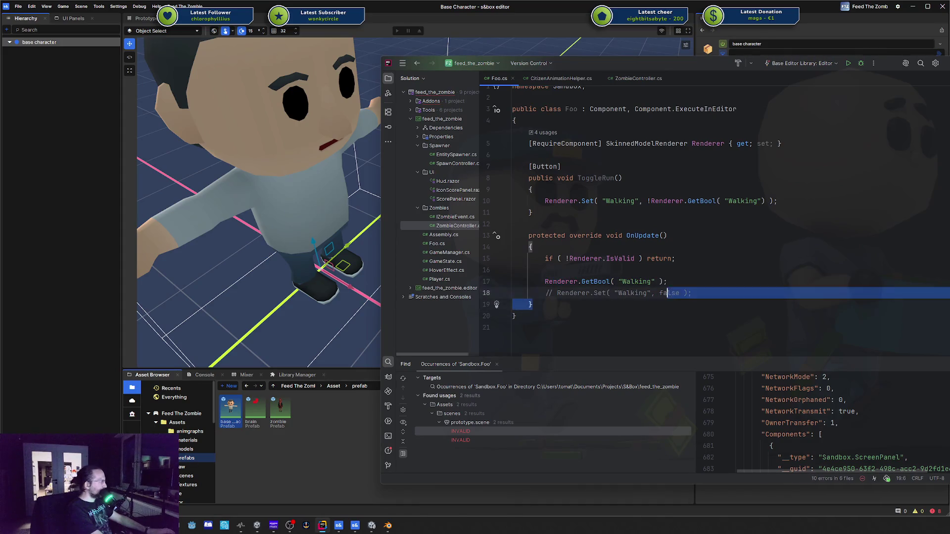
pyautogui.press('Escape')
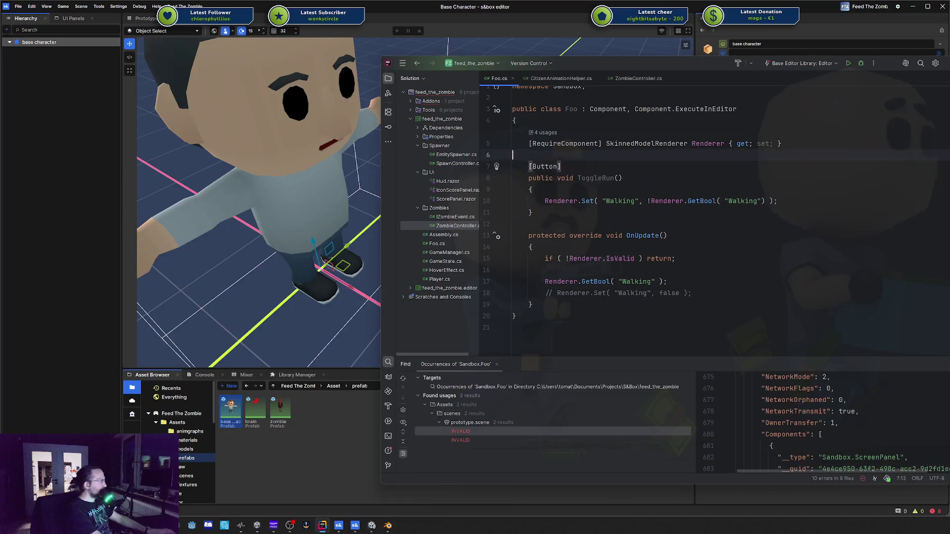
pyautogui.click(513, 224)
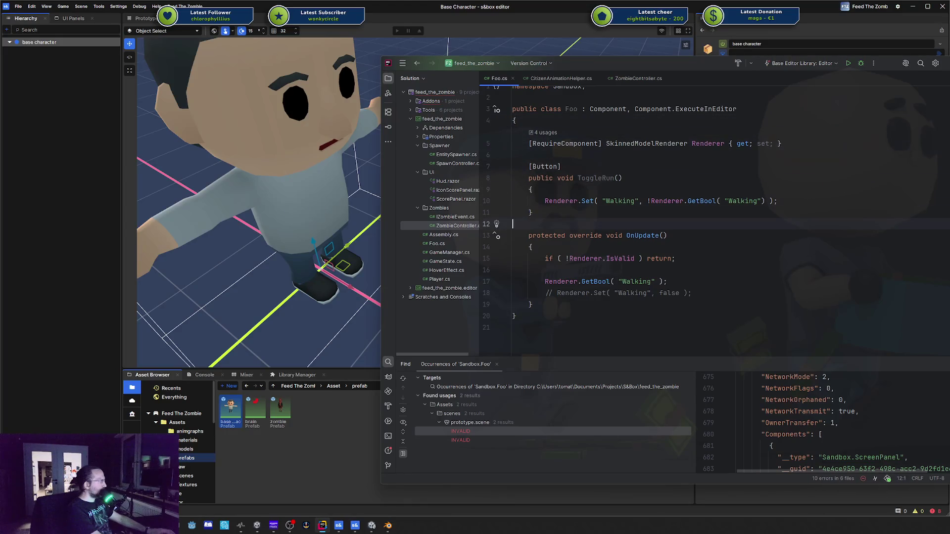
pyautogui.press('Return')
pyautogui.write('on')
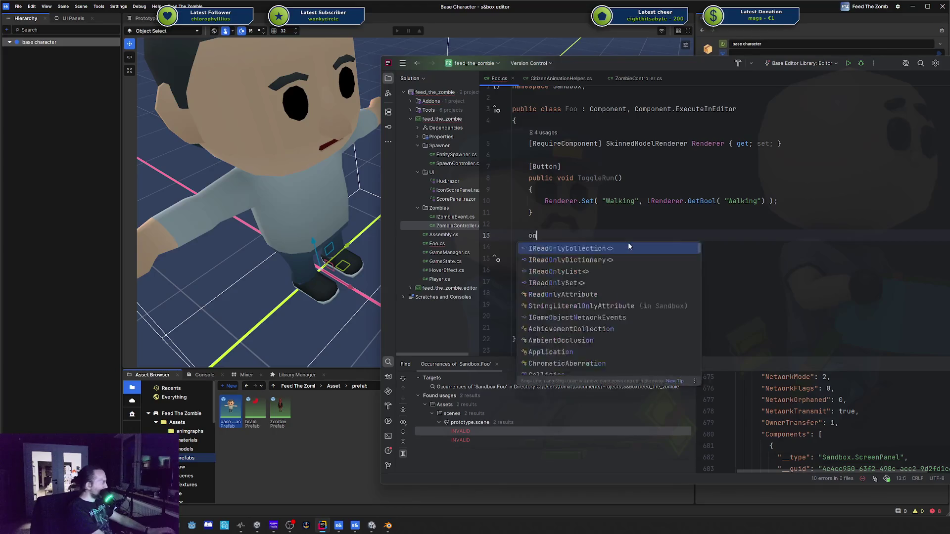
pyautogui.write('star')
pyautogui.press('Return')
pyautogui.hotkey('shift', 'Home')
pyautogui.press('BackSpace')
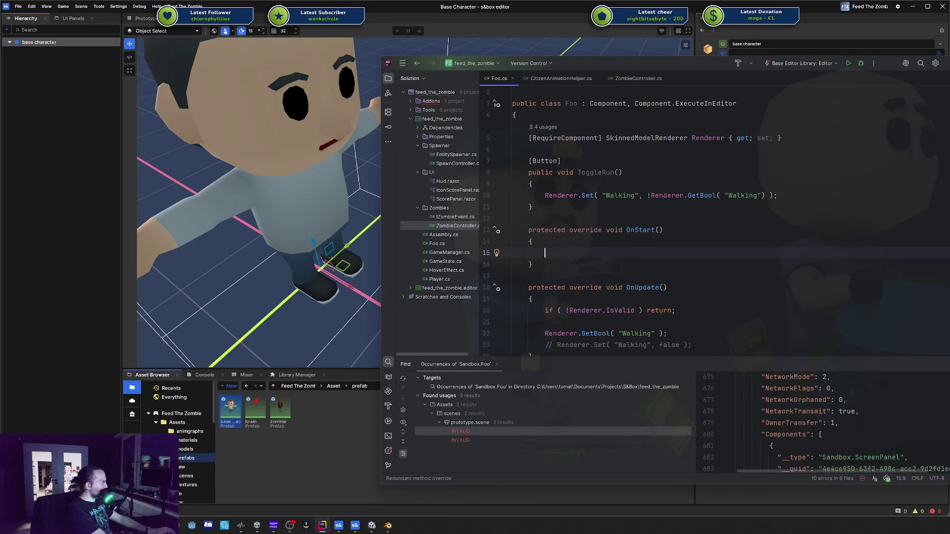
# Write Renderer.Set( "Walking", false ) in OnStart and cut the statement
pyautogui.write('Renderer.')
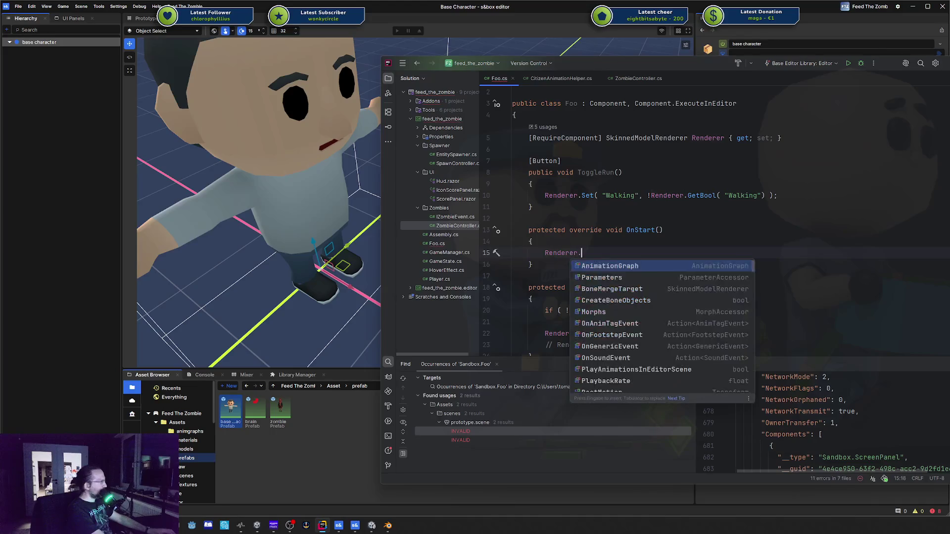
pyautogui.write('setwset')
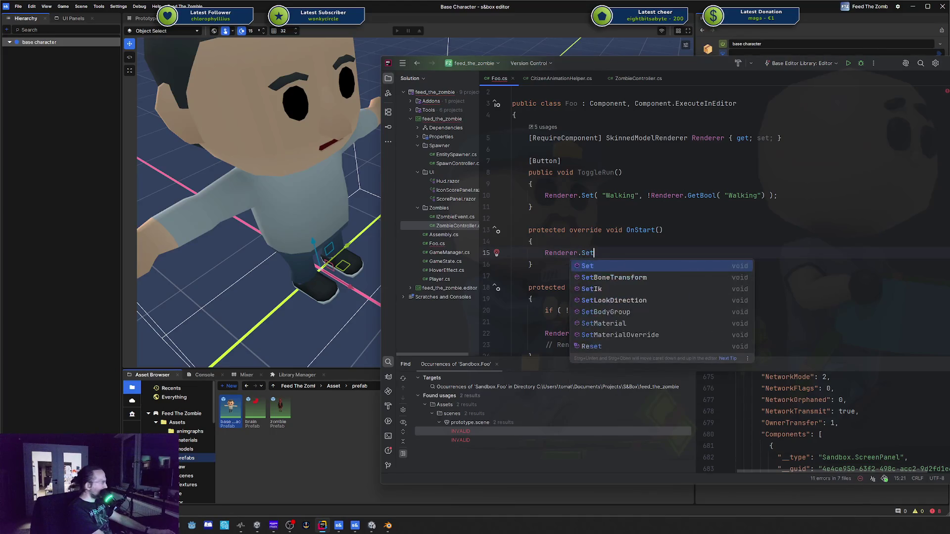
pyautogui.press('Return')
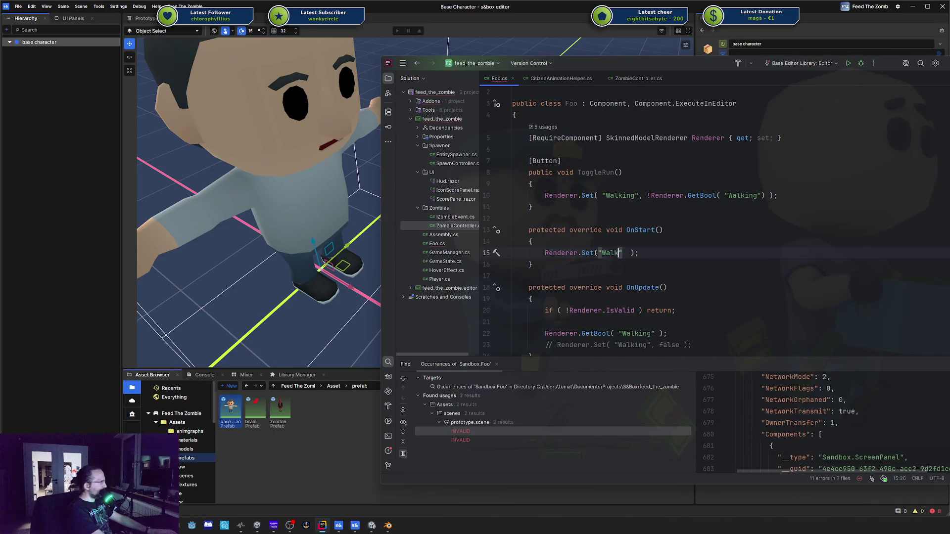
pyautogui.write(', false')
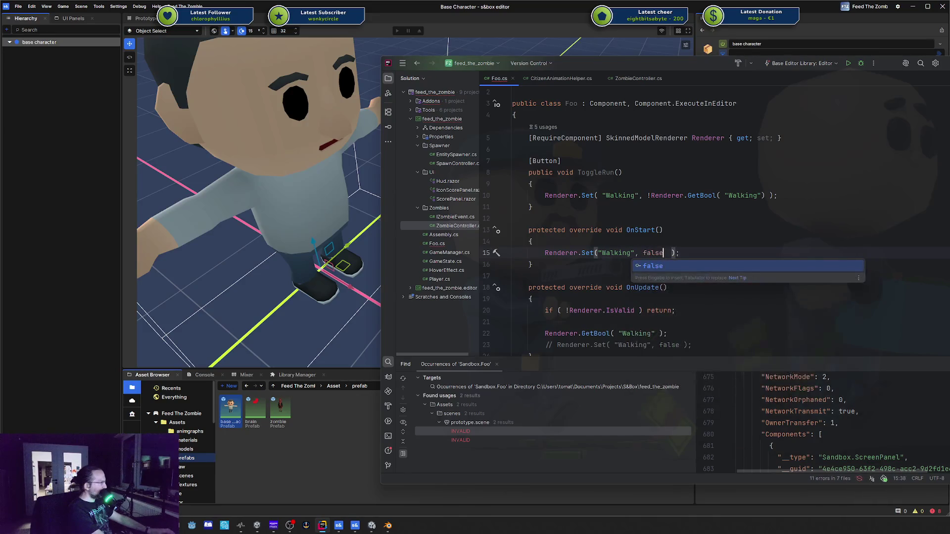
pyautogui.click(635, 253)
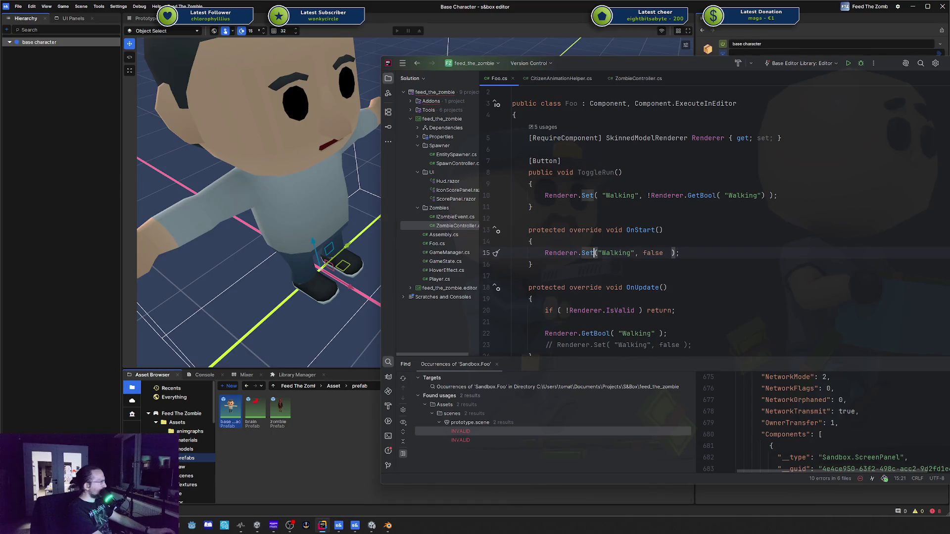
pyautogui.press('Escape')
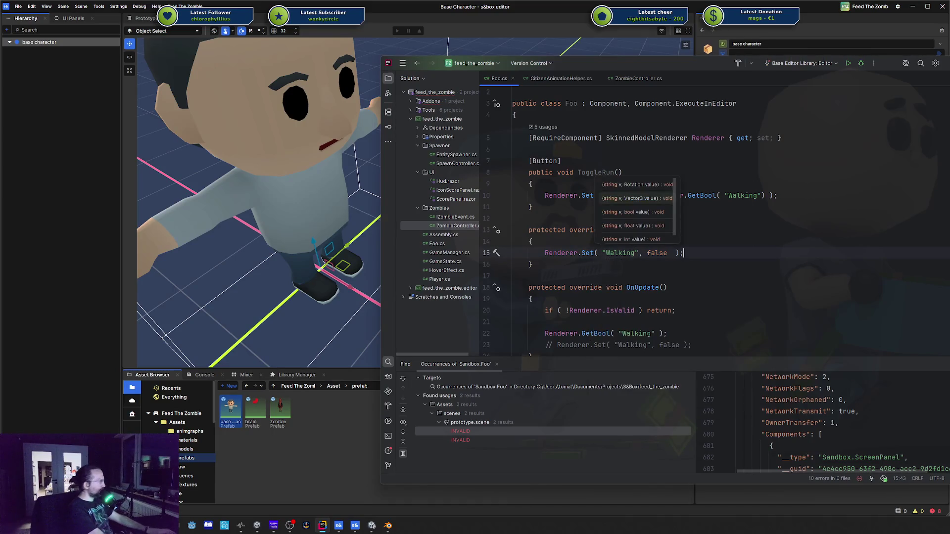
pyautogui.press('End')
pyautogui.hotkey('shift', 'Home')
pyautogui.hotkey('ctrl', 'x')
# Paste the Walking-false Set call into OnUpdate above GetBool and delete the empty OnStart
pyautogui.press('Down')
pyautogui.press('Down')
pyautogui.press('Down')
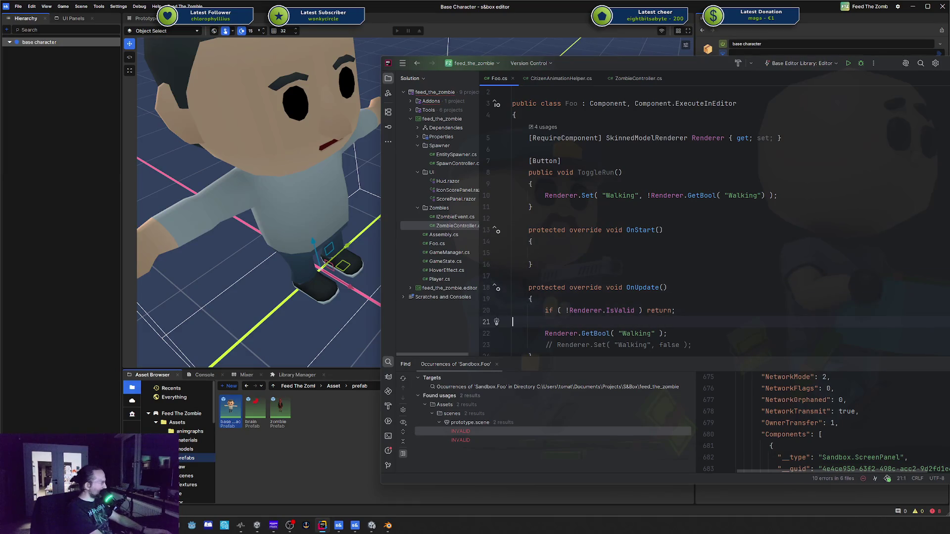
pyautogui.press('Return')
pyautogui.hotkey('ctrl', 'v')
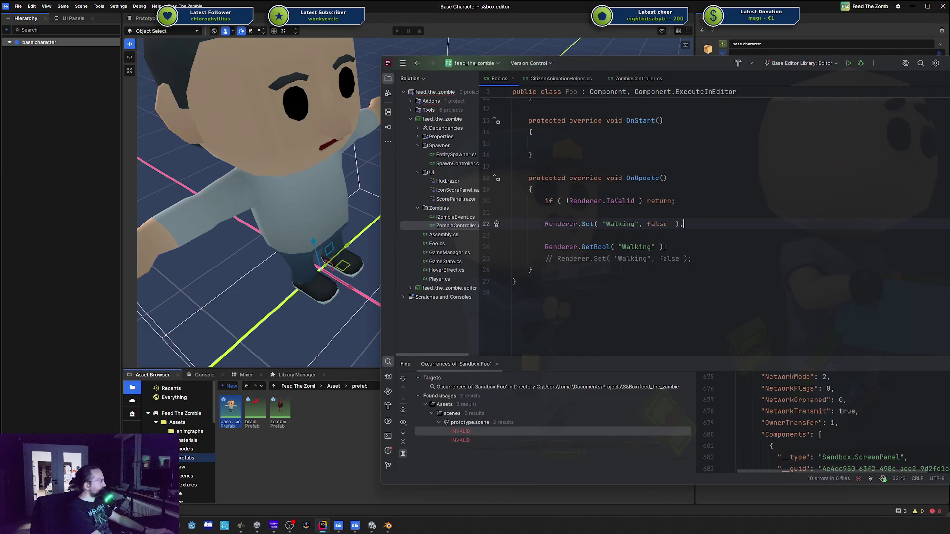
pyautogui.press('Up')
pyautogui.press('Up')
pyautogui.press('Up')
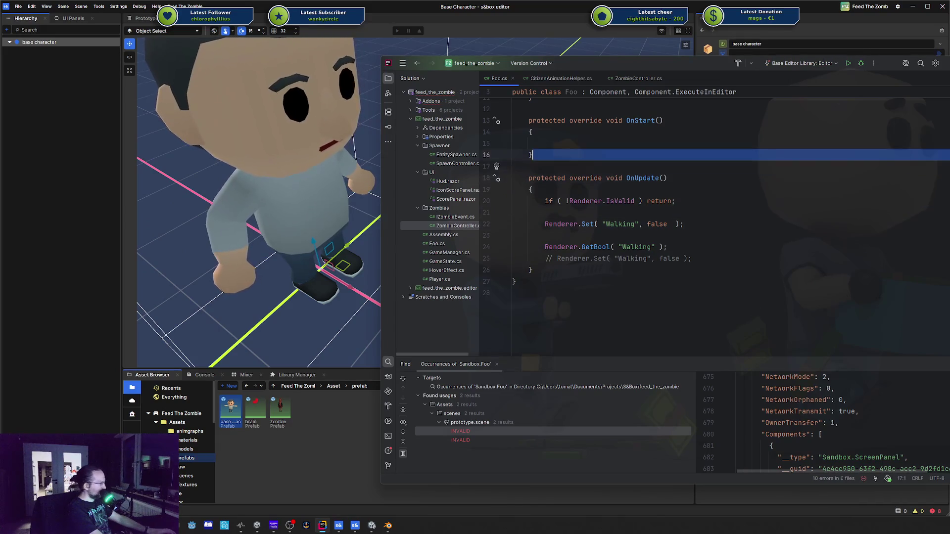
pyautogui.hotkey('shift', 'Up')
pyautogui.hotkey('shift', 'Up')
pyautogui.hotkey('shift', 'Up')
pyautogui.press('BackSpace')
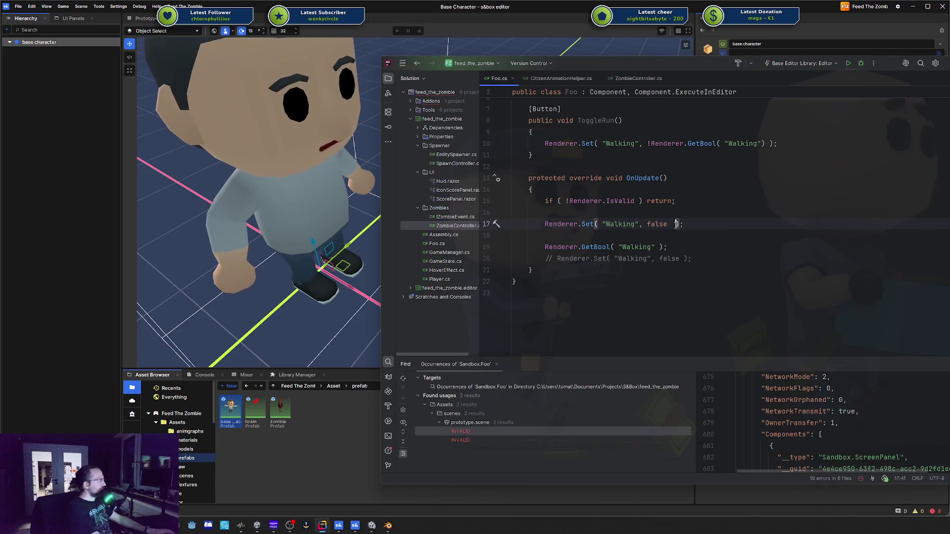
# Place the cursor in the OnUpdate body and scroll up to the top of Foo.cs
pyautogui.write('s')
pyautogui.click(701, 175)
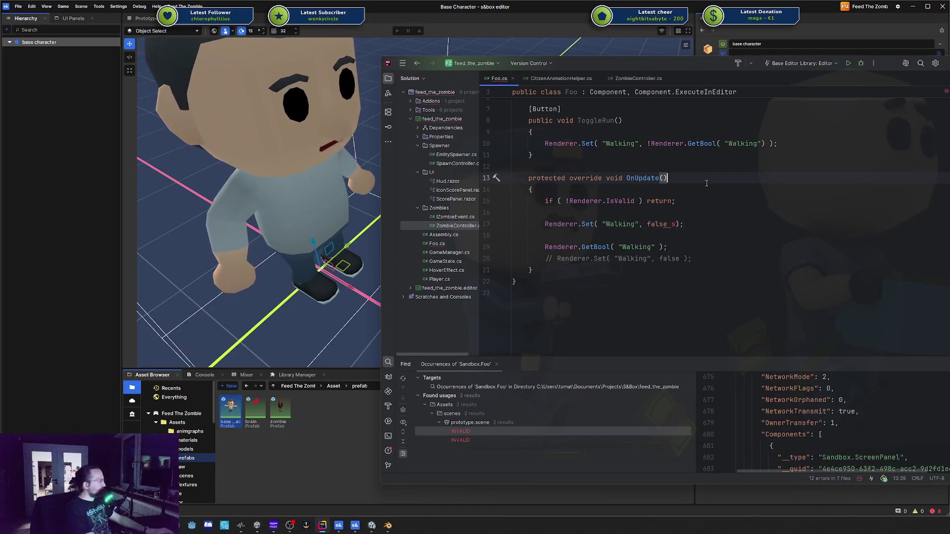
pyautogui.press('Down')
pyautogui.press('Down')
pyautogui.press('Down')
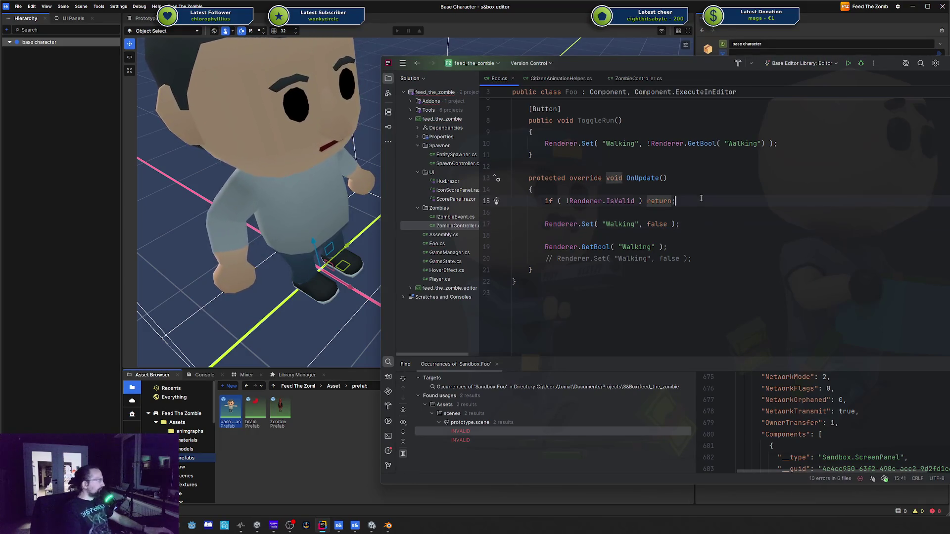
pyautogui.scroll(2, 701, 198)
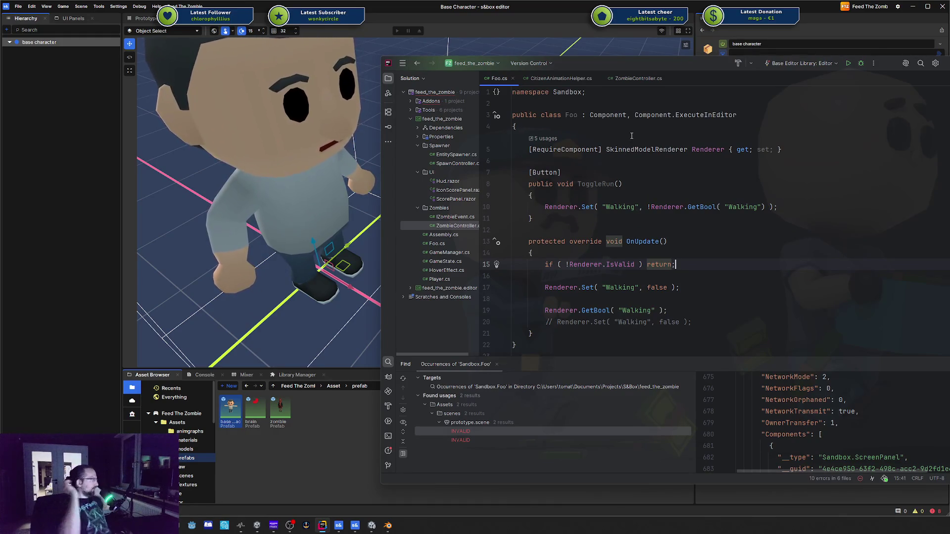
# Rename the Foo class on line 3 to HumanAnimator and slide the Rider window aside
pyautogui.doubleClick(576, 115)
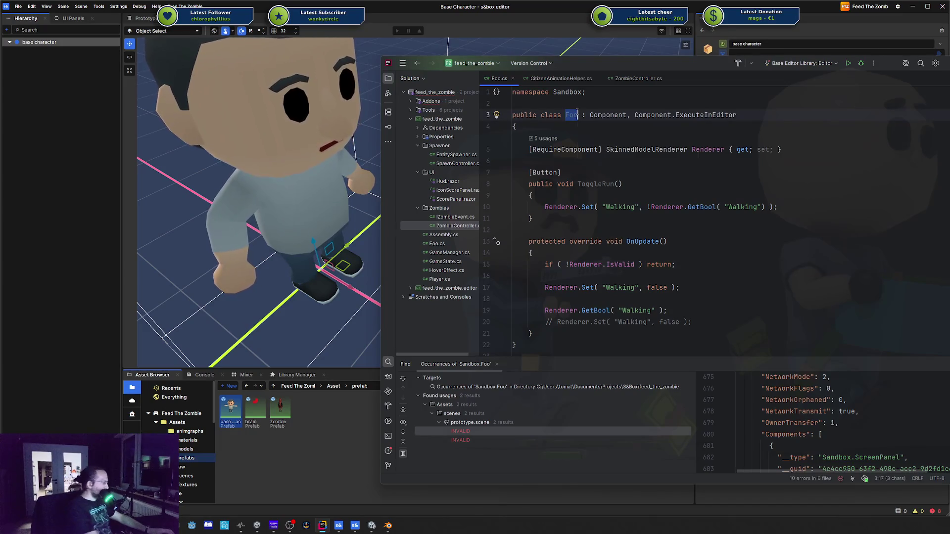
pyautogui.press('F2')
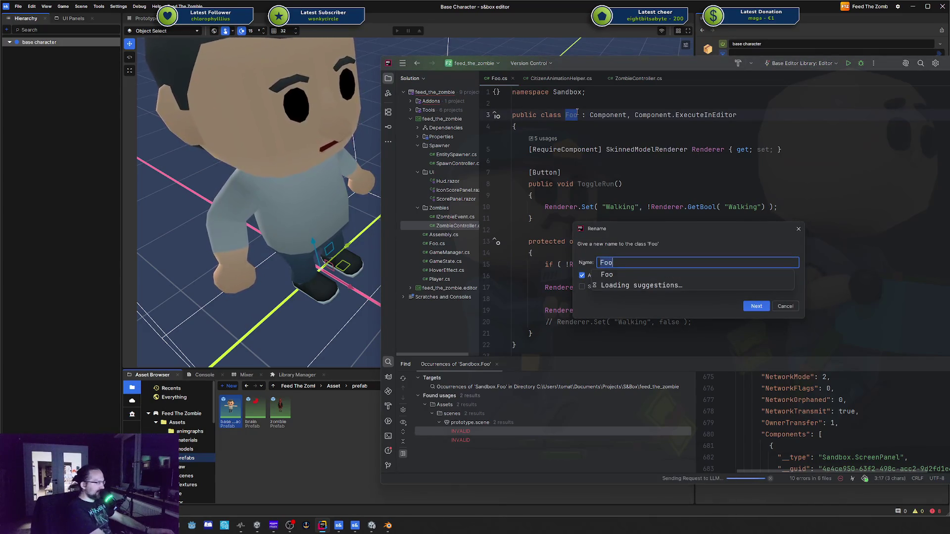
pyautogui.write('HumanAnimator')
pyautogui.press('Return')
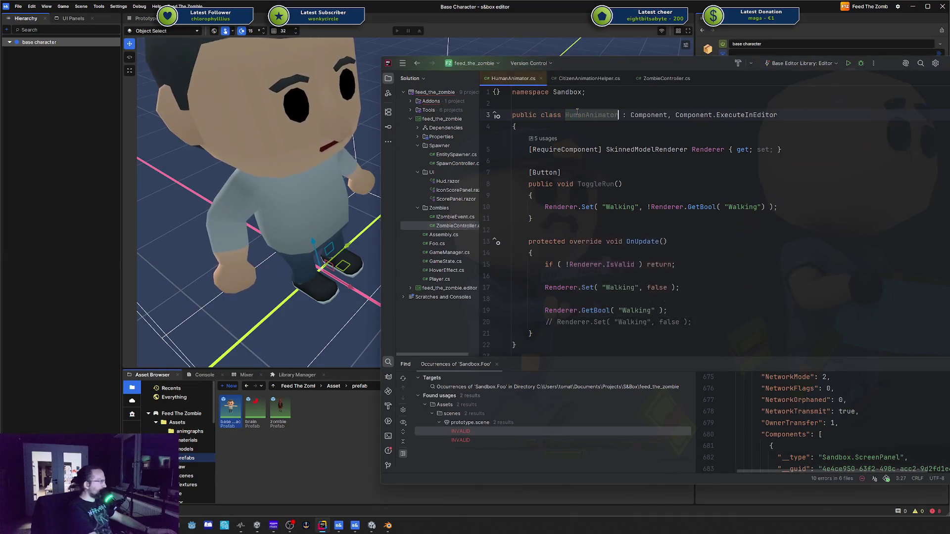
pyautogui.moveTo(621, 59); pyautogui.dragTo(949, 64)
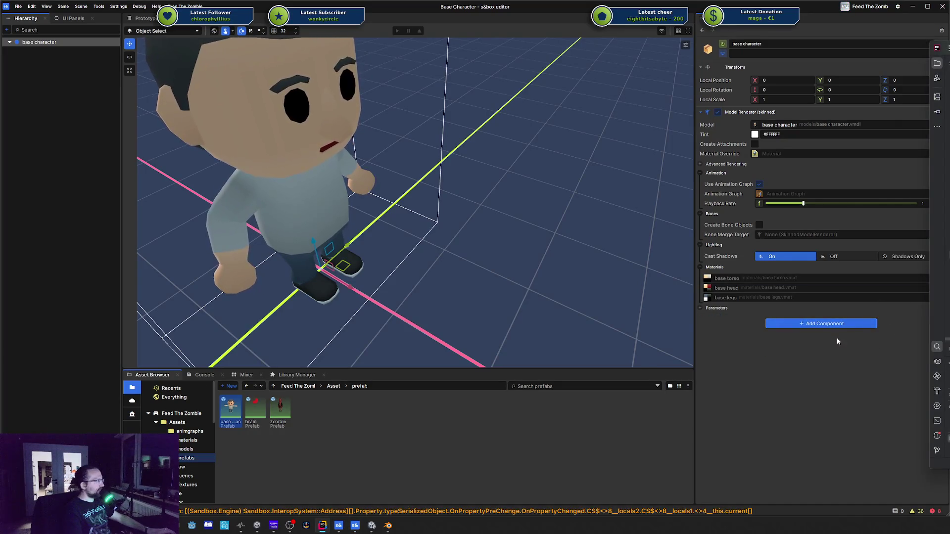
# Add the Human Animator component to the base character, then return to HumanAnimator.cs
pyautogui.click(795, 324)
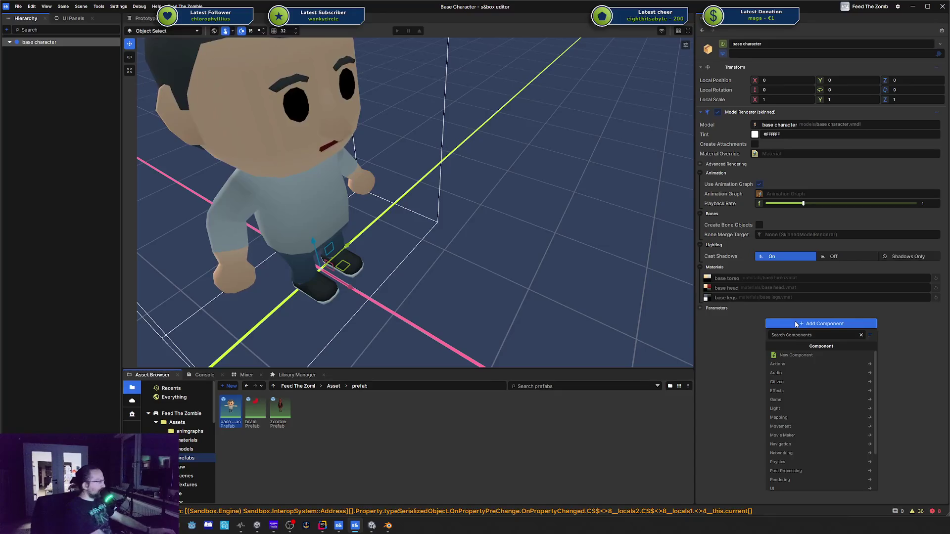
pyautogui.write('Humanani')
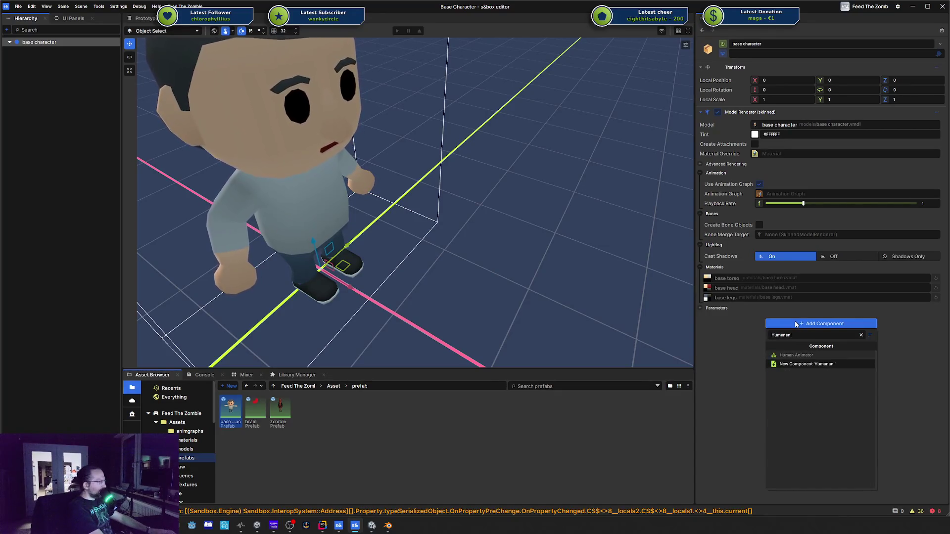
pyautogui.press('Return')
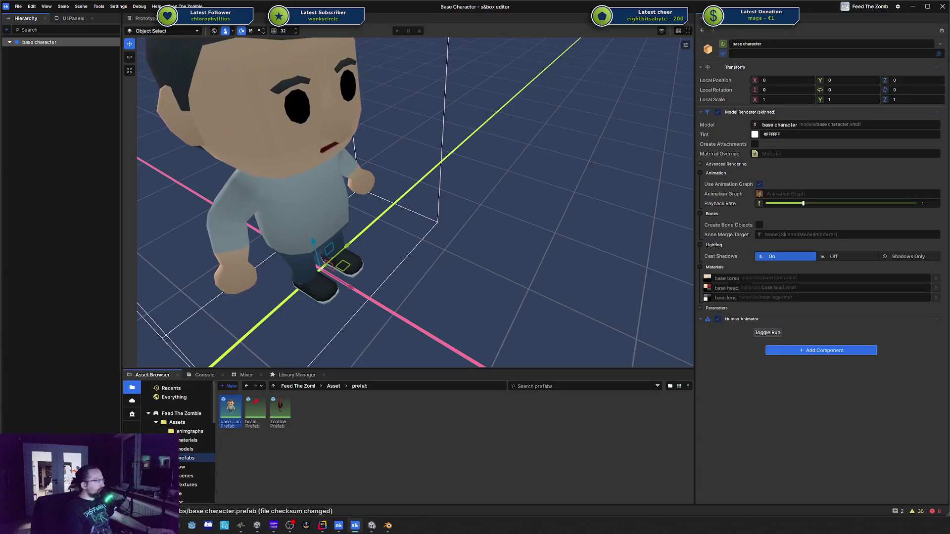
pyautogui.click(322, 525)
pyautogui.moveTo(369, 84); pyautogui.dragTo(322, 75)
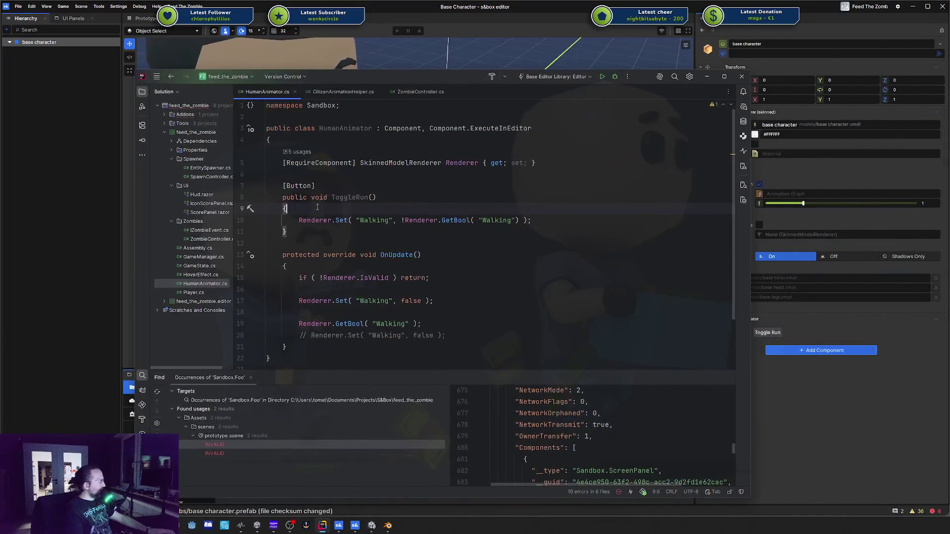
# Replace the [Button] ToggleRun method with a [Property] bool Walking { get; set; }
pyautogui.hotkey('ctrl', 'w')
pyautogui.hotkey('ctrl', 'w')
pyautogui.press('Delete')
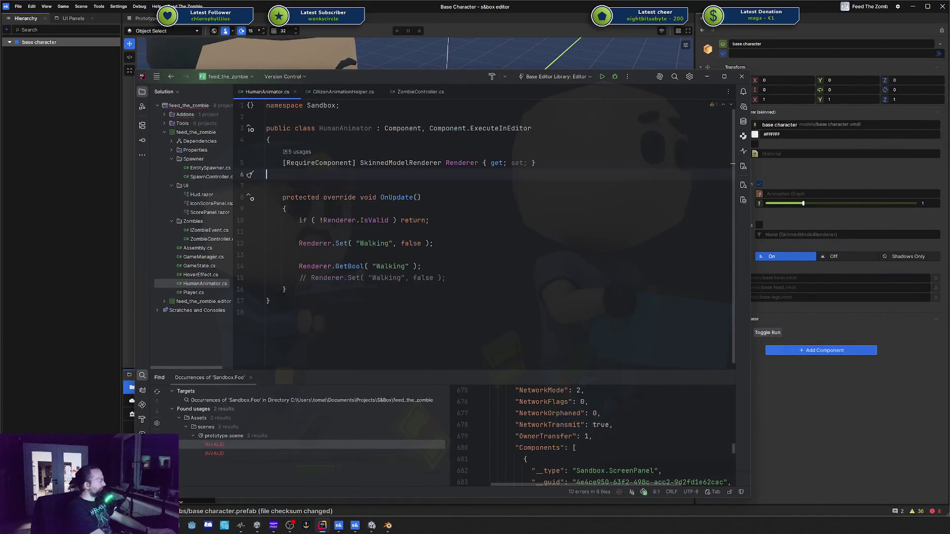
pyautogui.press('Return')
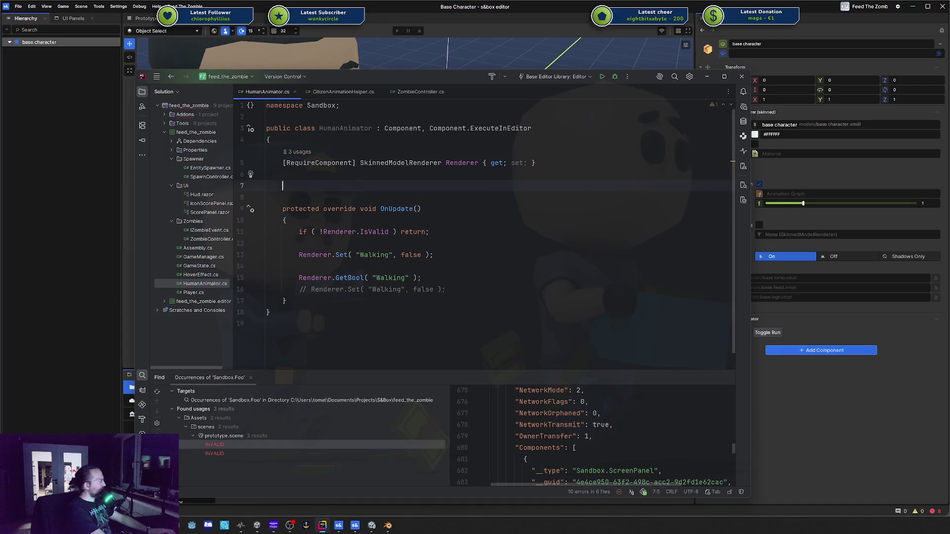
pyautogui.write('[Pr')
pyautogui.press('Return')
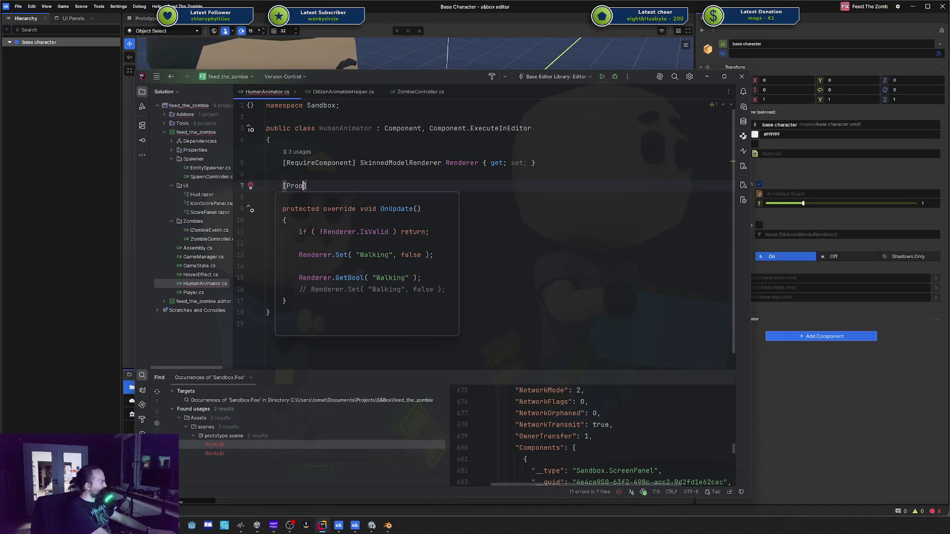
pyautogui.write('bool Wa')
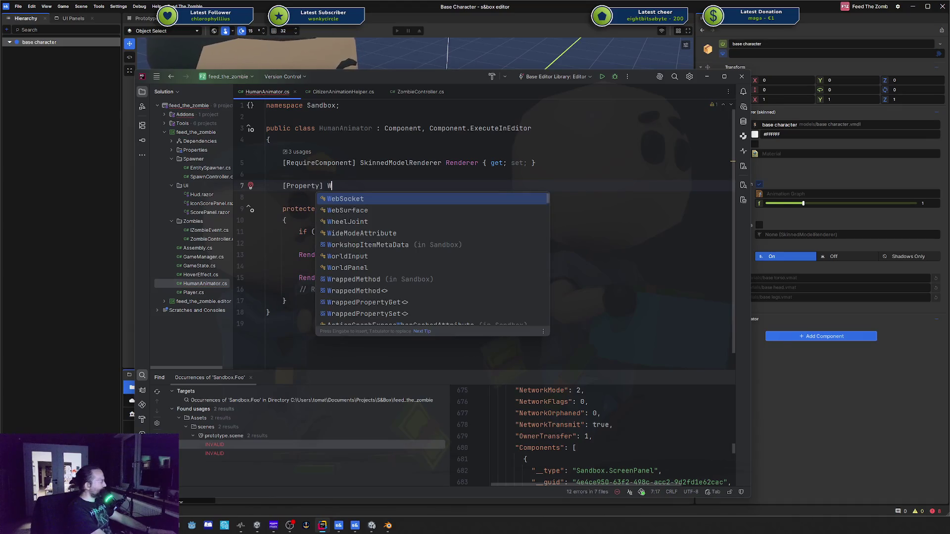
pyautogui.write('lking { get;s')
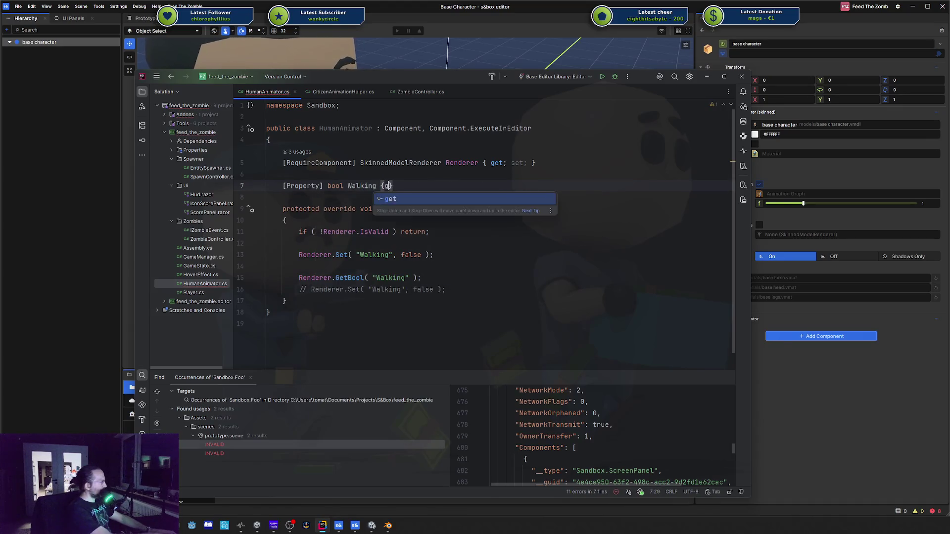
# Pass Walking into Renderer.Set, delete the old GetBool lines, and return to s&box
pyautogui.press('Down')
pyautogui.press('Down')
pyautogui.press('Down')
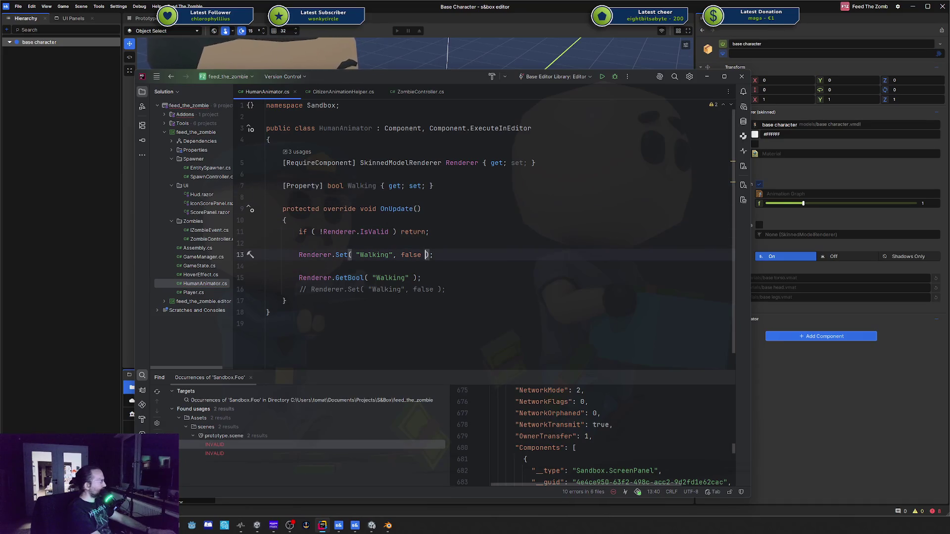
pyautogui.write('W')
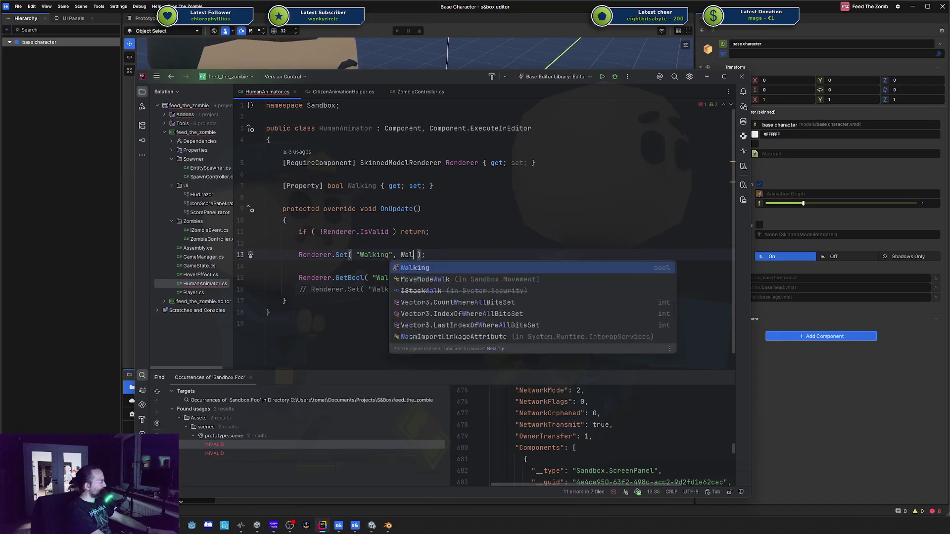
pyautogui.press('Return')
pyautogui.press('Down')
pyautogui.hotkey('ctrl', 'y')
pyautogui.hotkey('ctrl', 'y')
pyautogui.hotkey('ctrl', 'y')
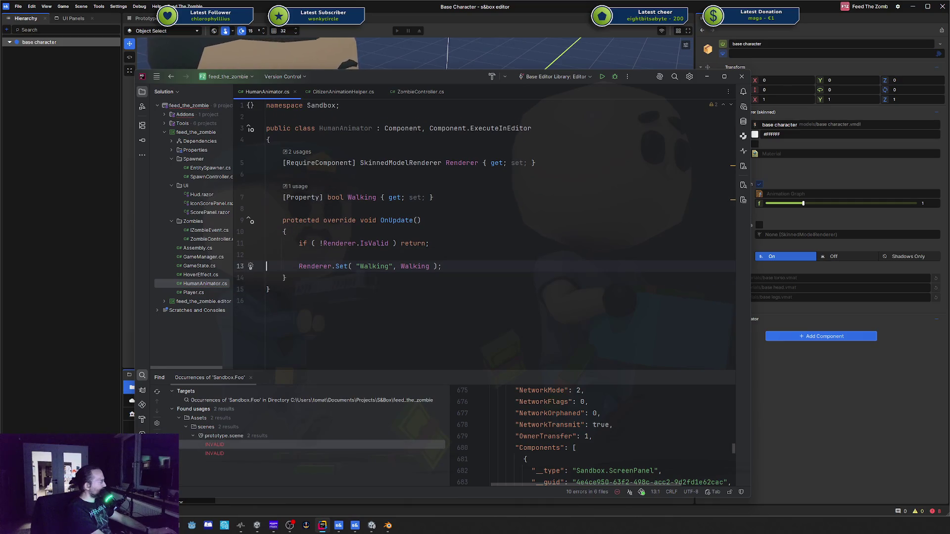
pyautogui.press('super+Down')
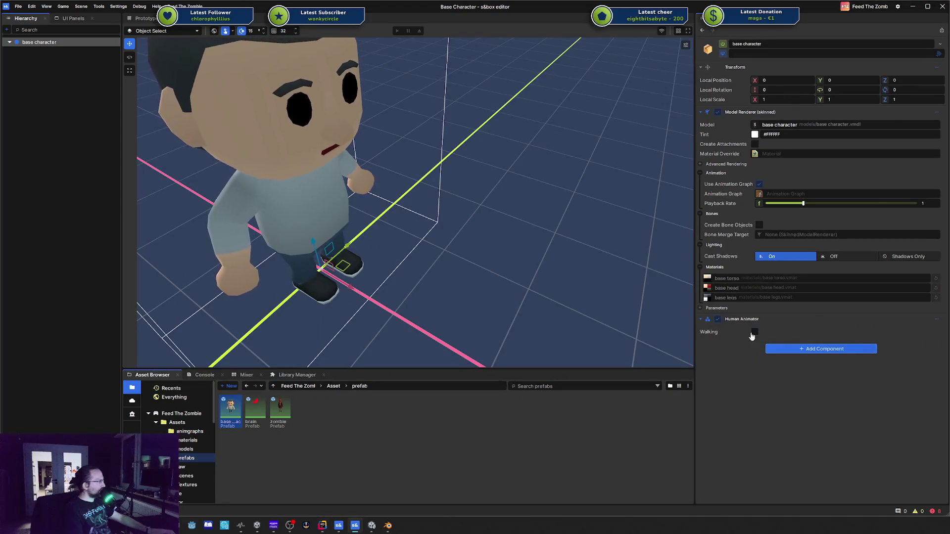
# Toggle the Human Animator's Walking checkbox, then bring up CitizenAnimationHelper.cs in Rider
pyautogui.click(753, 332)
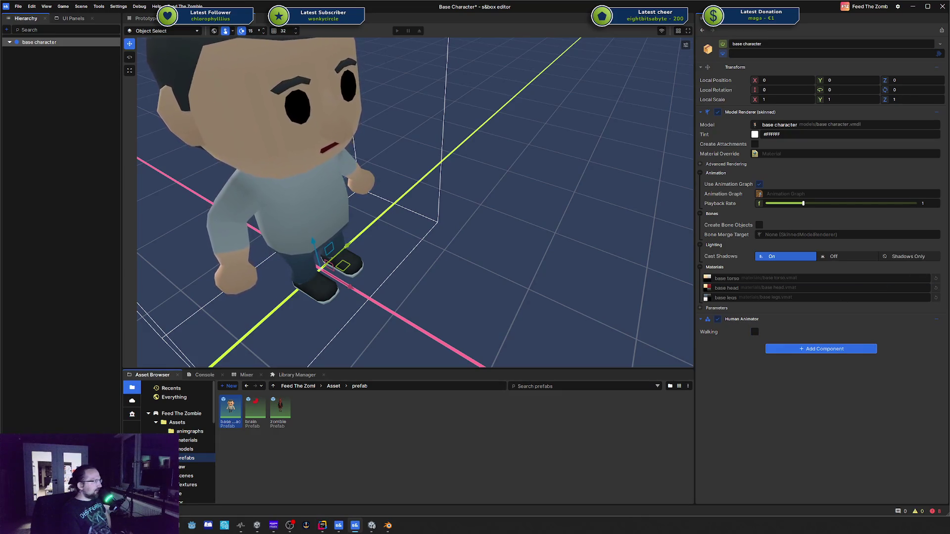
pyautogui.hotkey('alt', 'Tab')
pyautogui.click(523, 68)
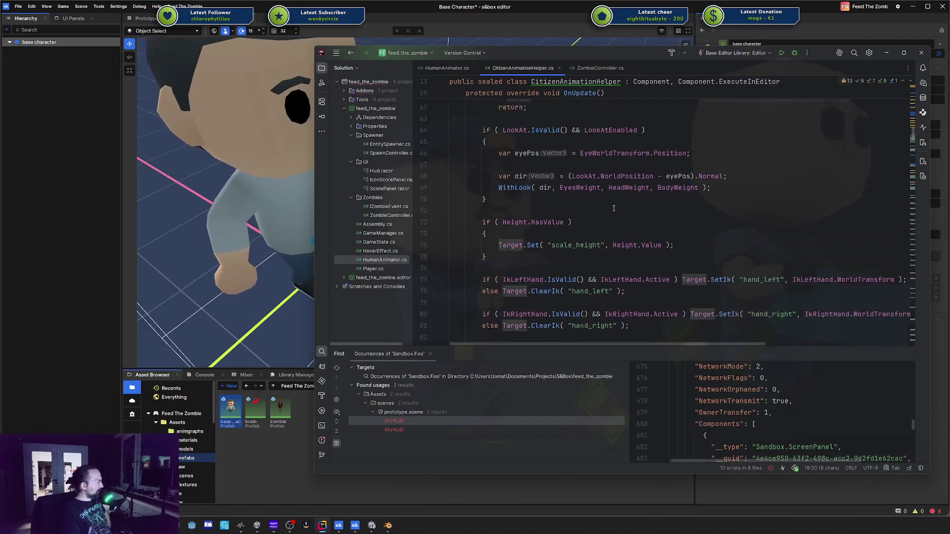
# Scroll through CitizenAnimationHelper.cs's IK and ProceduralHitReaction code, then return to s&box
pyautogui.scroll(2, 613, 208)
pyautogui.scroll(-3, 636, 209)
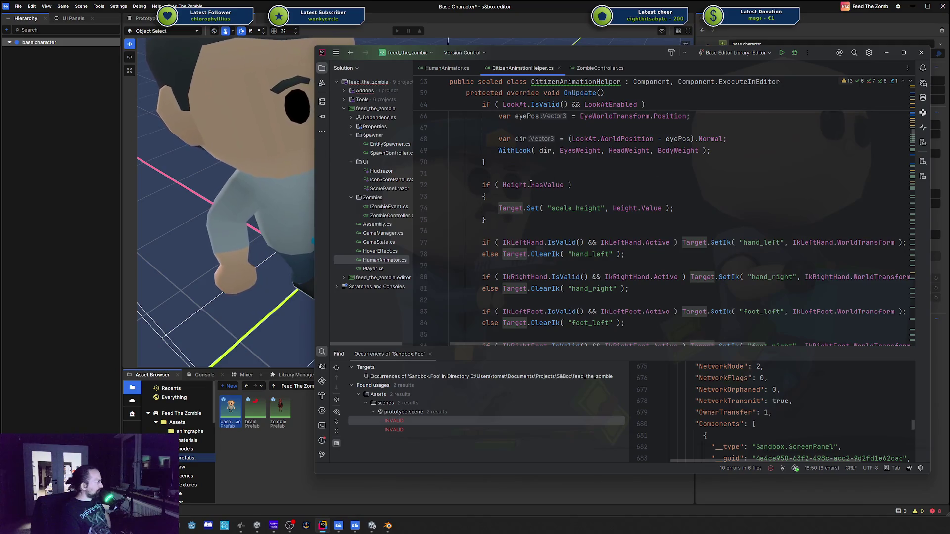
pyautogui.scroll(-3, 580, 208)
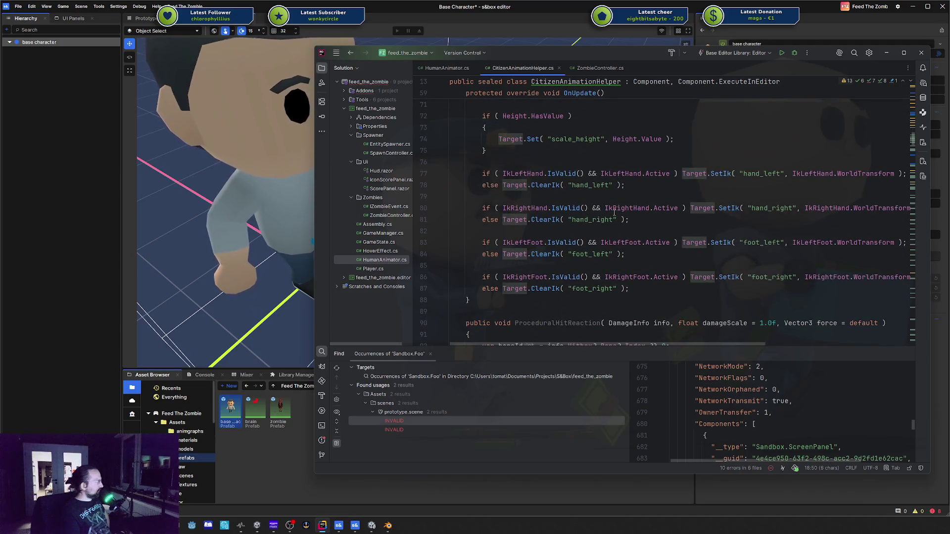
pyautogui.scroll(-4, 614, 212)
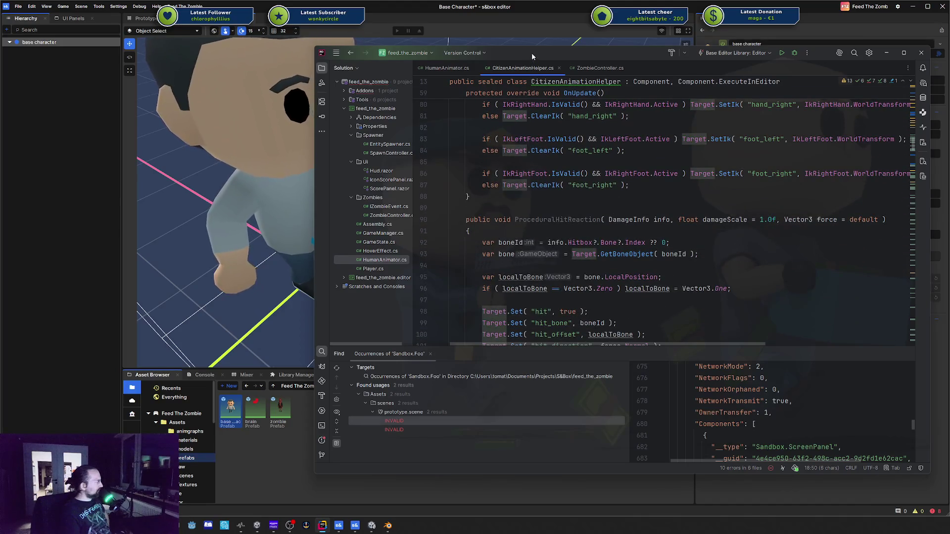
pyautogui.scroll(-5, 568, 198)
pyautogui.scroll(4, 569, 198)
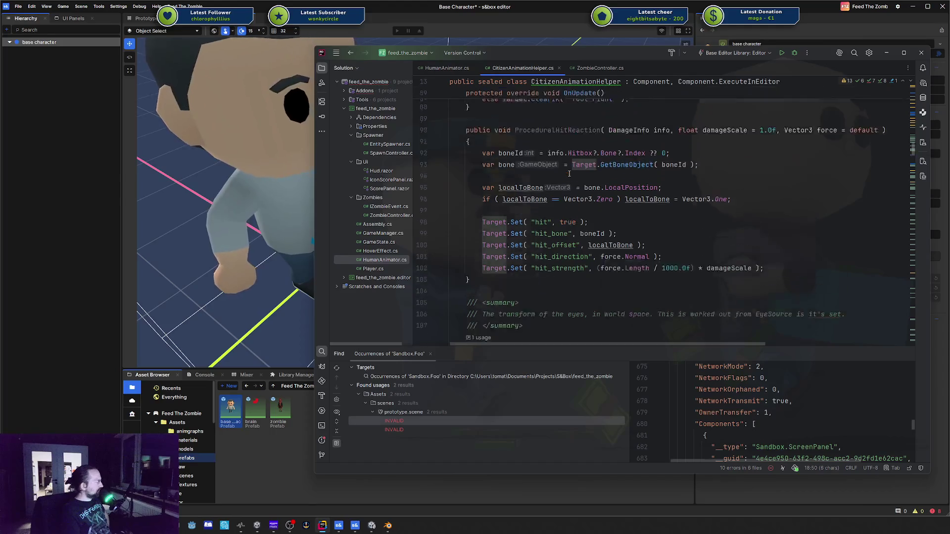
pyautogui.hotkey('alt', 'Tab')
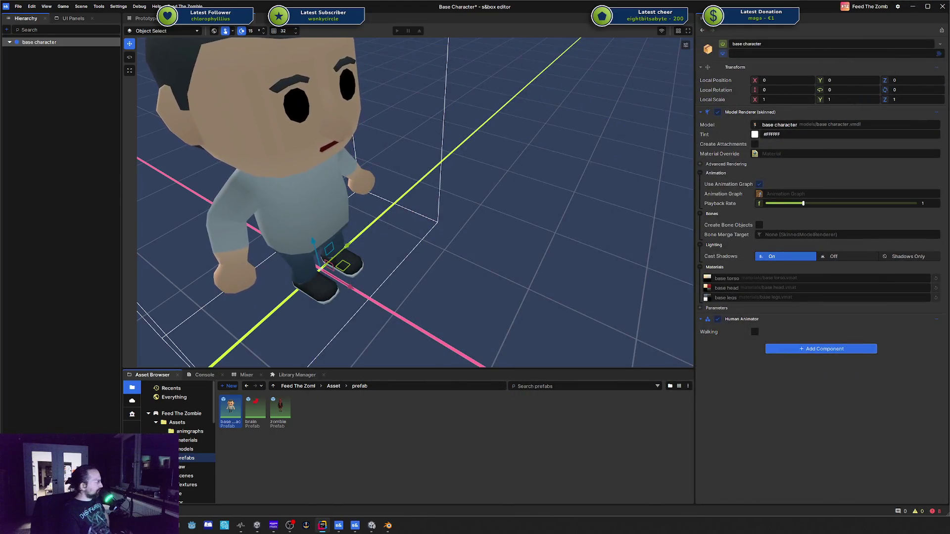
# Turn on Walking for the base character and frame it from the front in the viewport
pyautogui.hotkey('alt', 'Tab')
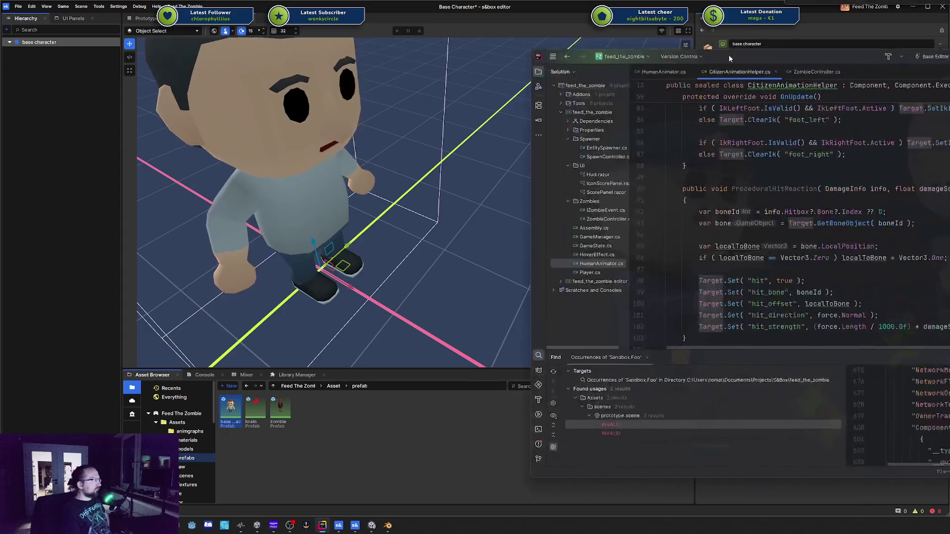
pyautogui.moveTo(728, 55)
pyautogui.mouseDown()
pyautogui.moveTo(648, 58)
pyautogui.moveTo(895, 45)
pyautogui.mouseUp()
pyautogui.hotkey('alt', 'Tab')
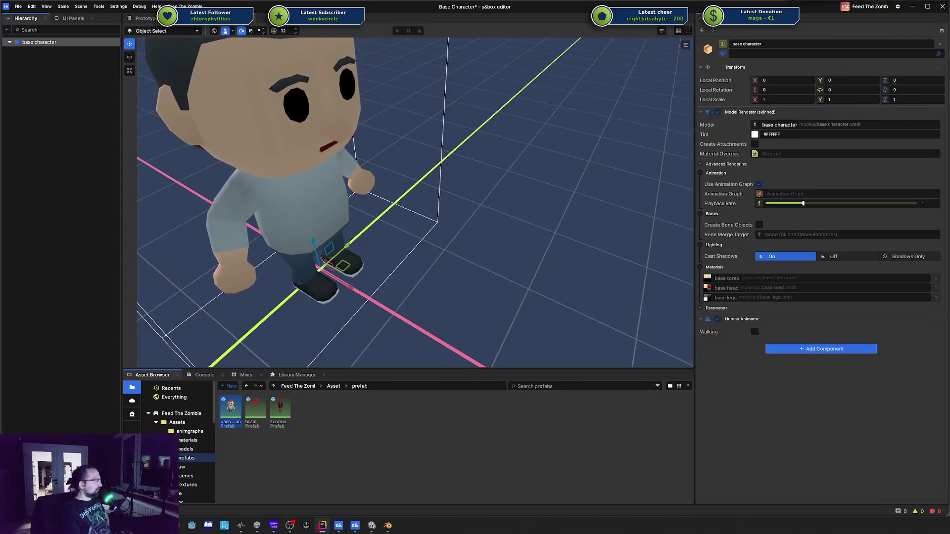
pyautogui.click(754, 333)
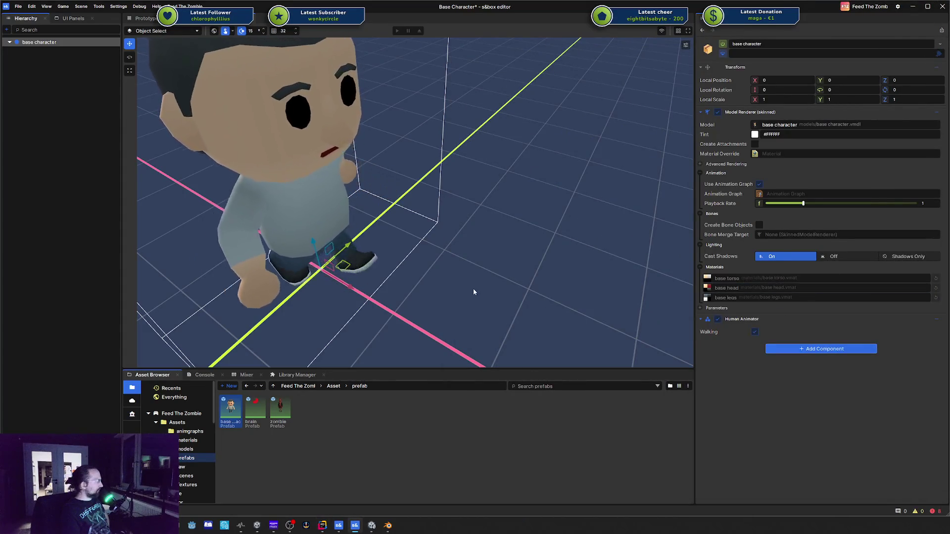
pyautogui.press('f')
pyautogui.scroll(-3, 415, 234)
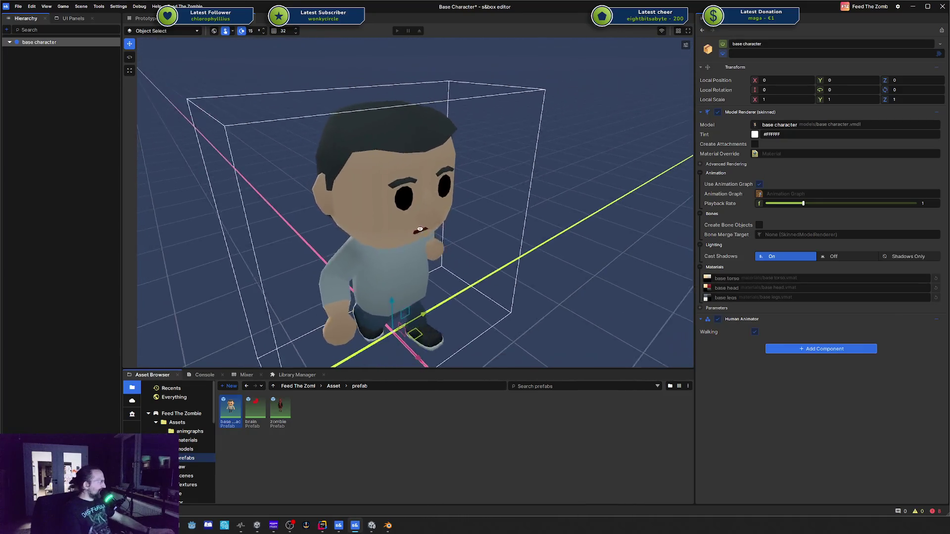
pyautogui.scroll(5, 435, 241)
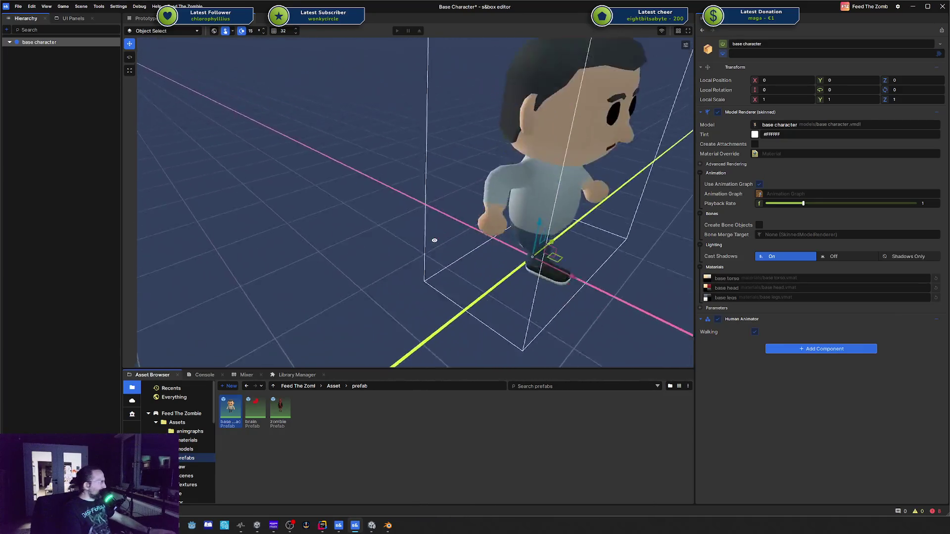
pyautogui.moveTo(434, 240)
pyautogui.mouseDown()
pyautogui.moveTo(401, 218)
pyautogui.moveTo(415, 214)
pyautogui.moveTo(377, 225)
pyautogui.mouseUp()
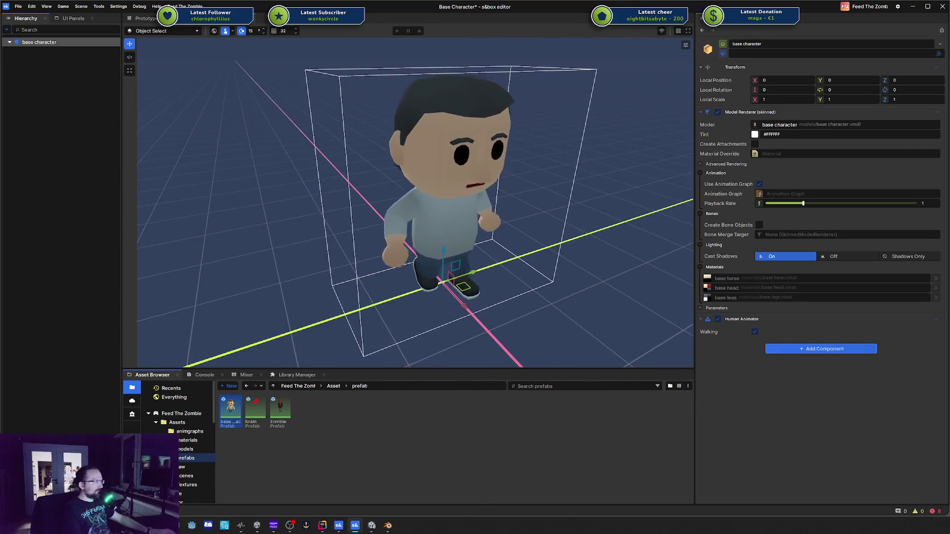
# Comment out the whole OnUpdate method in HumanAnimator.cs
pyautogui.hotkey('alt', 'Tab')
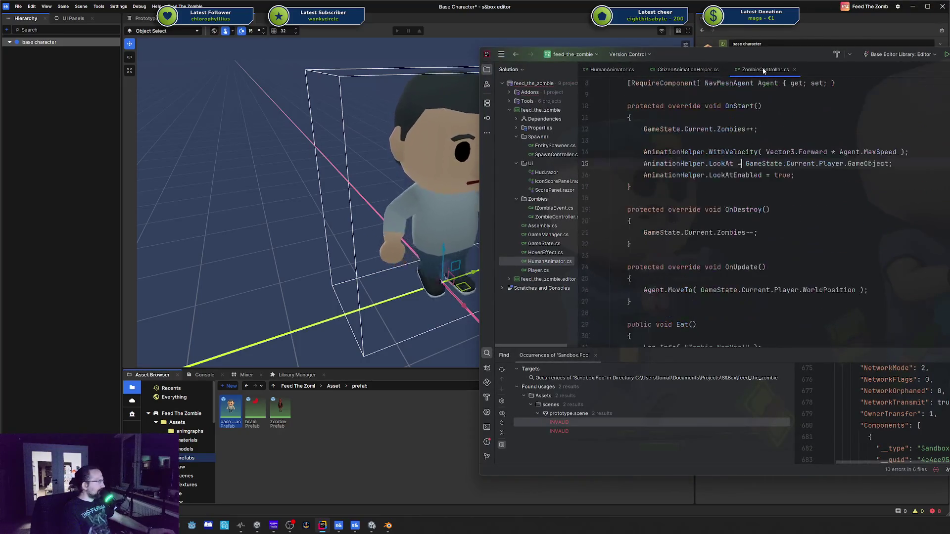
pyautogui.click(611, 70)
pyautogui.moveTo(649, 255); pyautogui.dragTo(643, 201)
pyautogui.hotkey('ctrl', '/')
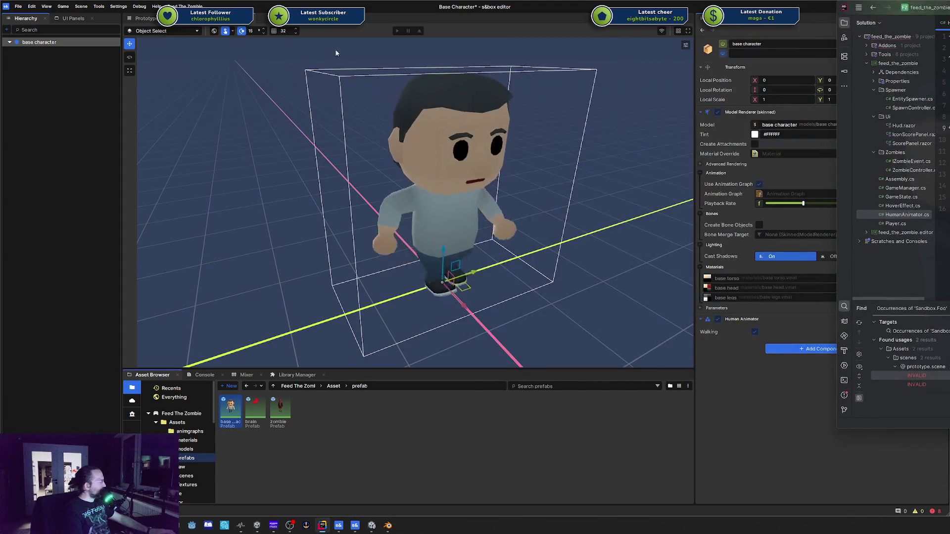
# Answer s&box's prefab-closing prompt and reopen the base character prefab
pyautogui.hotkey('alt', 'Tab')
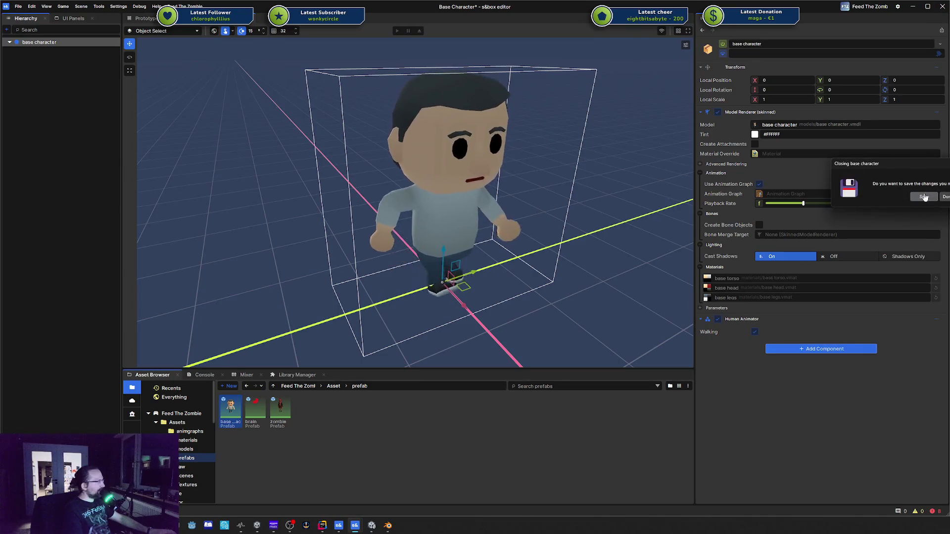
pyautogui.click(923, 197)
pyautogui.doubleClick(231, 409)
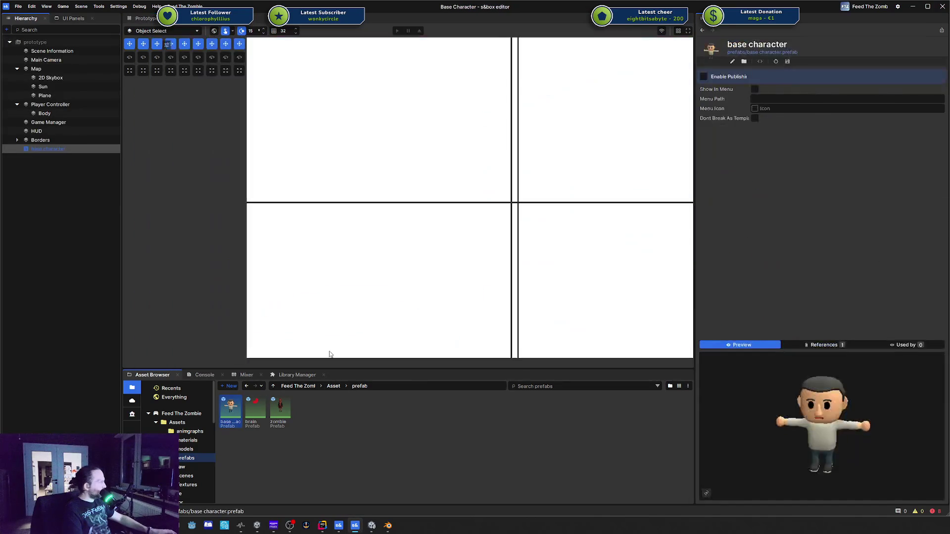
# Convert Walking to a property with a _walking backing field and an early return when unchanged
pyautogui.hotkey('alt', 'Tab')
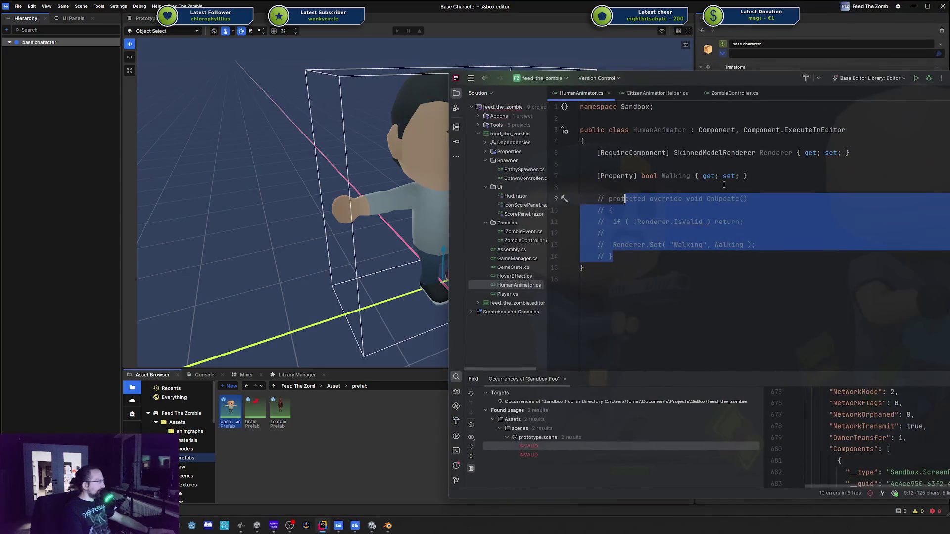
pyautogui.hotkey('alt', 'Return')
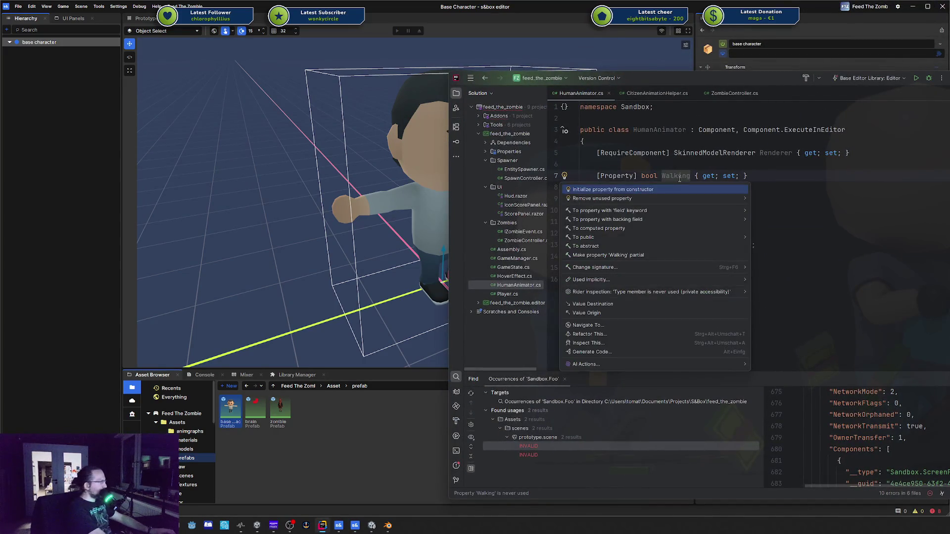
pyautogui.write('backing')
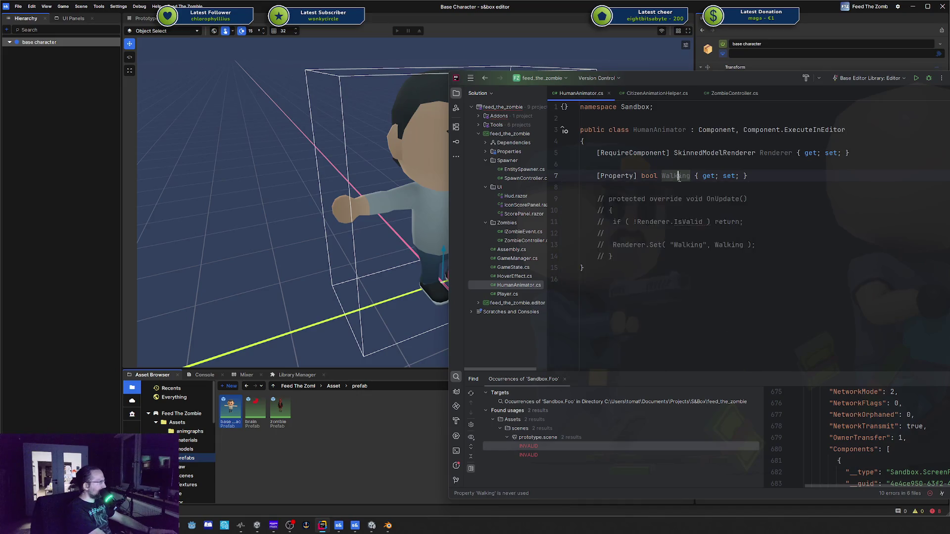
pyautogui.press('Return')
pyautogui.press('Return')
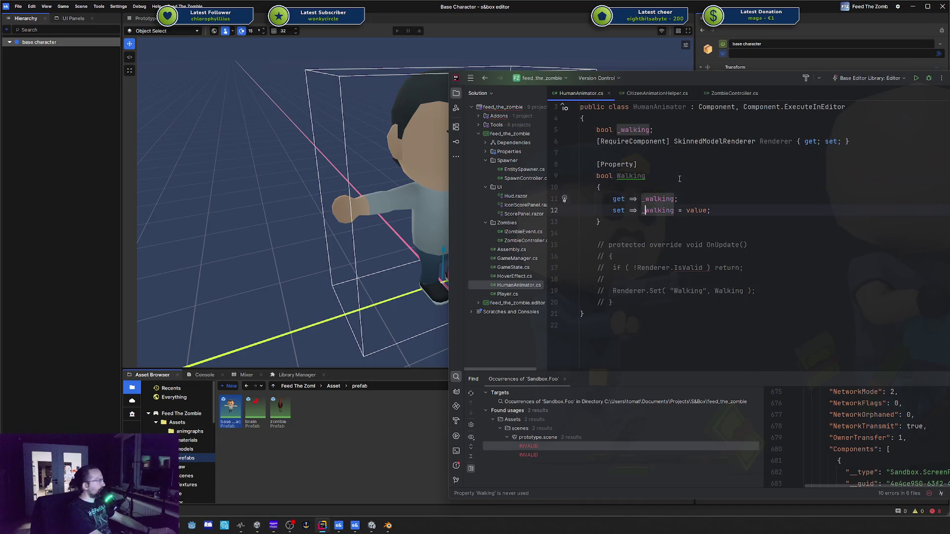
pyautogui.hotkey('alt', 'Return')
pyautogui.press('Return')
pyautogui.press('Return')
pyautogui.press('Return')
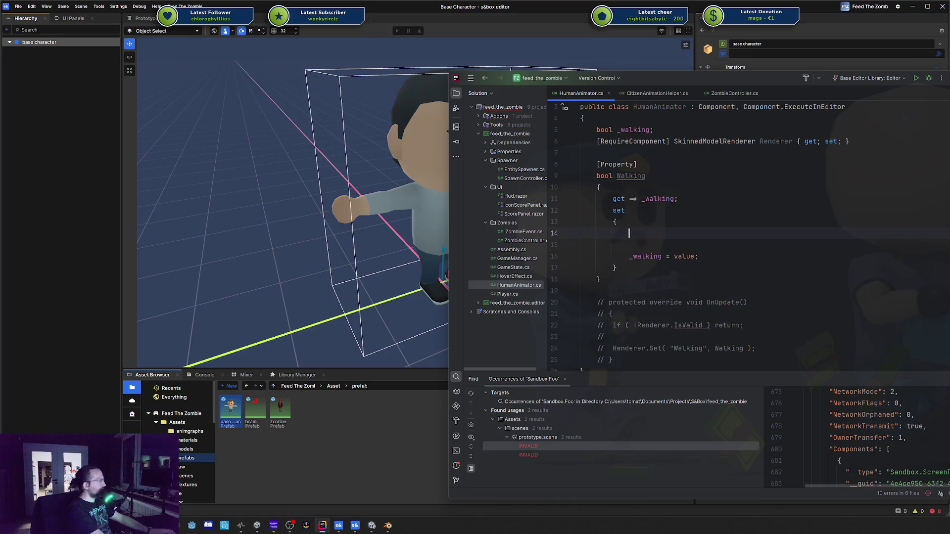
pyautogui.write('if ( _walking ')
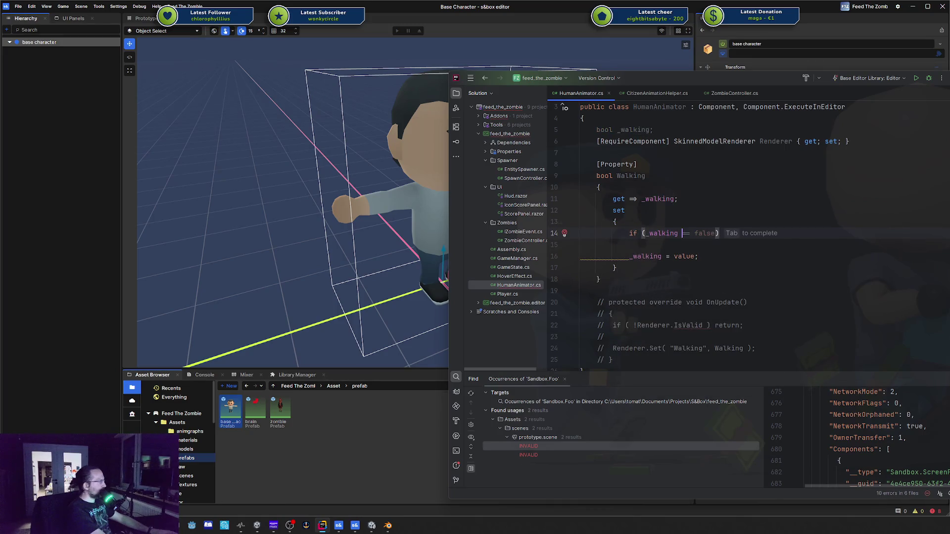
pyautogui.write('=')
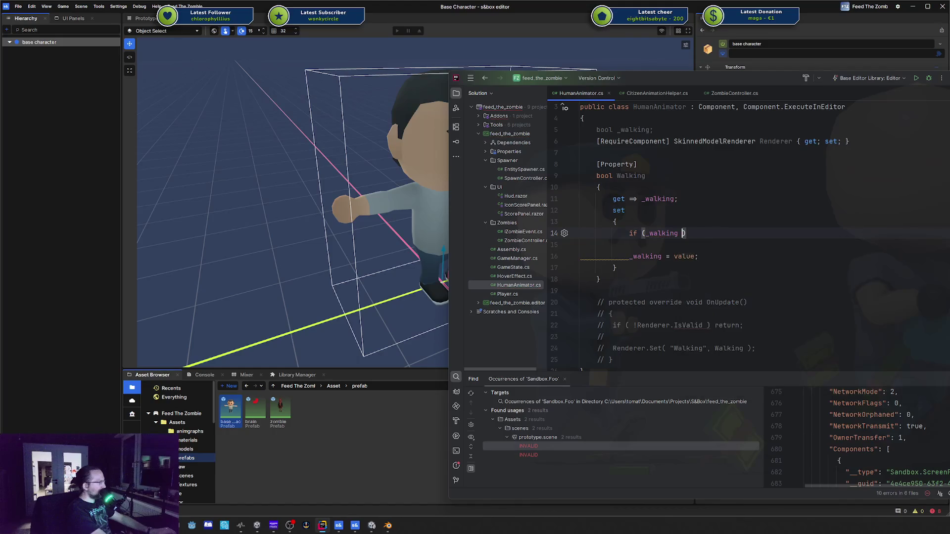
pyautogui.write('= value ) return;')
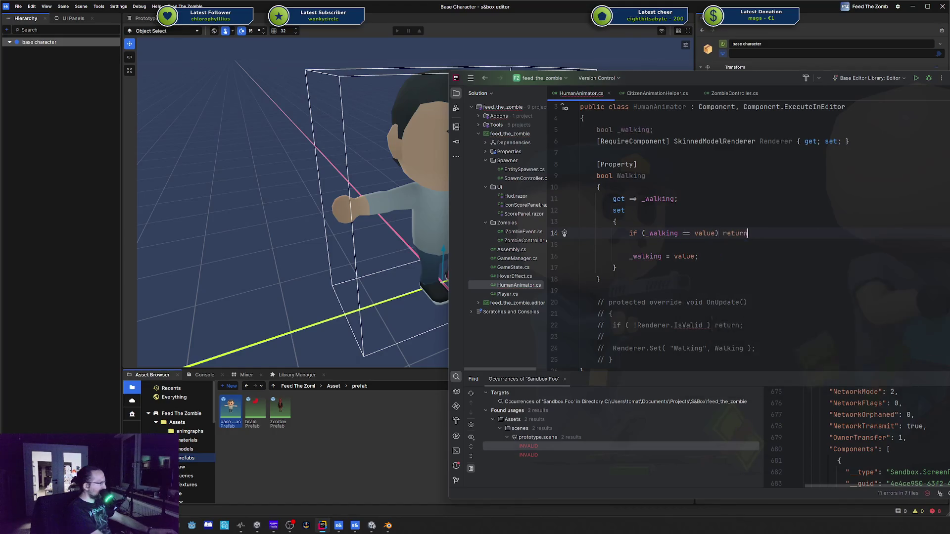
# In the setter, send Walking via Renderer.Set only when Renderer.IsValid
pyautogui.press('Down')
pyautogui.press('Down')
pyautogui.press('Return')
pyautogui.press('Return')
pyautogui.write('ender')
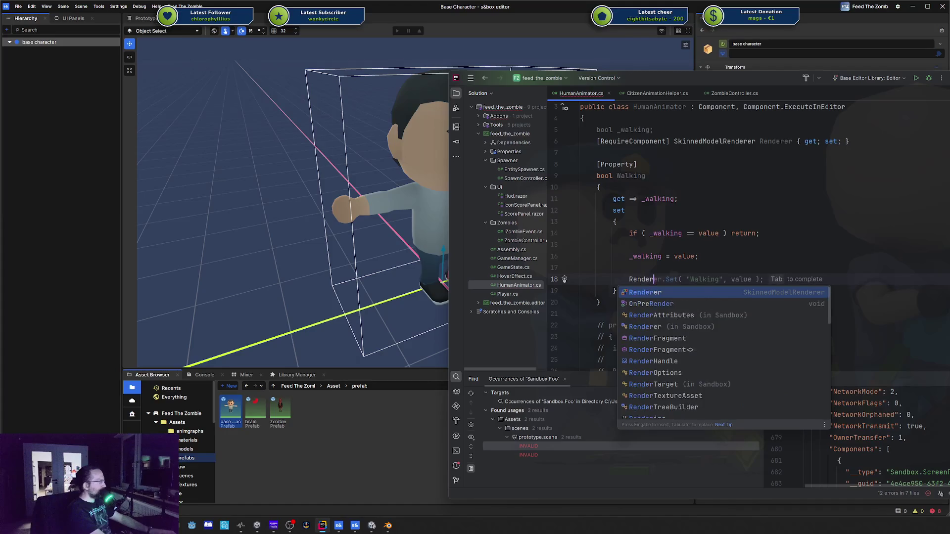
pyautogui.press('Tab')
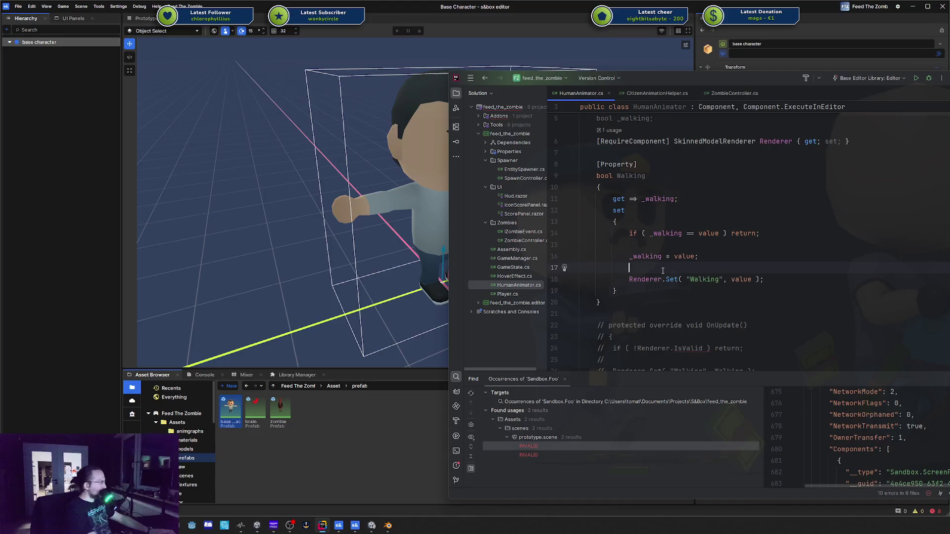
pyautogui.press('Down')
pyautogui.write('if (Render')
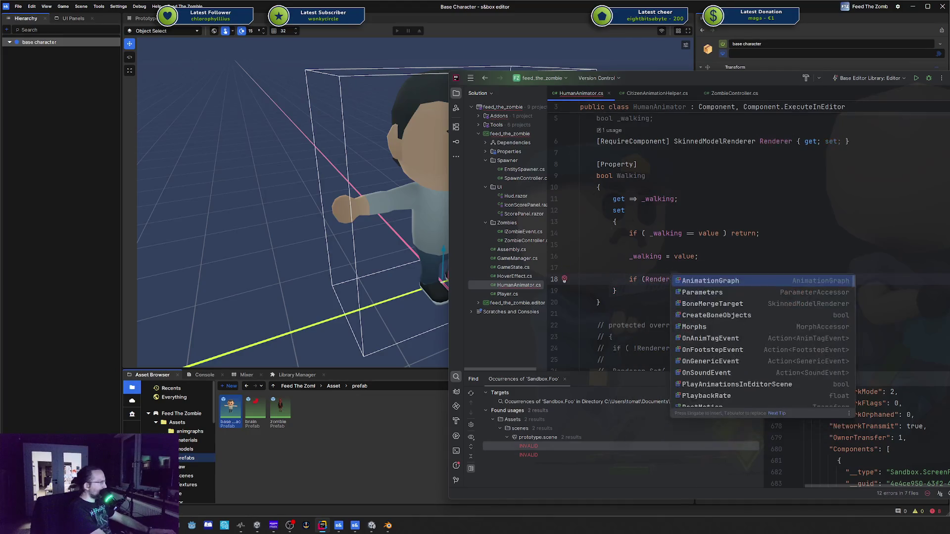
pyautogui.write('er.IsV')
pyautogui.press('Return')
pyautogui.write(')')
# Add an OnStart override that applies Walking with Renderer.Set, replacing the base.OnStart call
pyautogui.click(600, 302)
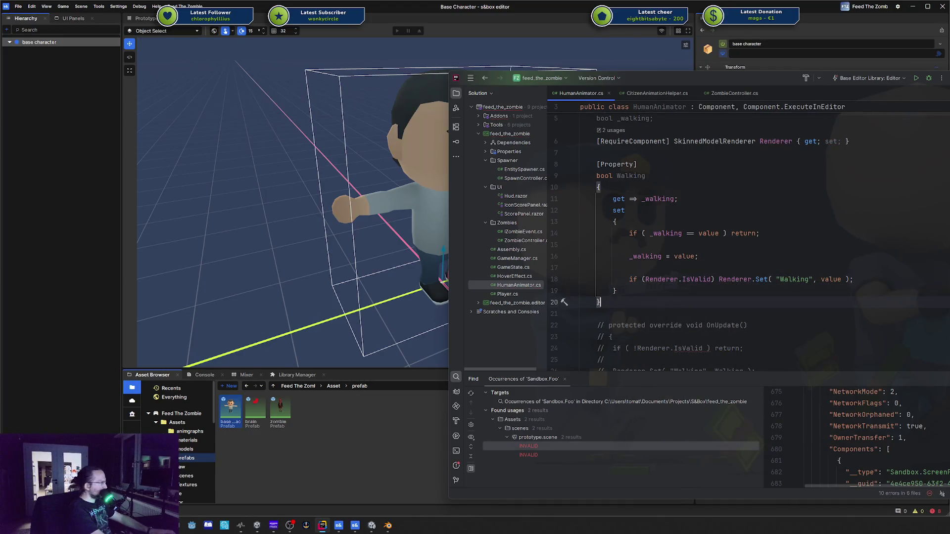
pyautogui.press('Return')
pyautogui.press('Return')
pyautogui.write('override')
pyautogui.press('Return')
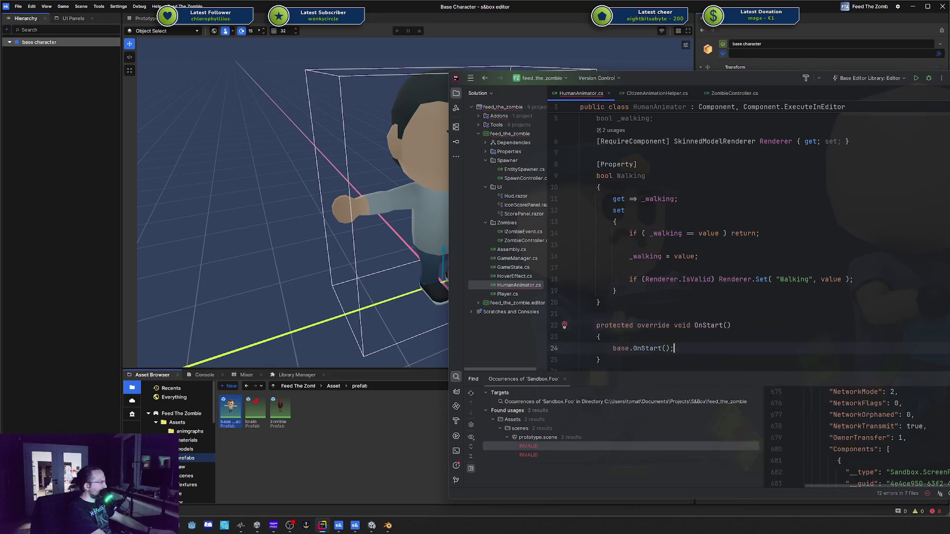
pyautogui.hotkey('shift', 'Home')
pyautogui.press('BackSpace')
pyautogui.write('Re')
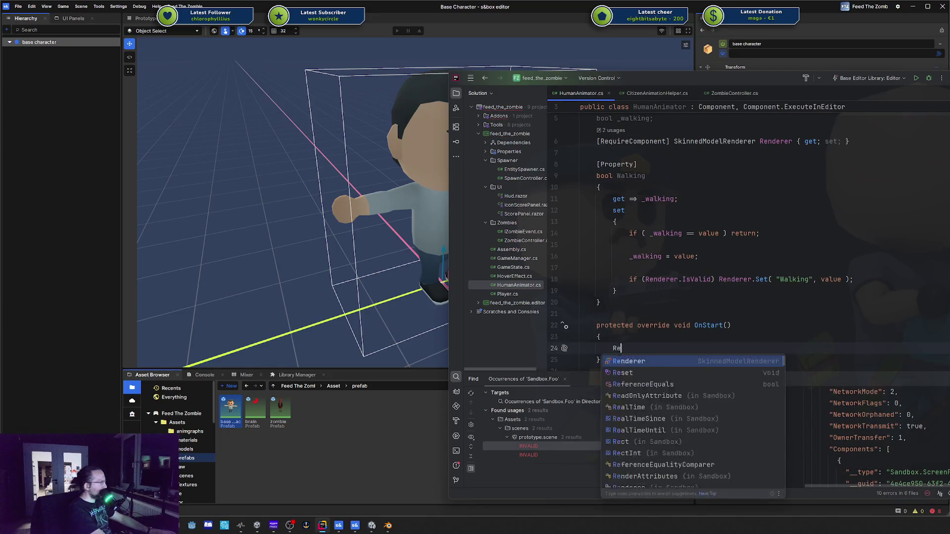
pyautogui.write('nderer.set')
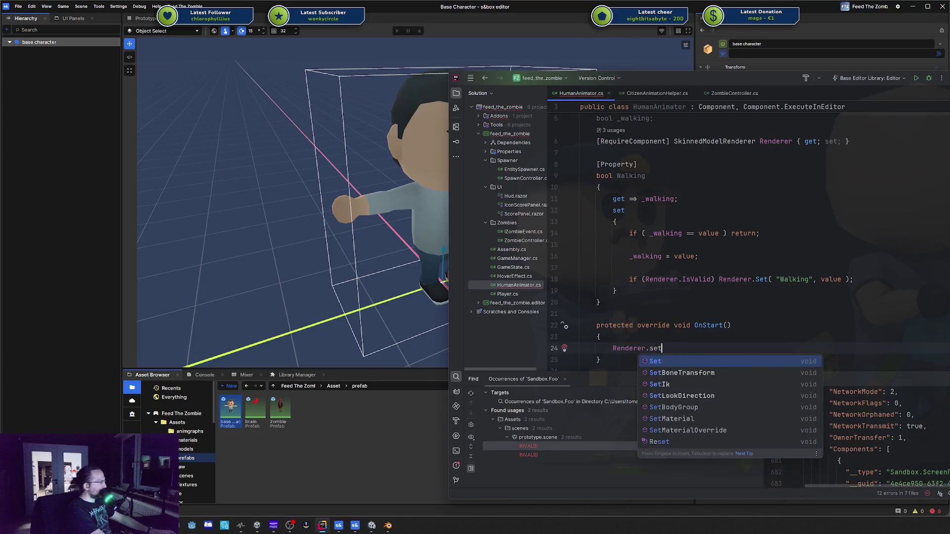
pyautogui.press('Return')
pyautogui.press('Tab')
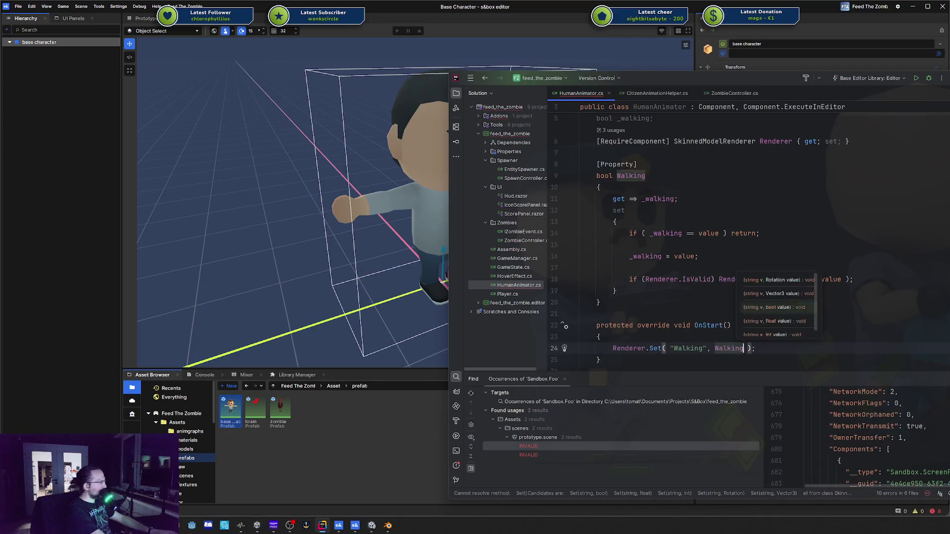
pyautogui.click(598, 337)
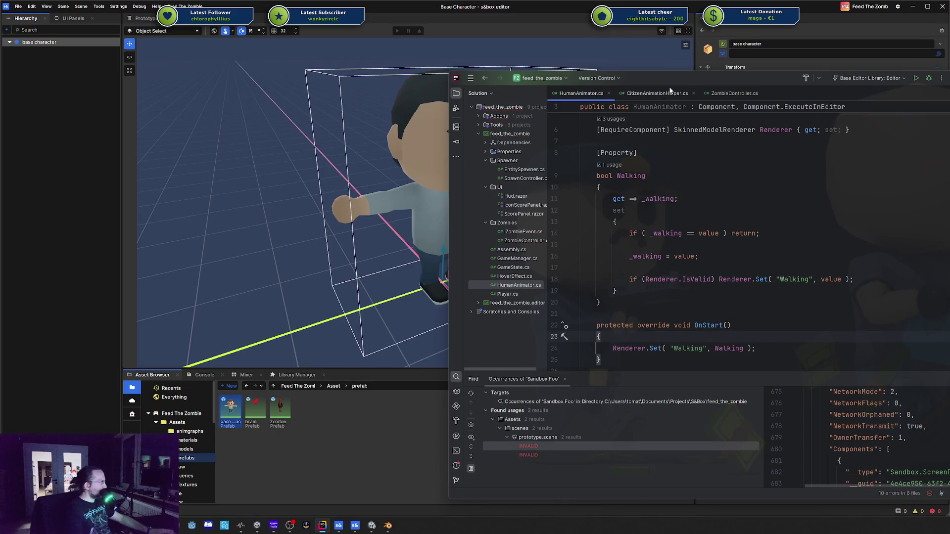
pyautogui.hotkey('alt', 'Tab')
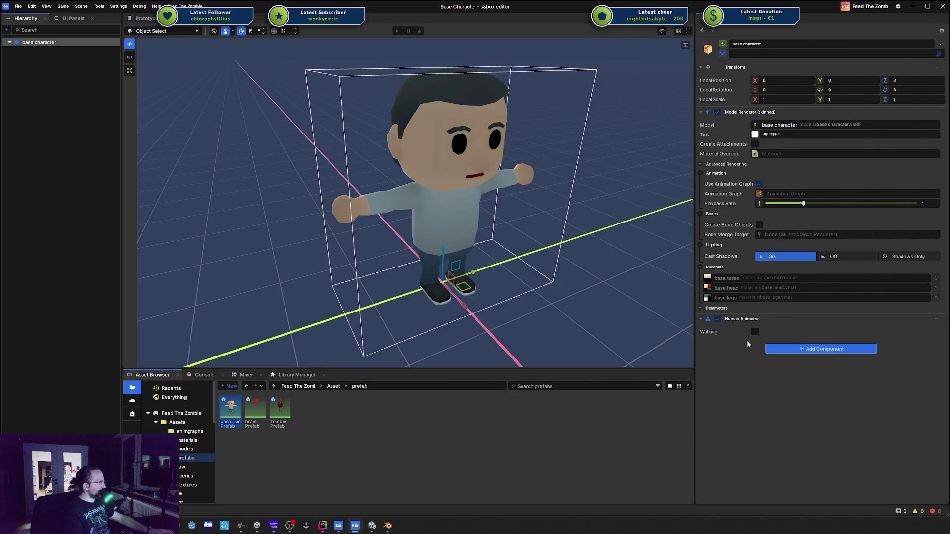
# Toggle Walking on and back off for the base character, saving the prefab with Walking off
pyautogui.click(754, 333)
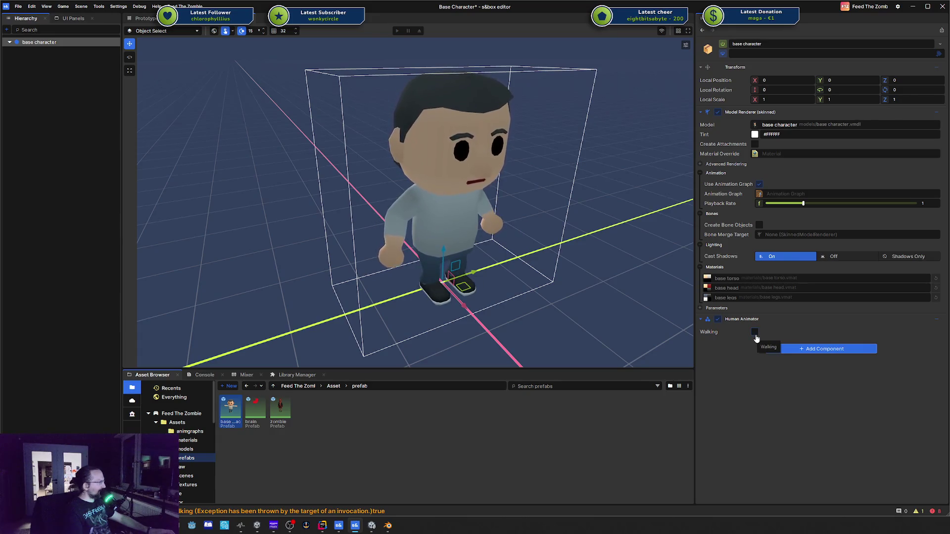
pyautogui.hotkey('ctrl', 's')
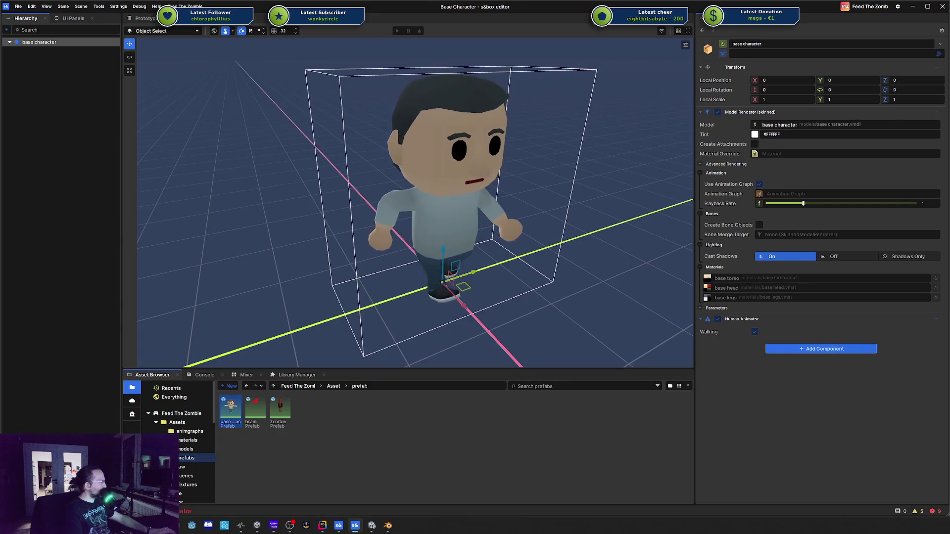
pyautogui.click(753, 332)
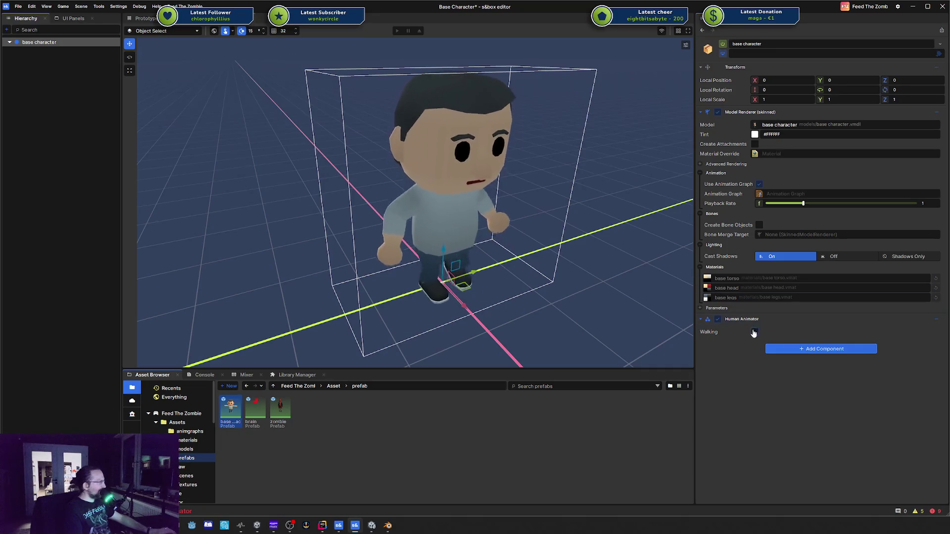
pyautogui.hotkey('ctrl', 's')
# Save the Prototype scene, play-test it briefly and leave, then reopen the base character prefab
pyautogui.click(145, 19)
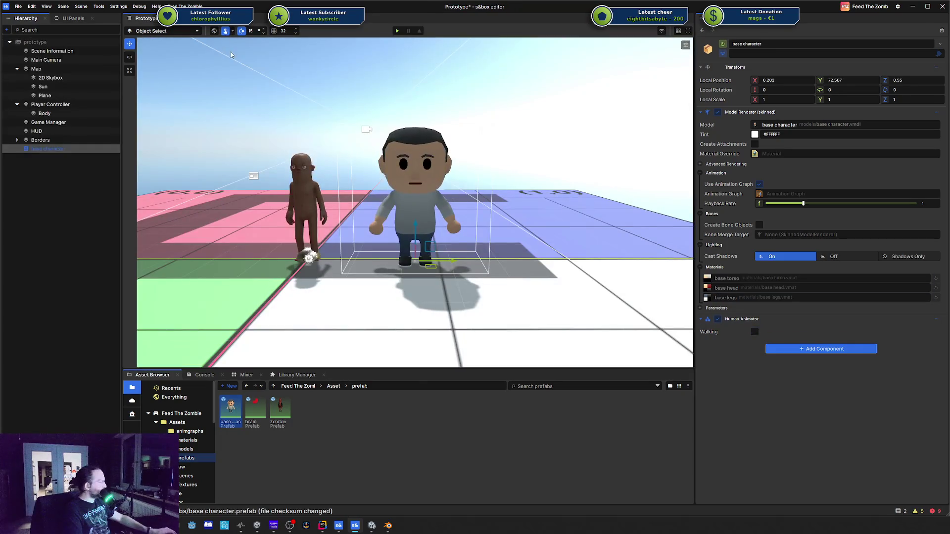
pyautogui.click(70, 183)
pyautogui.hotkey('ctrl', 's')
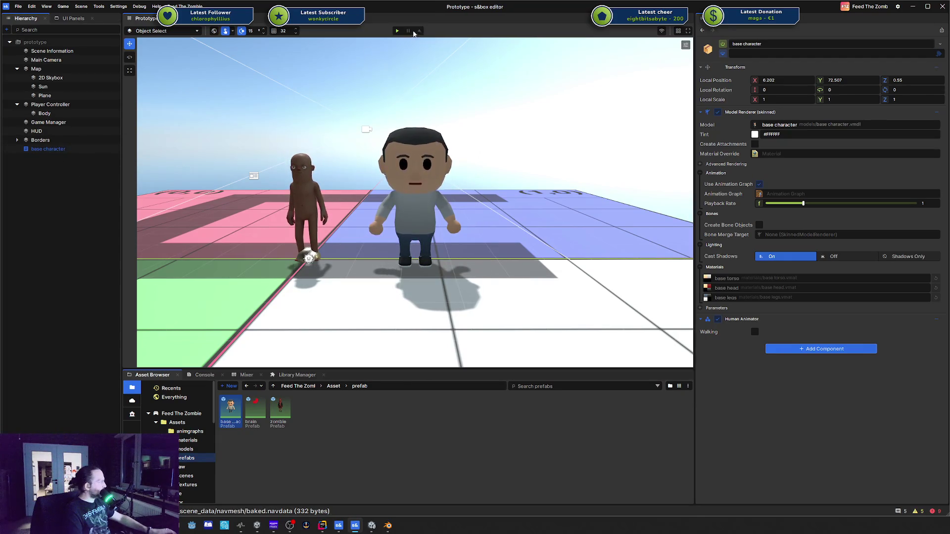
pyautogui.press('F5')
pyautogui.press('Escape')
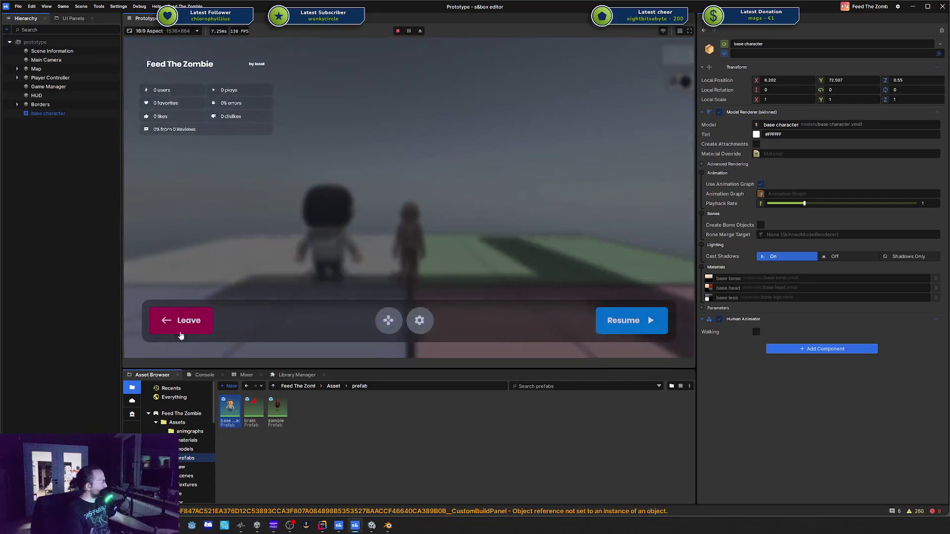
pyautogui.click(184, 323)
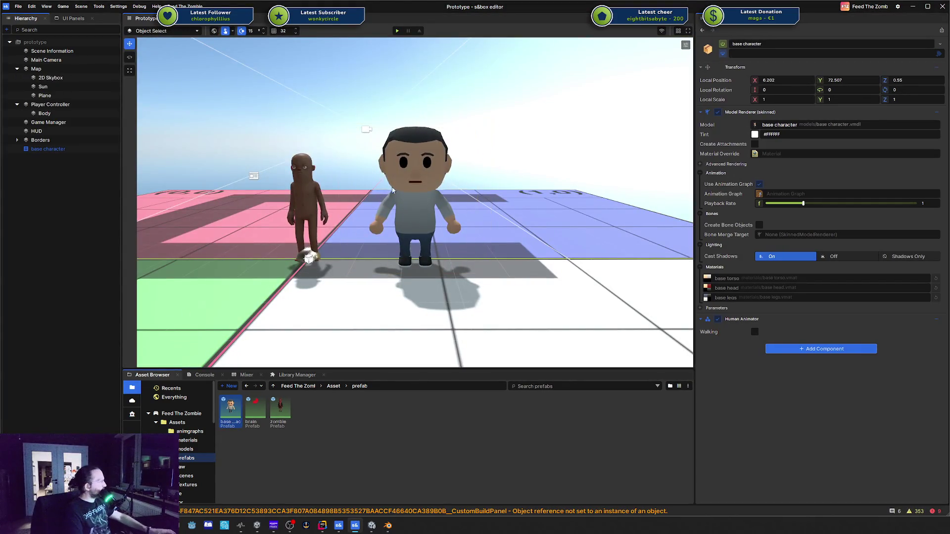
pyautogui.doubleClick(231, 411)
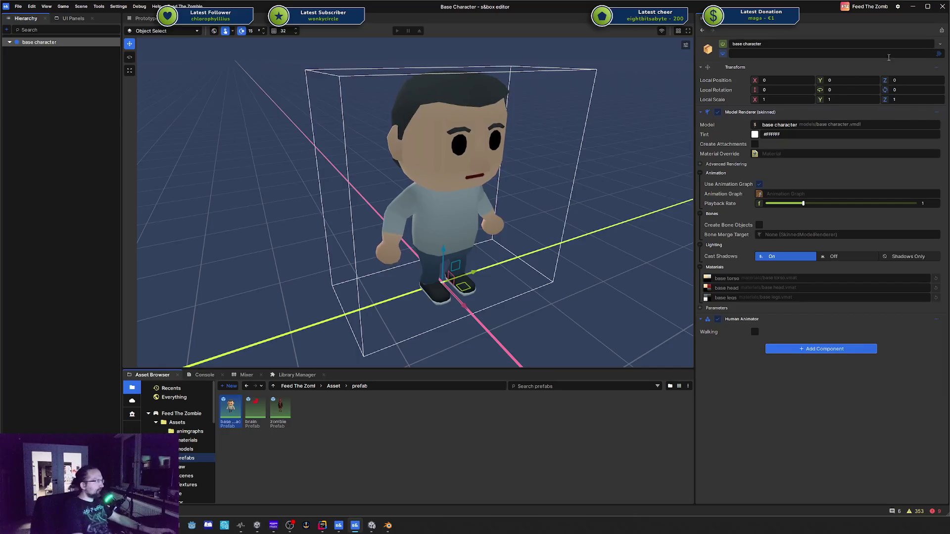
pyautogui.click(148, 19)
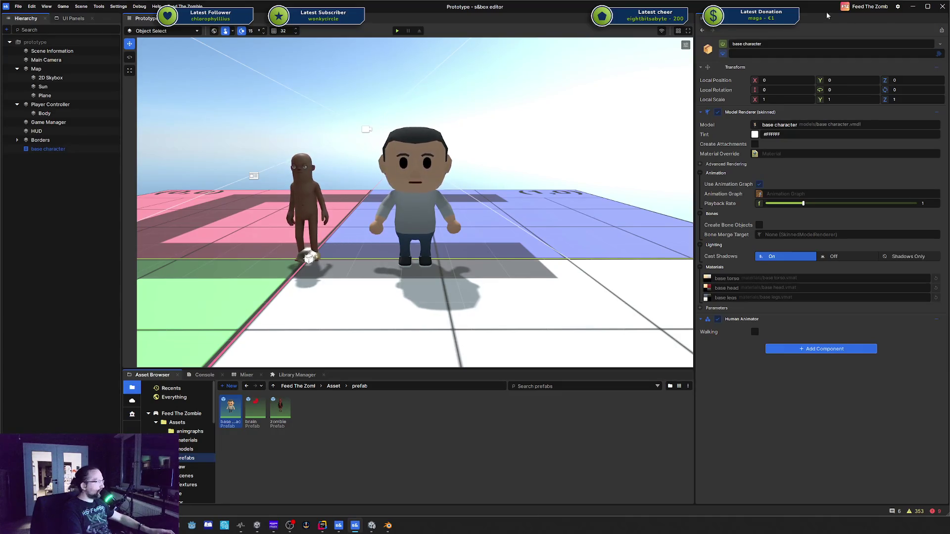
pyautogui.hotkey('alt', 'Tab')
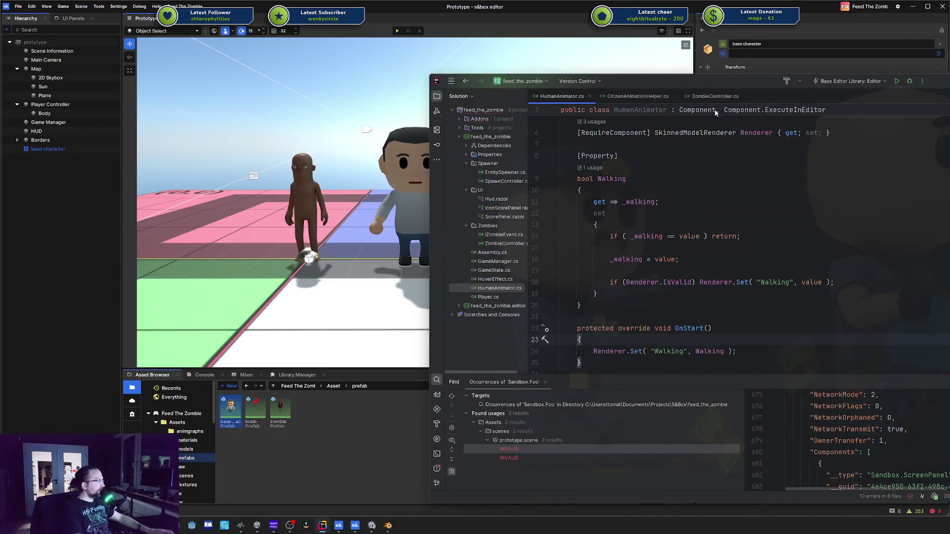
# Comment out Component.ExecuteInEditor on line 3 and reopen the base character prefab
pyautogui.click(714, 110)
pyautogui.click(714, 133)
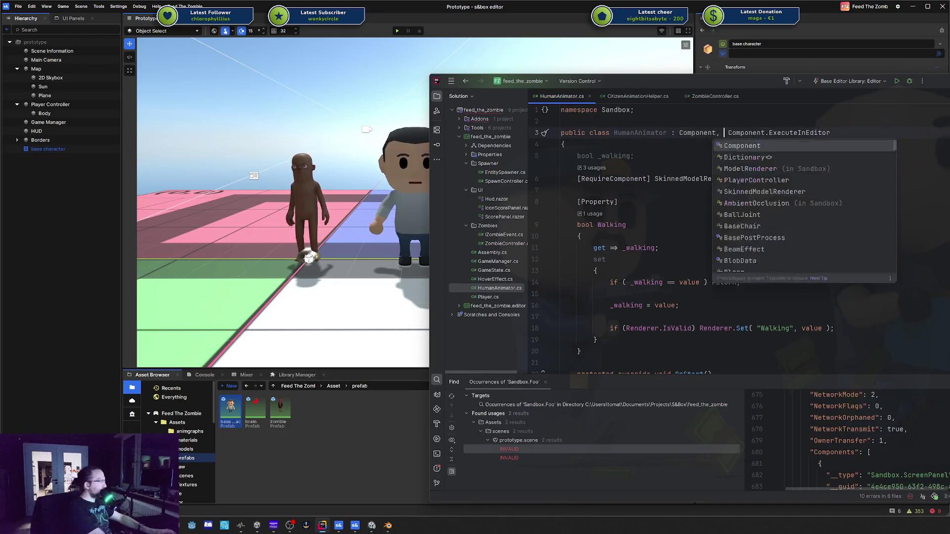
pyautogui.write('//')
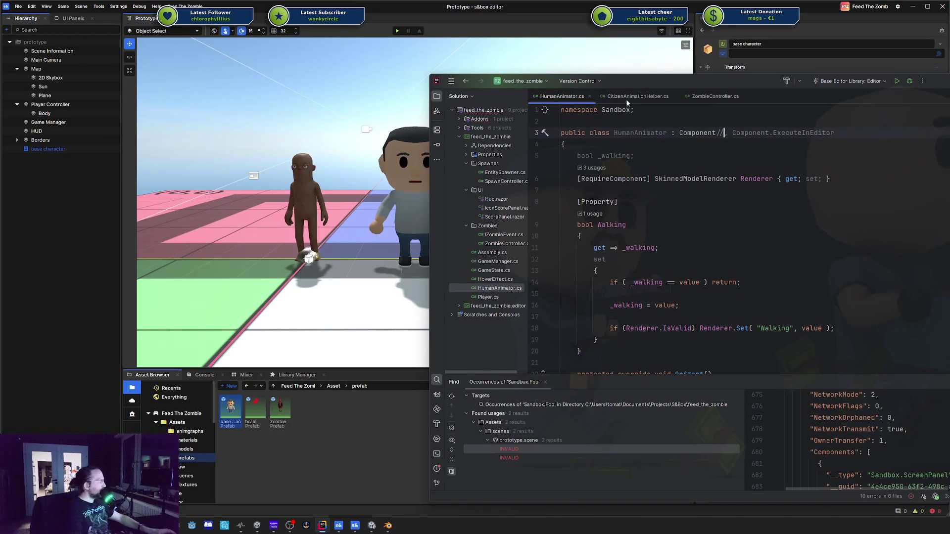
pyautogui.hotkey('alt', 'Tab')
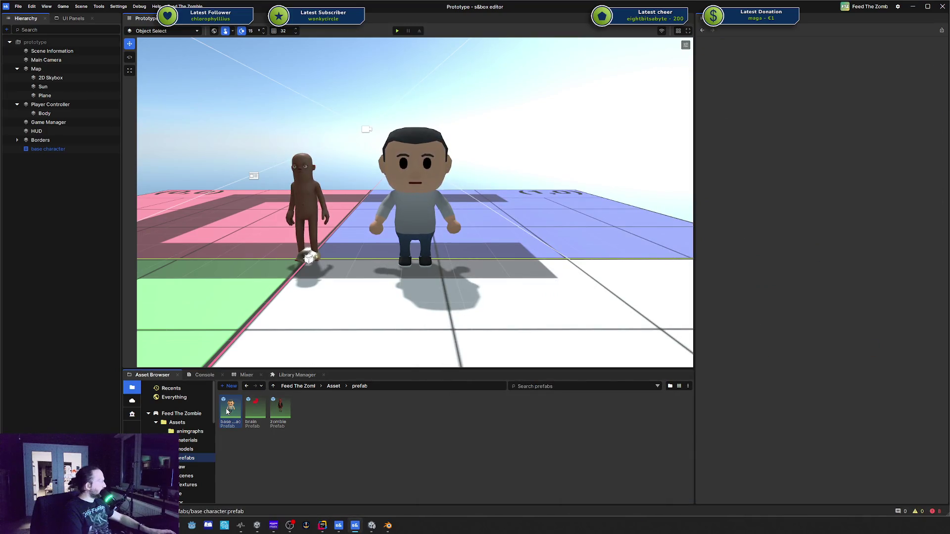
pyautogui.doubleClick(227, 411)
# Restore ExecuteInEditor on line 3 of HumanAnimator.cs and return to the Prototype scene
pyautogui.hotkey('alt', 'Tab')
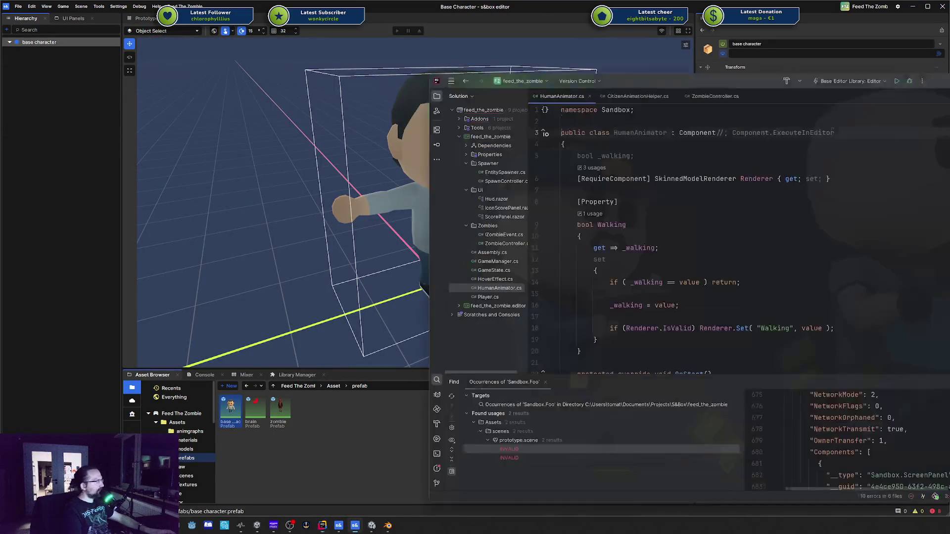
pyautogui.click(715, 133)
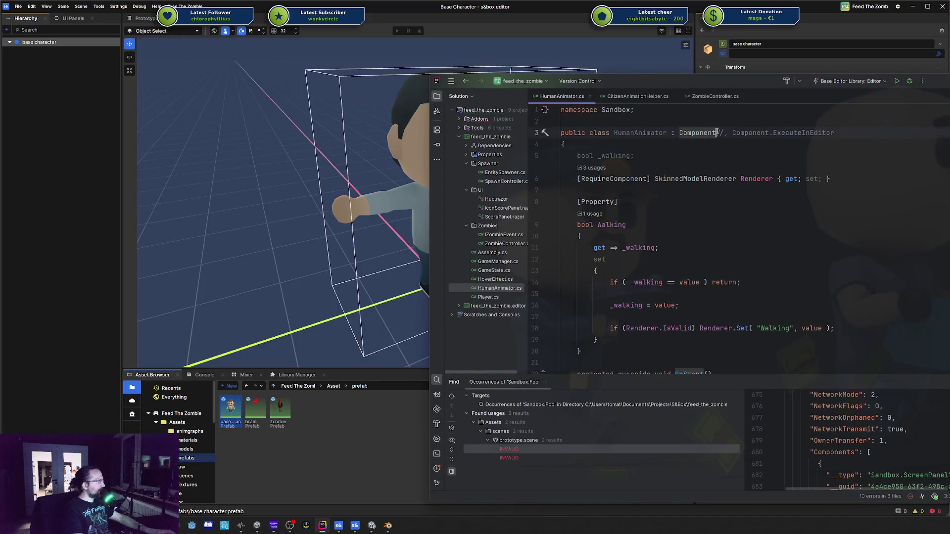
pyautogui.press('Delete')
pyautogui.press('Delete')
pyautogui.hotkey('alt', 'Tab')
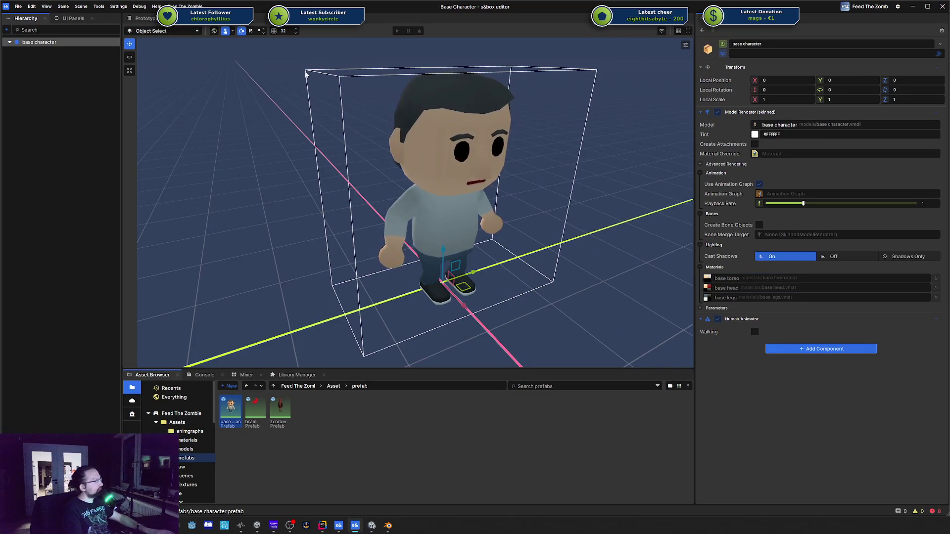
pyautogui.click(144, 18)
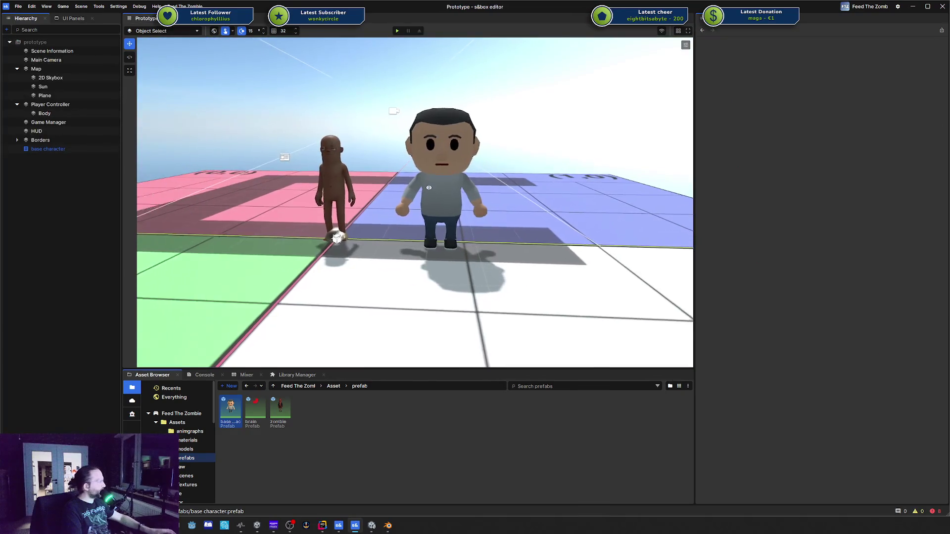
# Select and frame the base character, orbiting for a closer look at both characters
pyautogui.moveTo(415, 189); pyautogui.dragTo(225, 189)
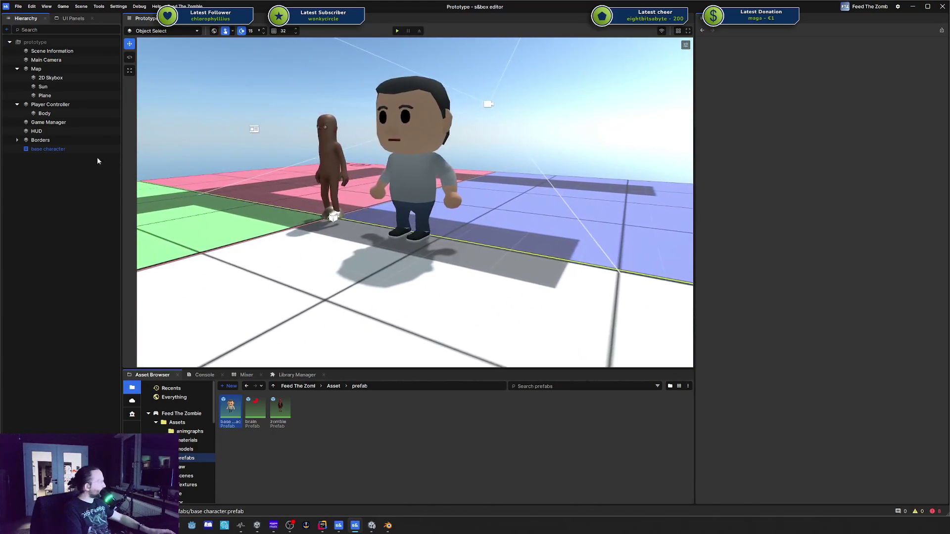
pyautogui.click(60, 149)
pyautogui.doubleClick(61, 150)
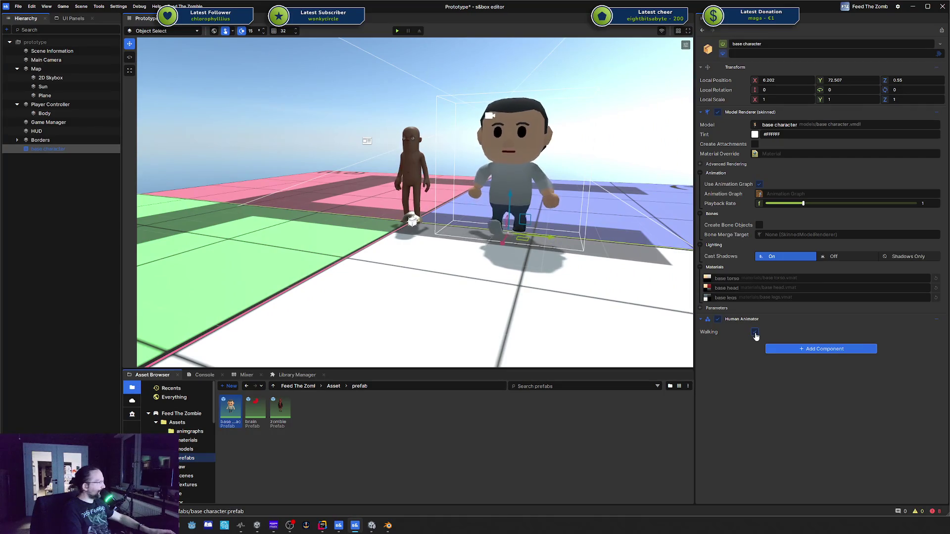
pyautogui.moveTo(601, 256)
pyautogui.mouseDown()
pyautogui.moveTo(466, 262)
pyautogui.moveTo(604, 245)
pyautogui.moveTo(637, 165)
pyautogui.moveTo(466, 230)
pyautogui.moveTo(464, 287)
pyautogui.moveTo(495, 157)
pyautogui.moveTo(512, 158)
pyautogui.mouseUp()
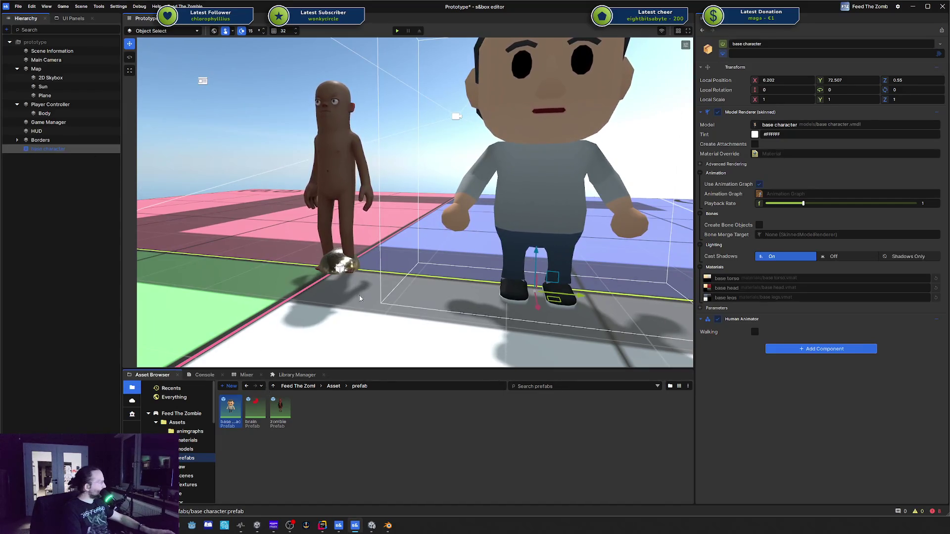
pyautogui.moveTo(360, 298)
pyautogui.mouseDown()
pyautogui.moveTo(495, 187)
pyautogui.moveTo(555, 187)
pyautogui.moveTo(446, 168)
pyautogui.mouseUp()
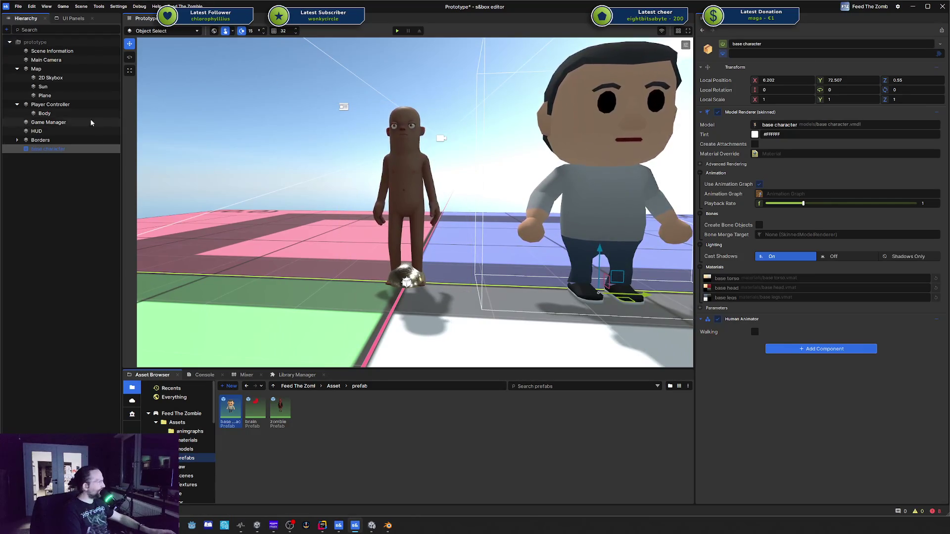
# Toggle the zombie's Body off and on again, then start play-testing the scene
pyautogui.click(46, 113)
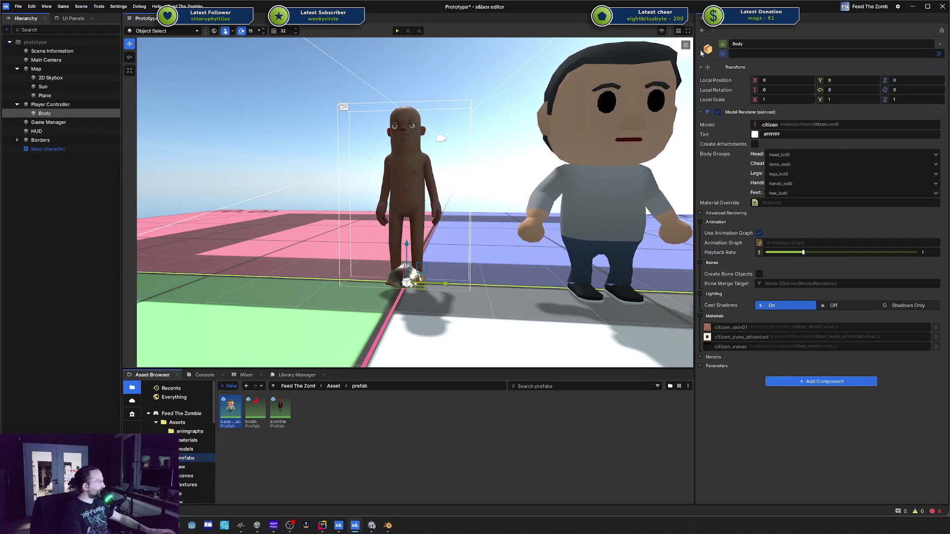
pyautogui.click(722, 46)
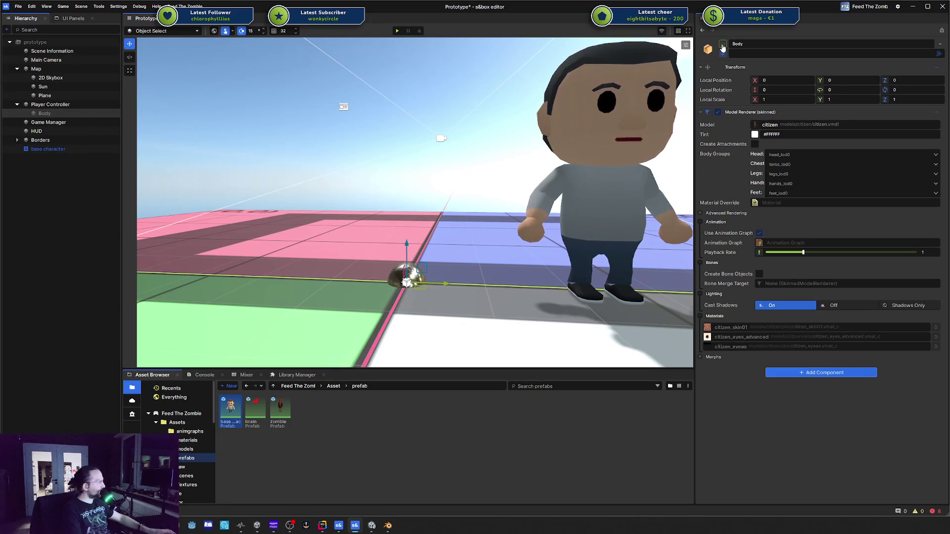
pyautogui.click(722, 45)
pyautogui.click(398, 30)
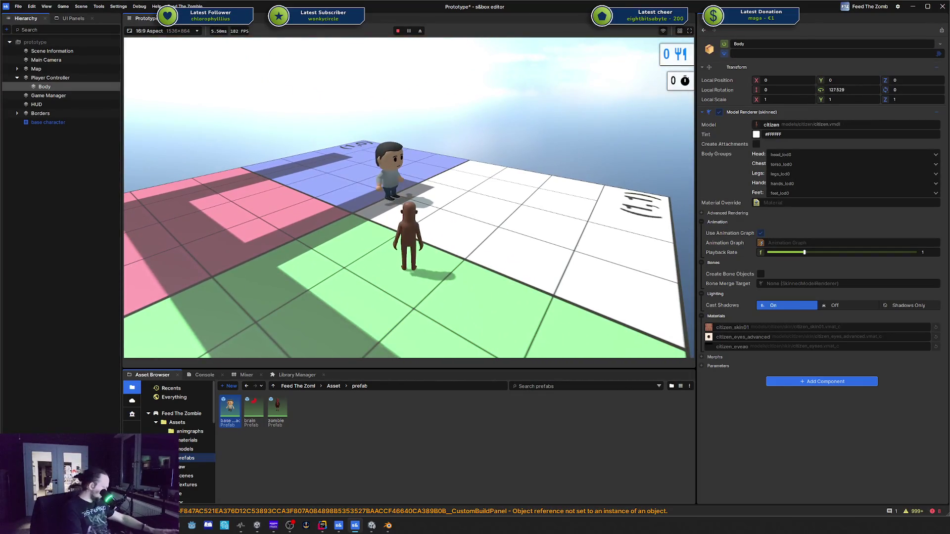
# During play, select the base character and tick Walking on its Human Animator
pyautogui.press('super')
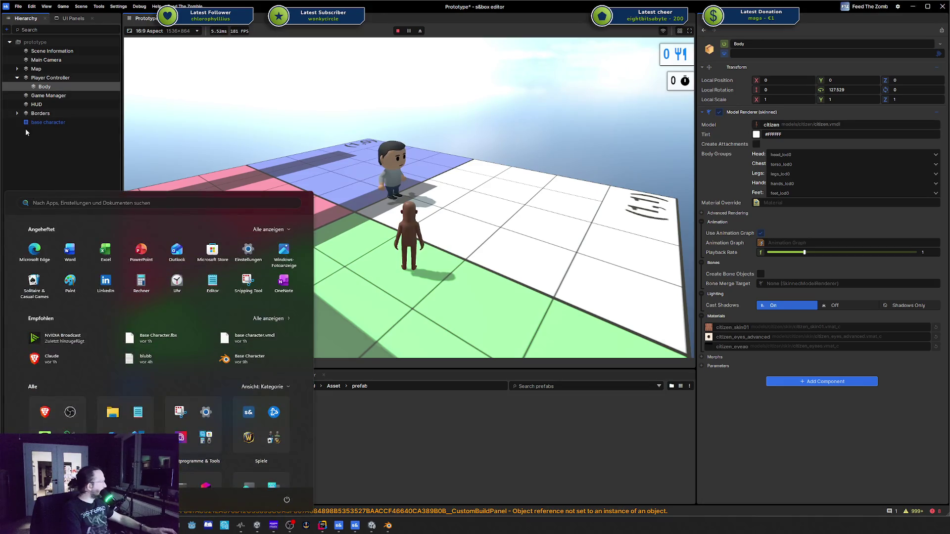
pyautogui.click(27, 132)
pyautogui.click(48, 122)
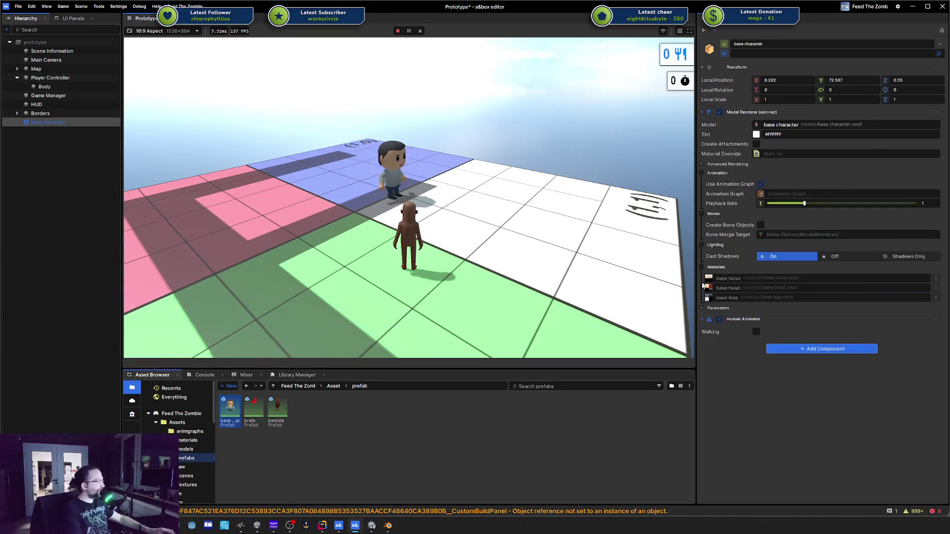
pyautogui.click(755, 332)
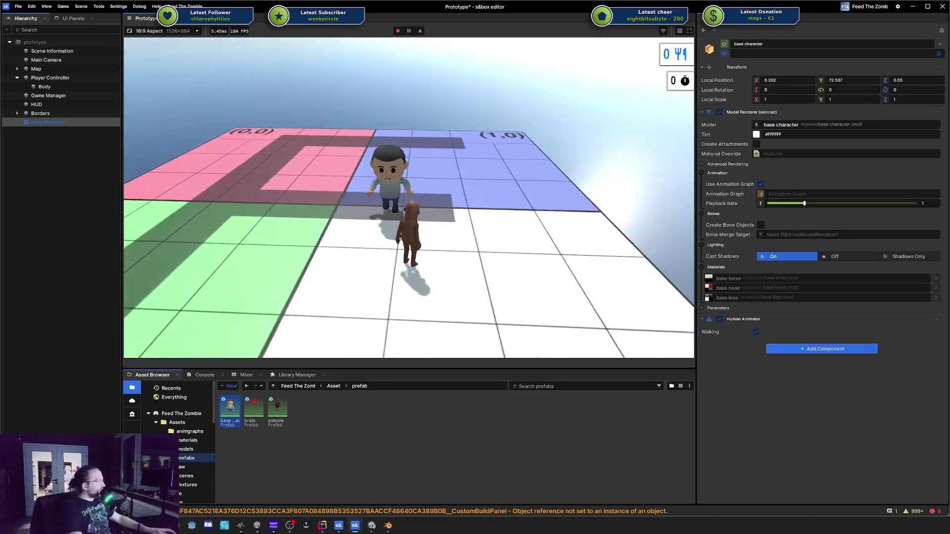
pyautogui.press('super')
pyautogui.hotkey('alt', 'Tab')
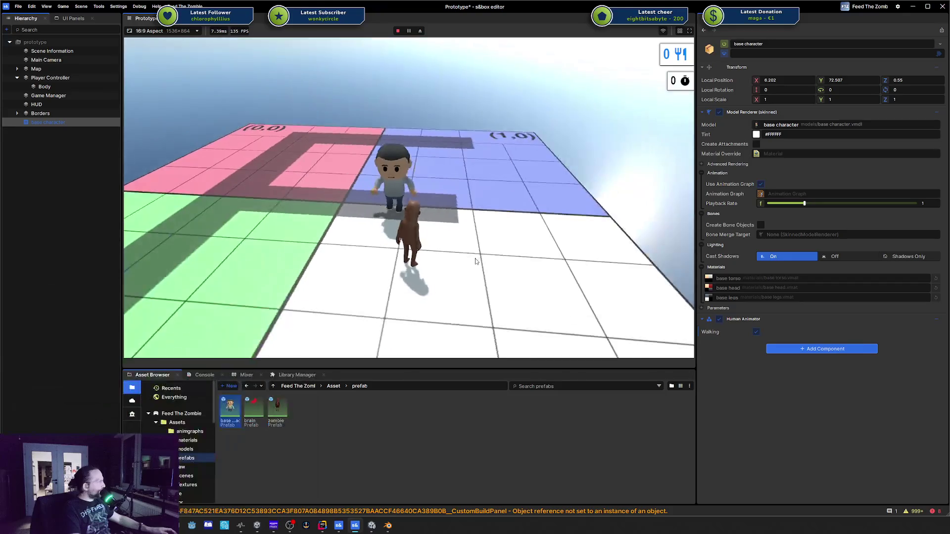
# Open Hud.razor and duplicate, then undo, the zombies-active score panel line
pyautogui.moveTo(685, 81); pyautogui.dragTo(574, 141)
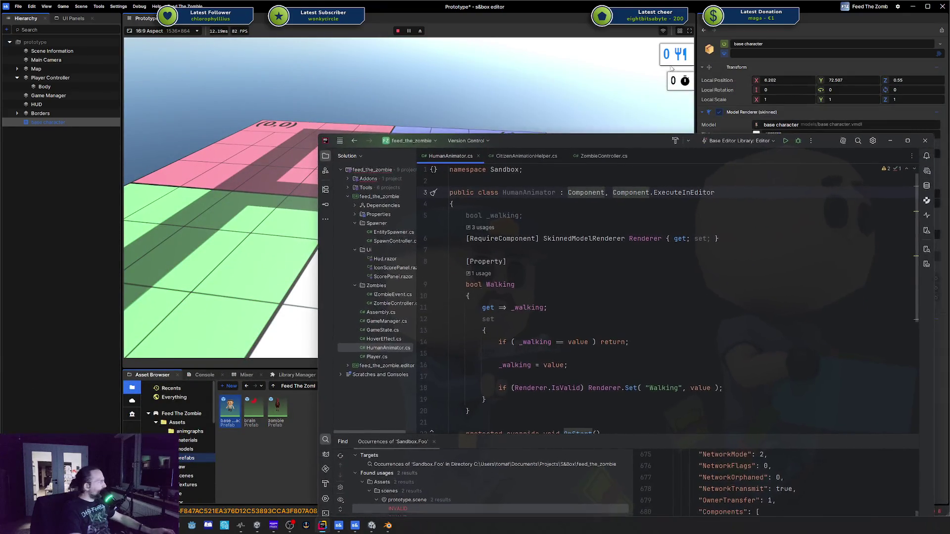
pyautogui.doubleClick(395, 260)
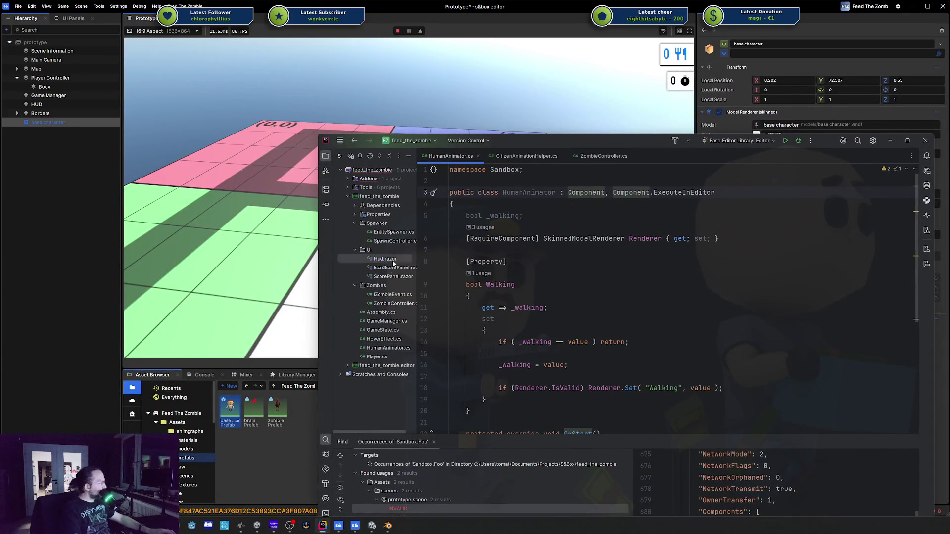
pyautogui.click(653, 266)
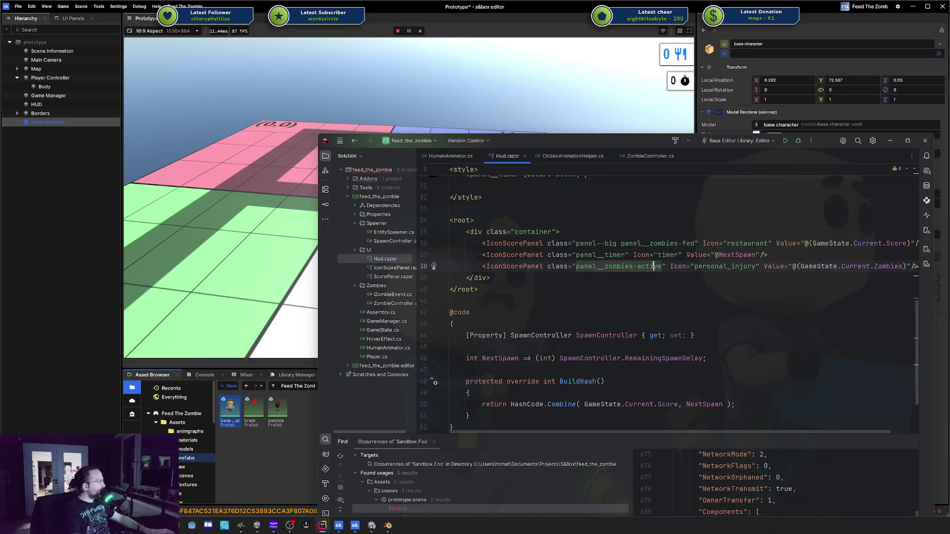
pyautogui.hotkey('ctrl', 'd')
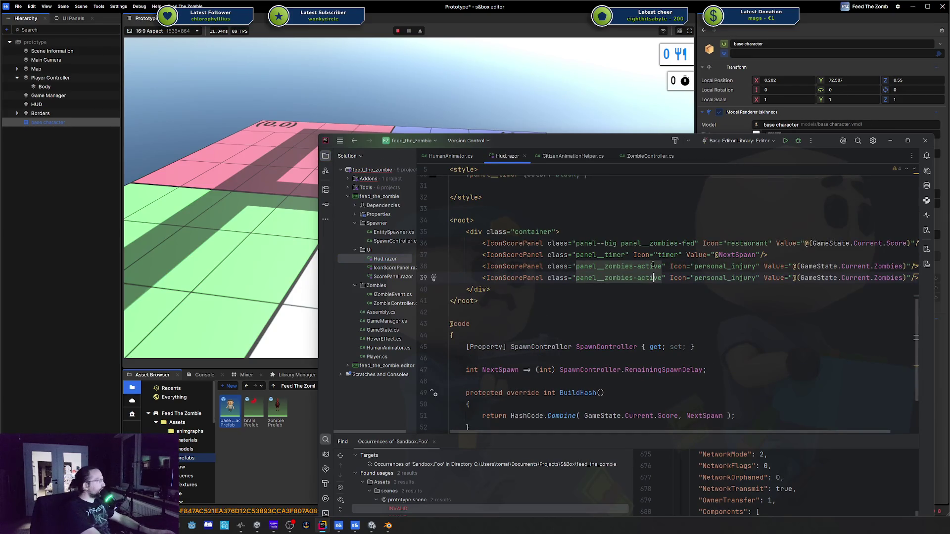
pyautogui.hotkey('ctrl', 'y')
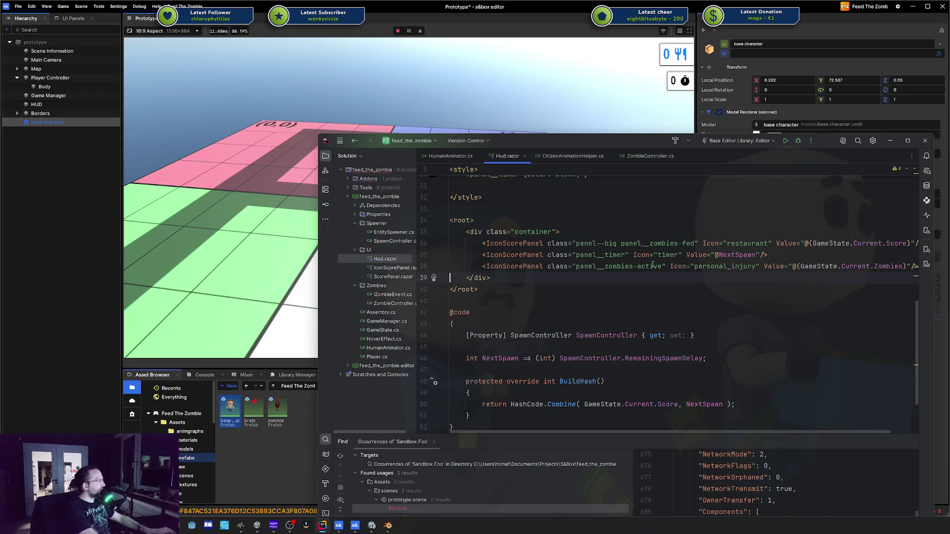
# Check the running game and open the s&box Console log
pyautogui.click(547, 128)
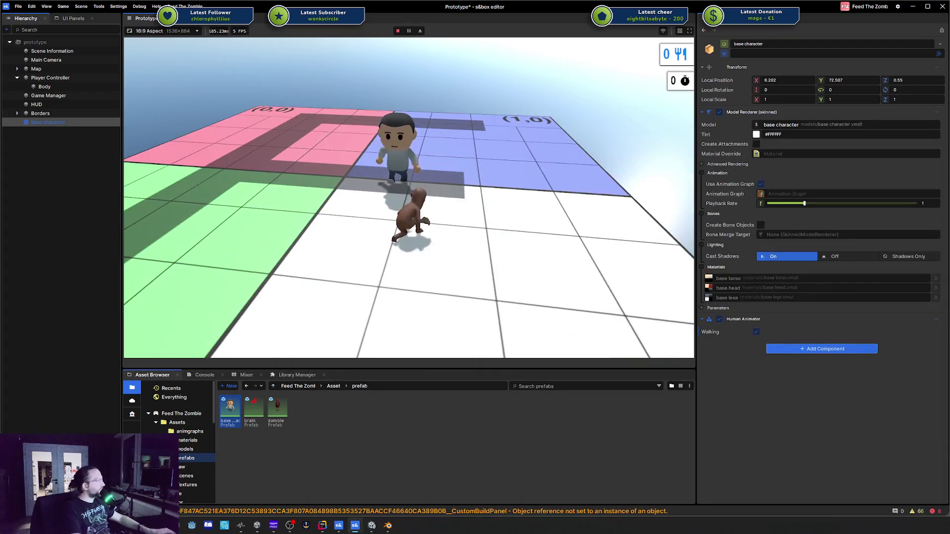
pyautogui.hotkey('alt', 'Tab')
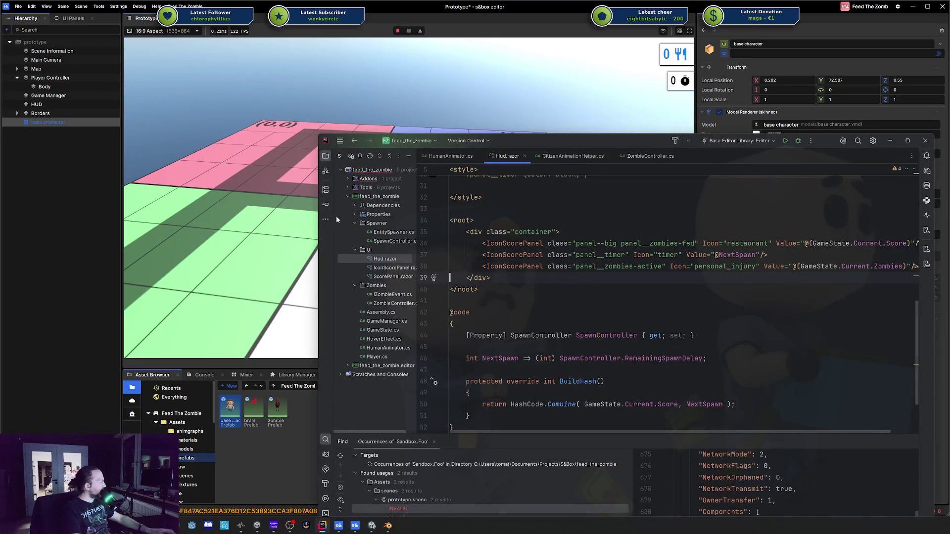
pyautogui.click(201, 376)
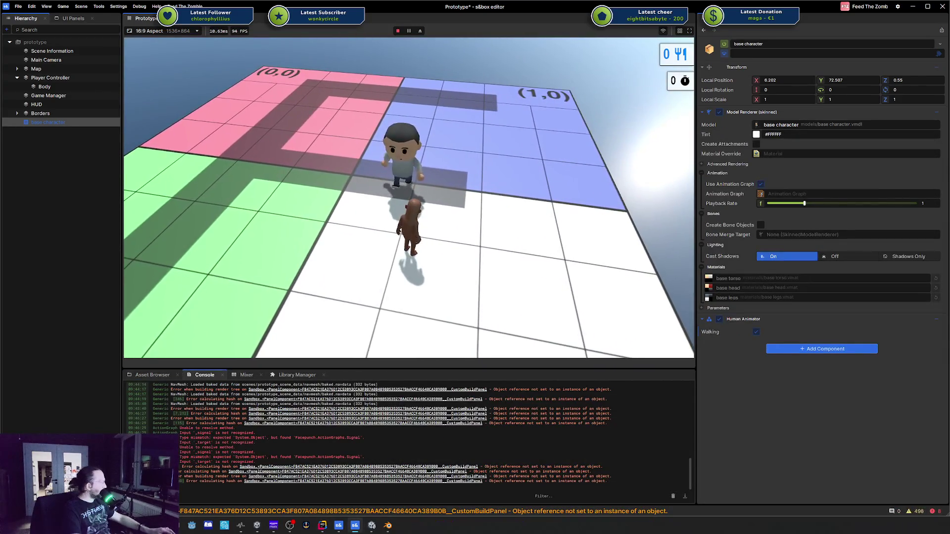
# Clear the console, select the latest null-reference error, and open its Hud.razor:49 frame
pyautogui.press('super')
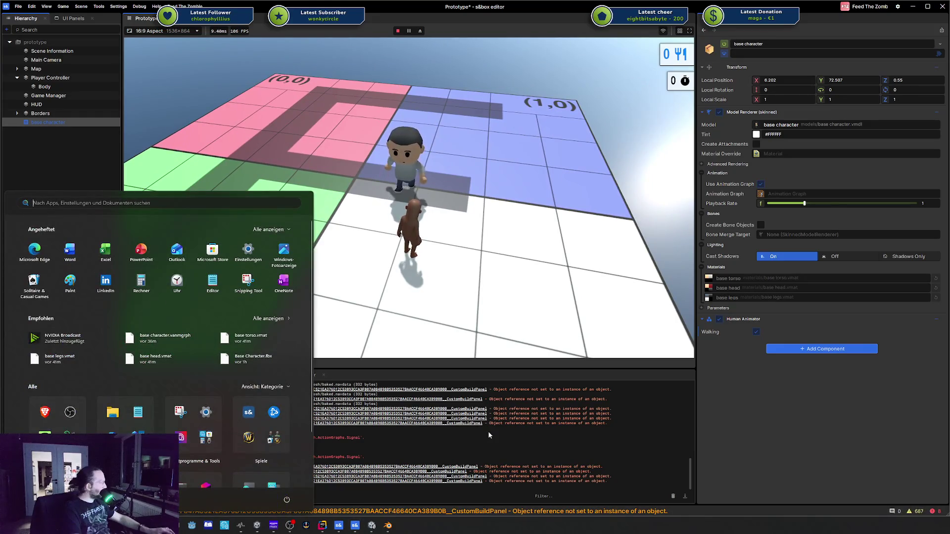
pyautogui.click(488, 432)
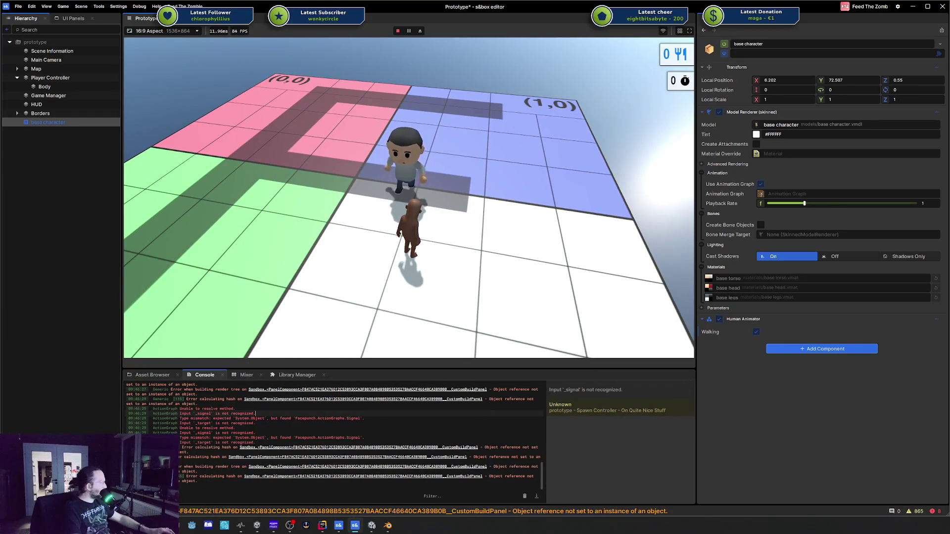
pyautogui.click(524, 496)
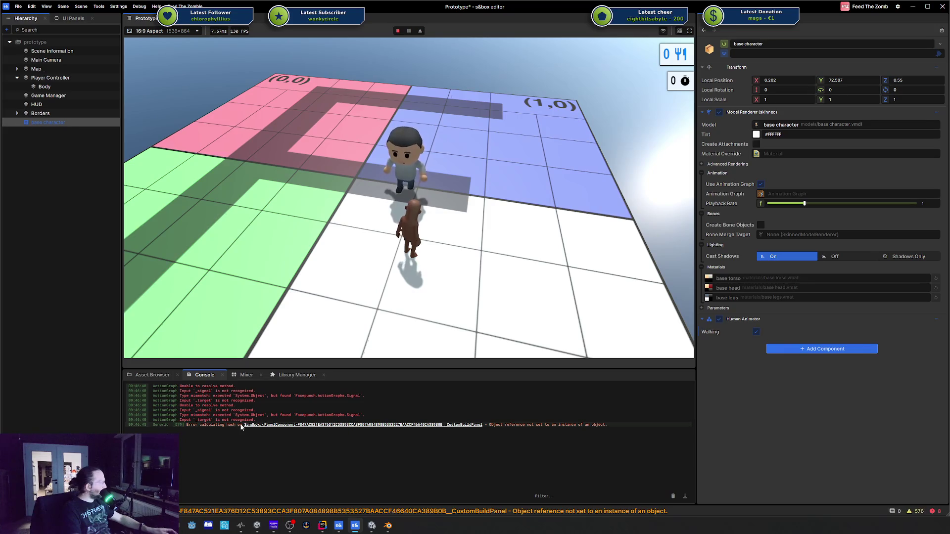
pyautogui.click(333, 425)
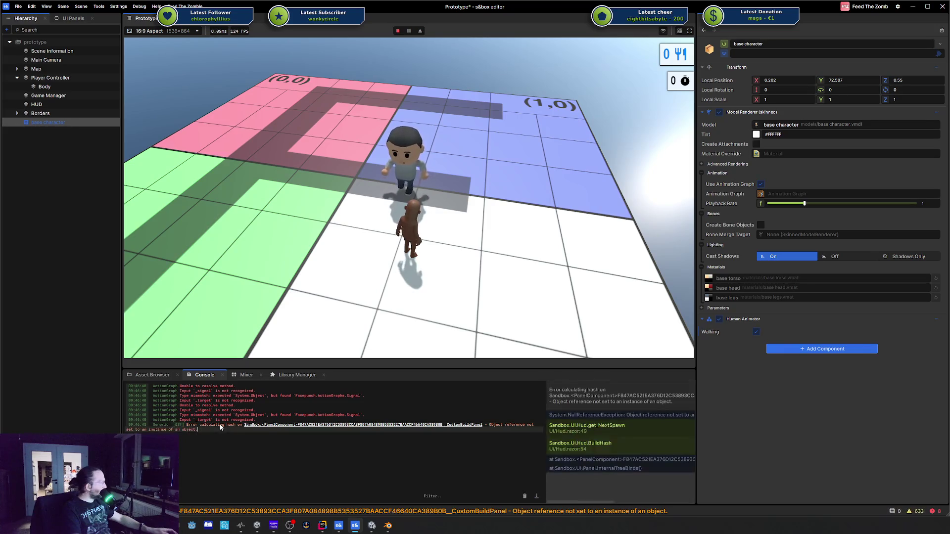
pyautogui.click(644, 431)
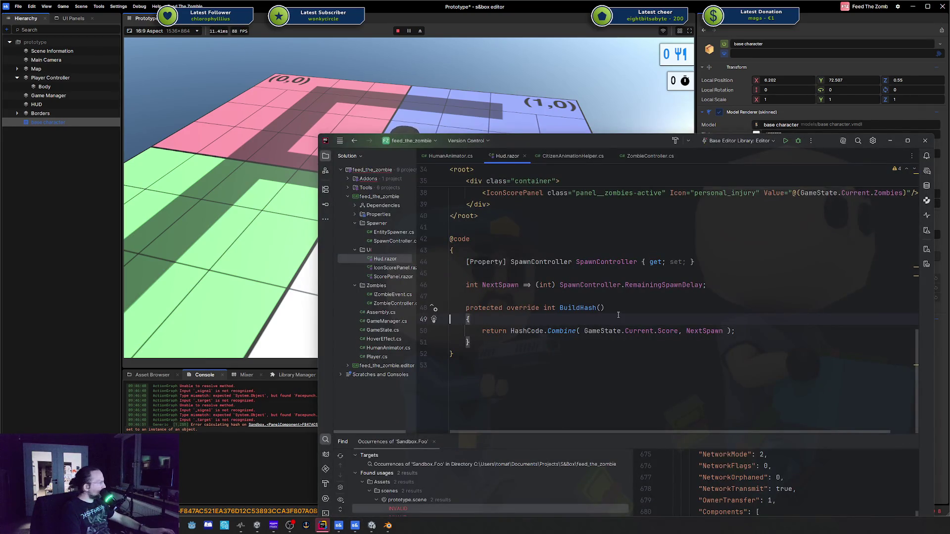
pyautogui.moveTo(666, 328)
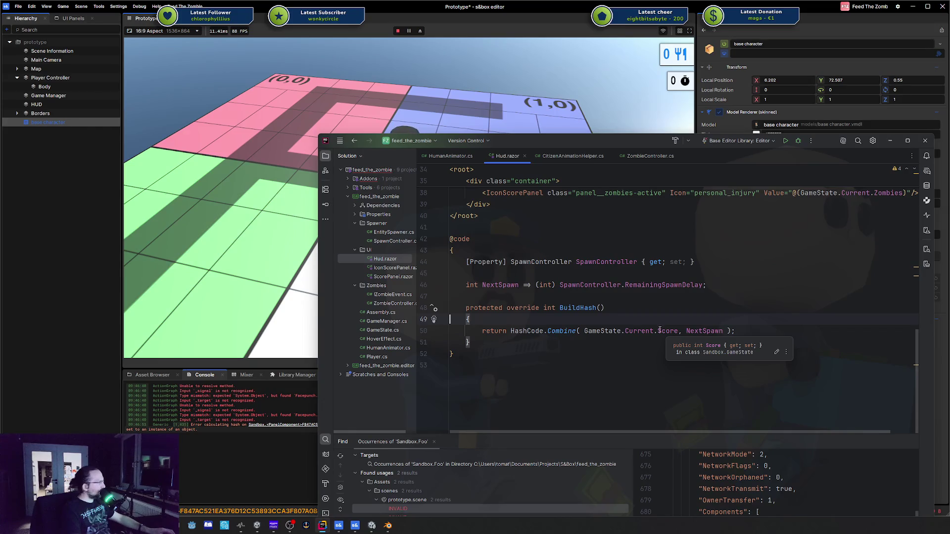
pyautogui.scroll(3, 660, 330)
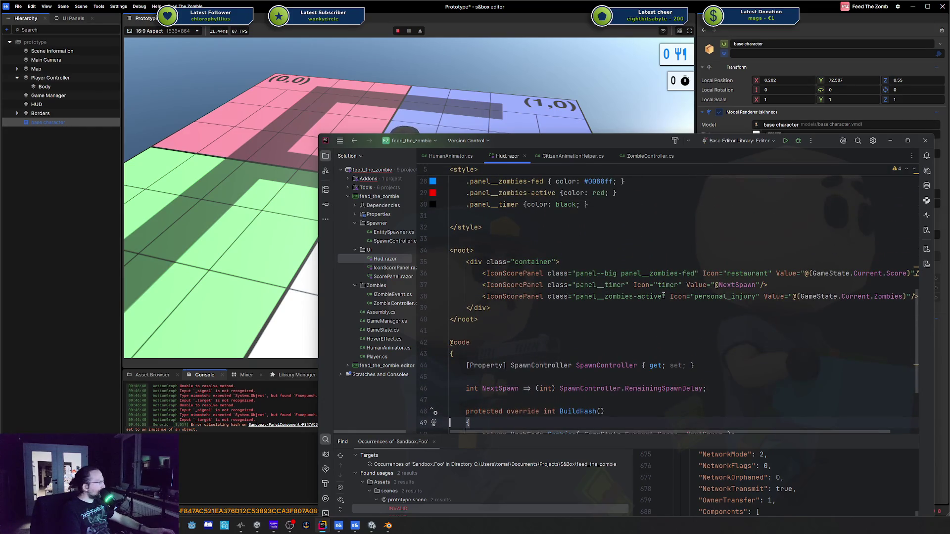
pyautogui.click(628, 274)
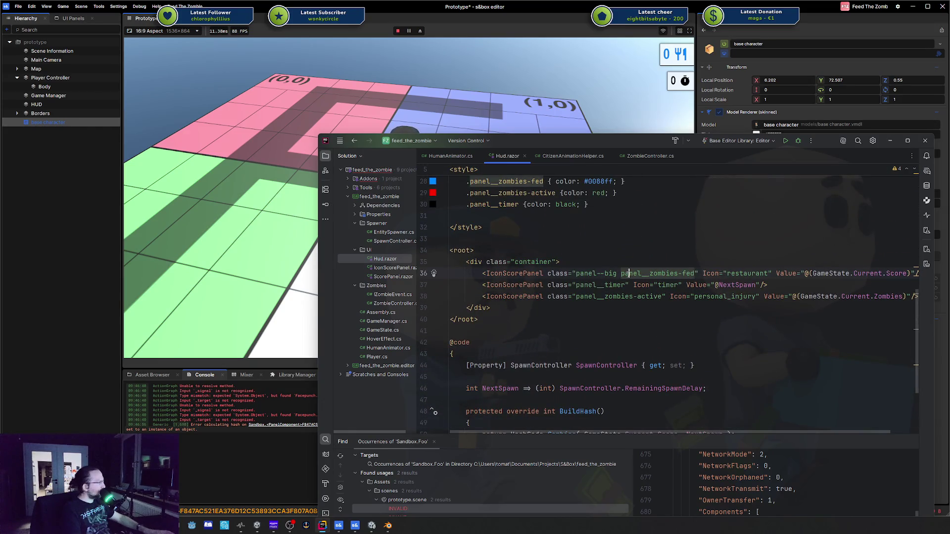
pyautogui.rightClick(384, 260)
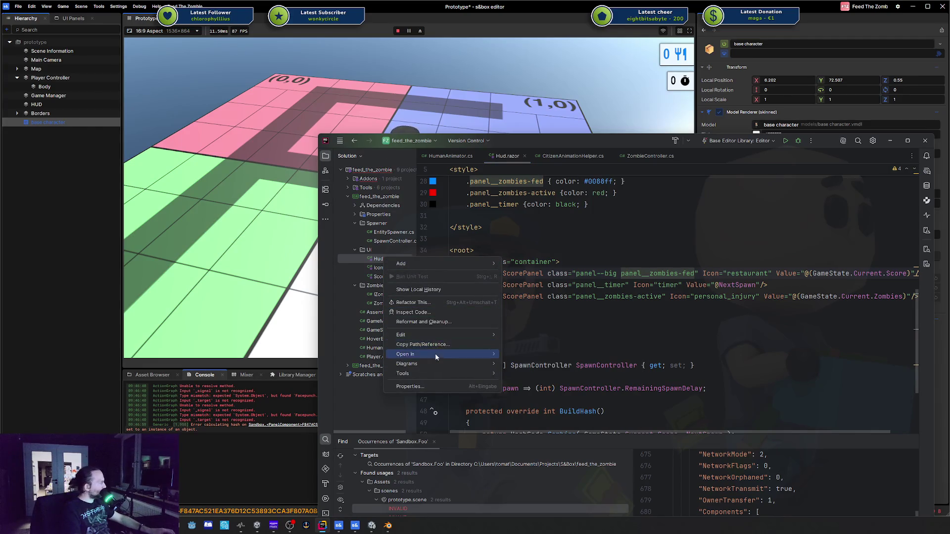
pyautogui.press('Escape')
pyautogui.scroll(5, 646, 250)
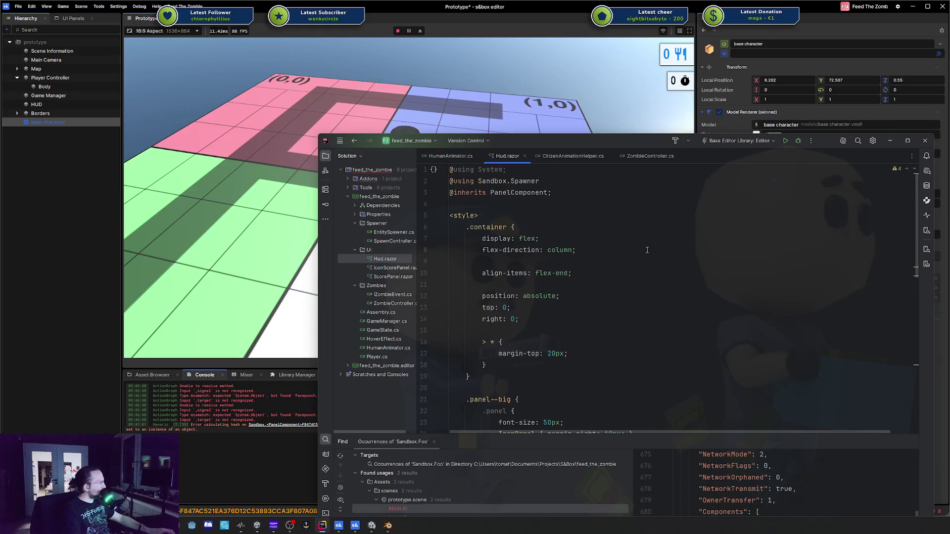
pyautogui.scroll(-10, 646, 250)
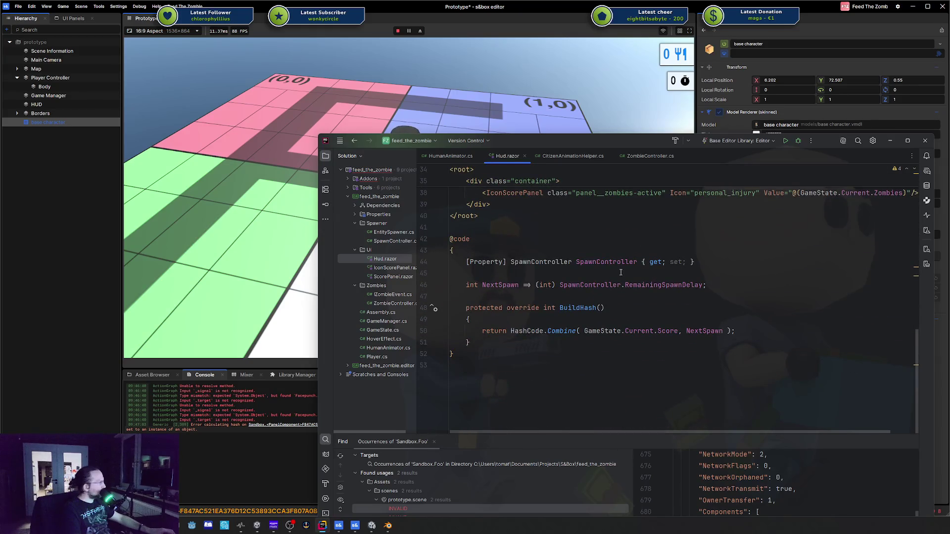
pyautogui.scroll(1, 621, 272)
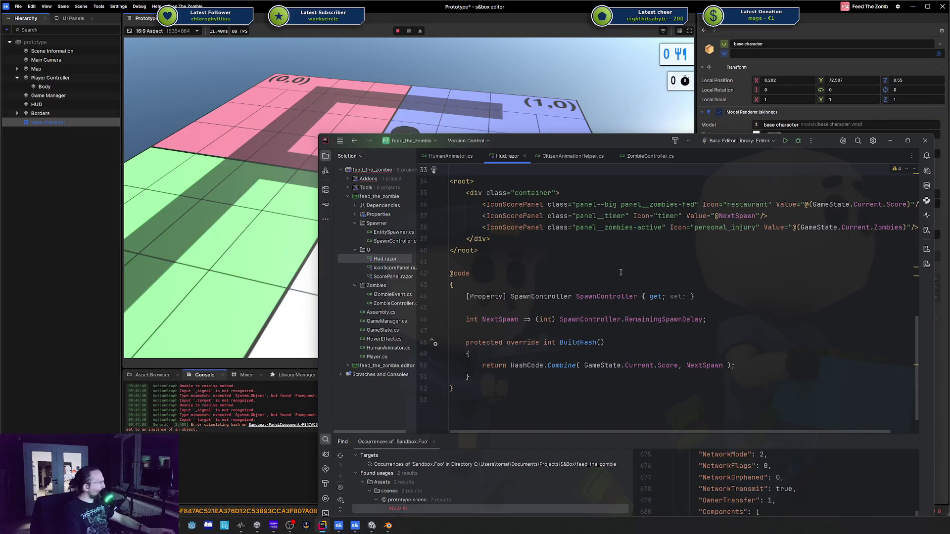
pyautogui.click(47, 105)
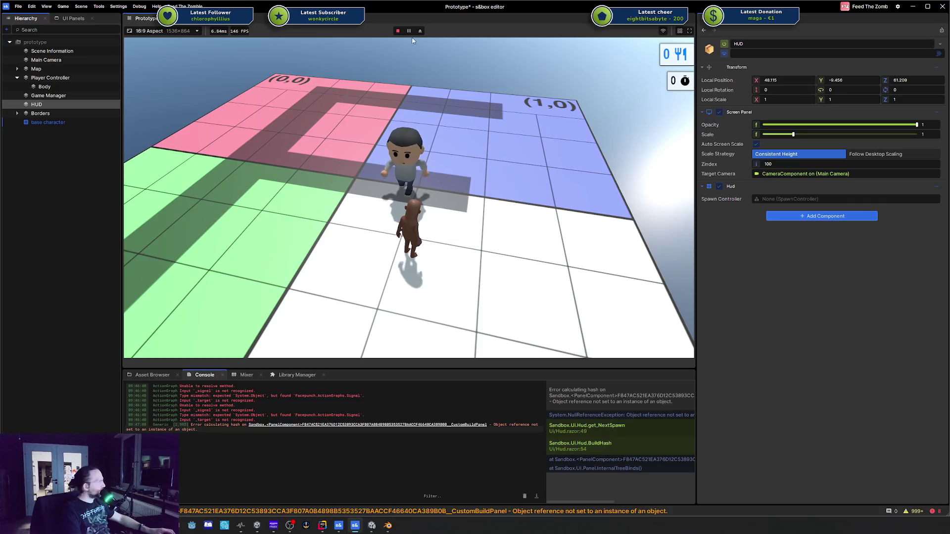
# Stop the play-test, check the HUD's Spawn Controller picker without assigning, and save the scene
pyautogui.click(395, 31)
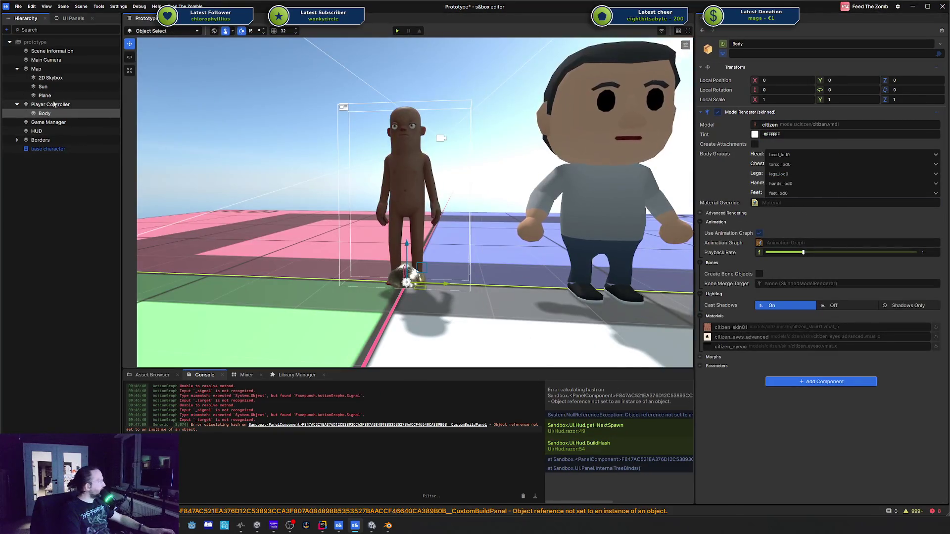
pyautogui.click(37, 131)
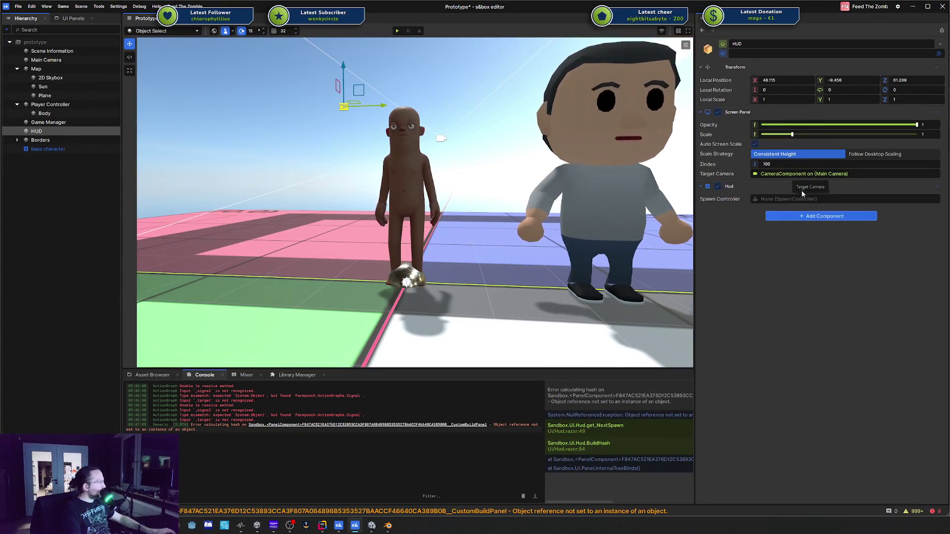
pyautogui.click(791, 199)
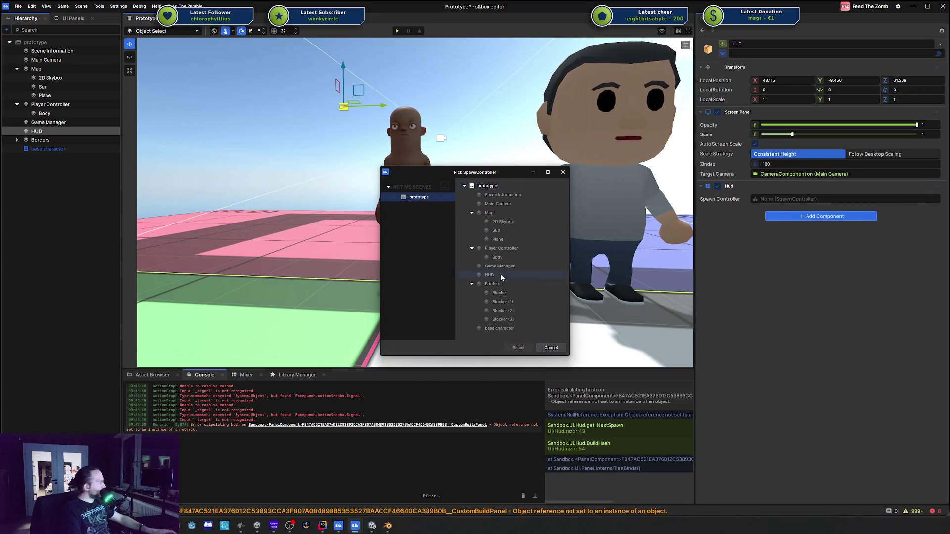
pyautogui.click(563, 172)
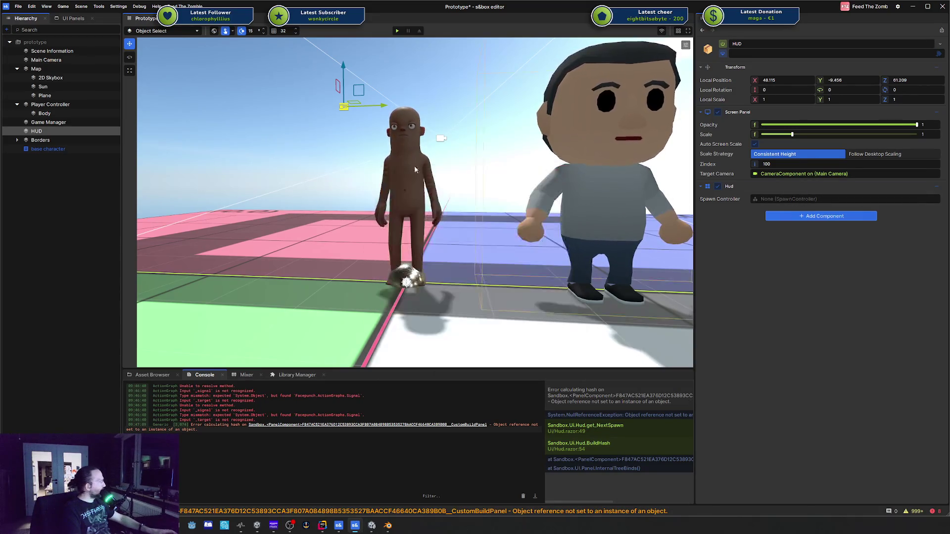
pyautogui.click(54, 170)
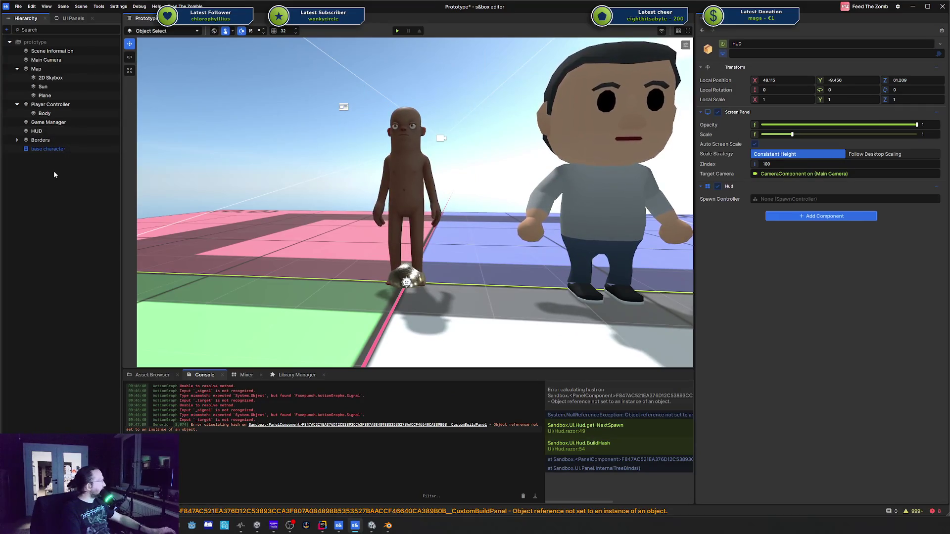
pyautogui.hotkey('ctrl', 's')
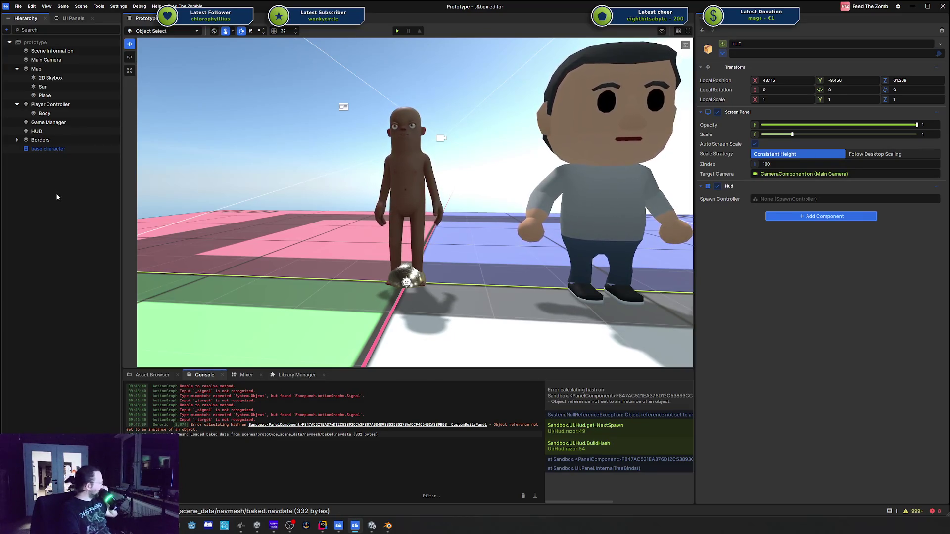
# Create an empty scene object named Spawn Controller
pyautogui.rightClick(11, 192)
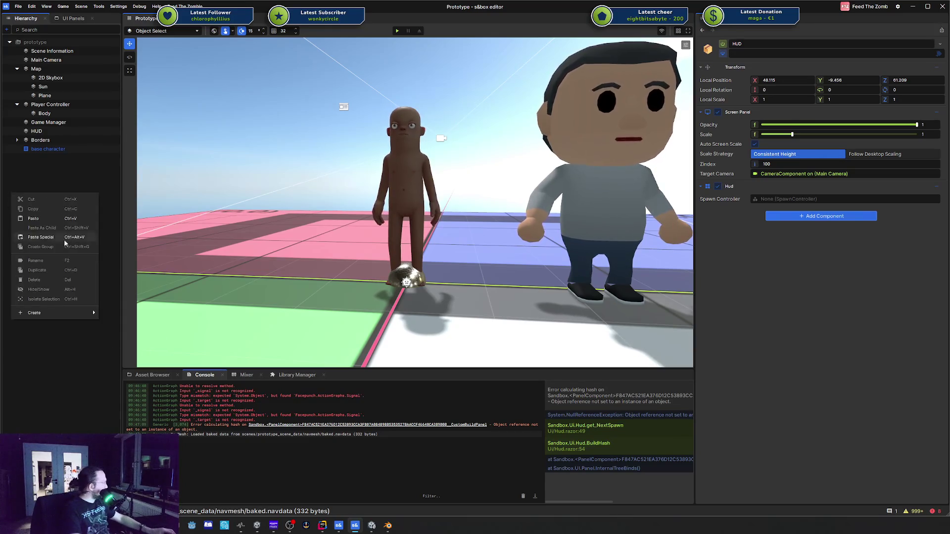
pyautogui.moveTo(56, 311)
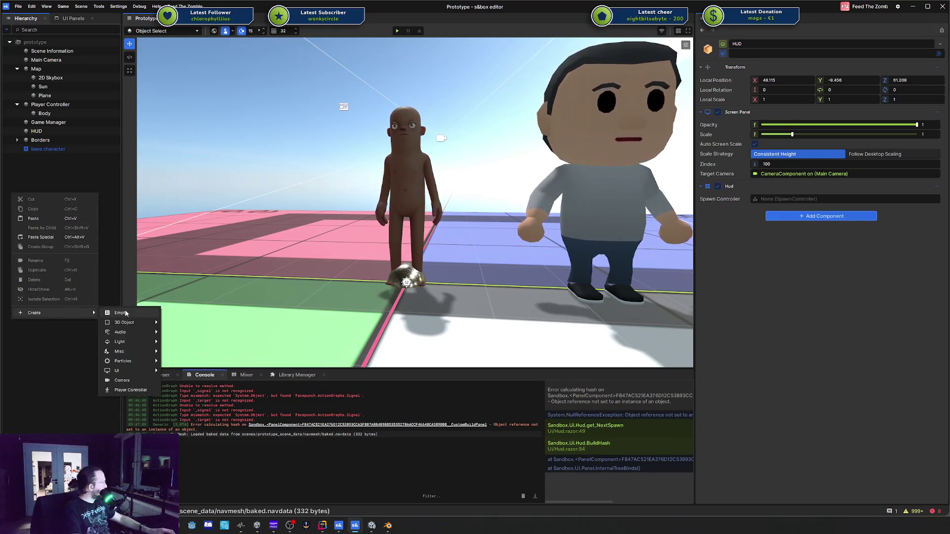
pyautogui.click(129, 309)
pyautogui.write('Spawn Contro')
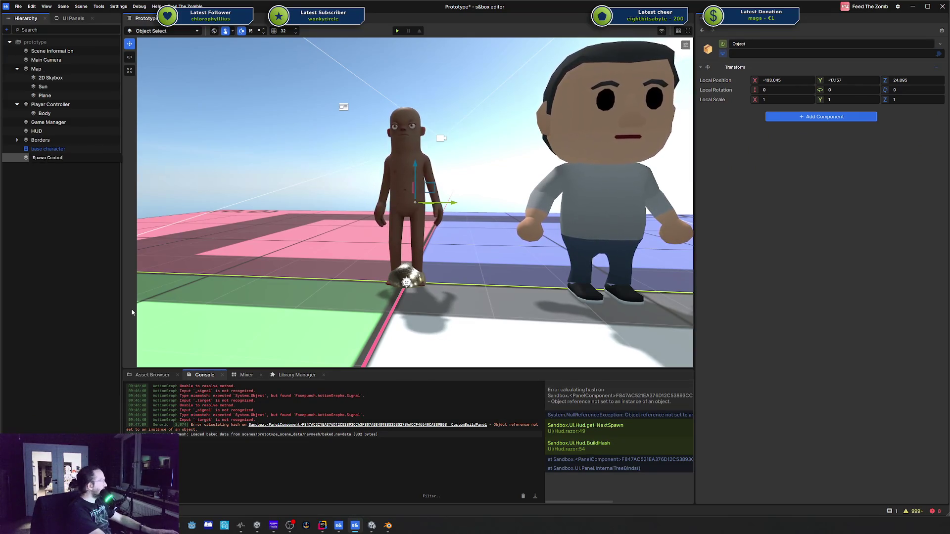
pyautogui.write('ler')
pyautogui.press('Return')
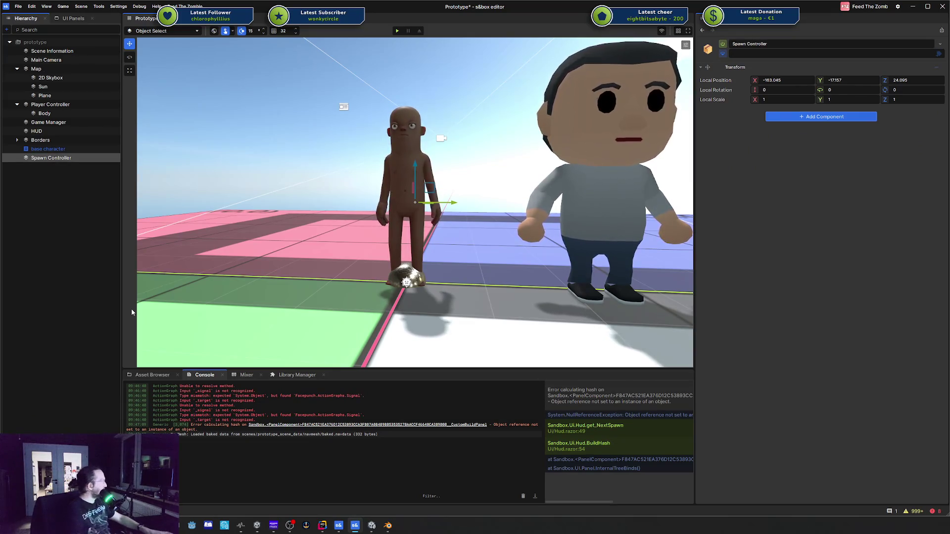
# Add the Spawn Controller component to the new object and save the scene
pyautogui.click(787, 117)
pyautogui.write('spaw')
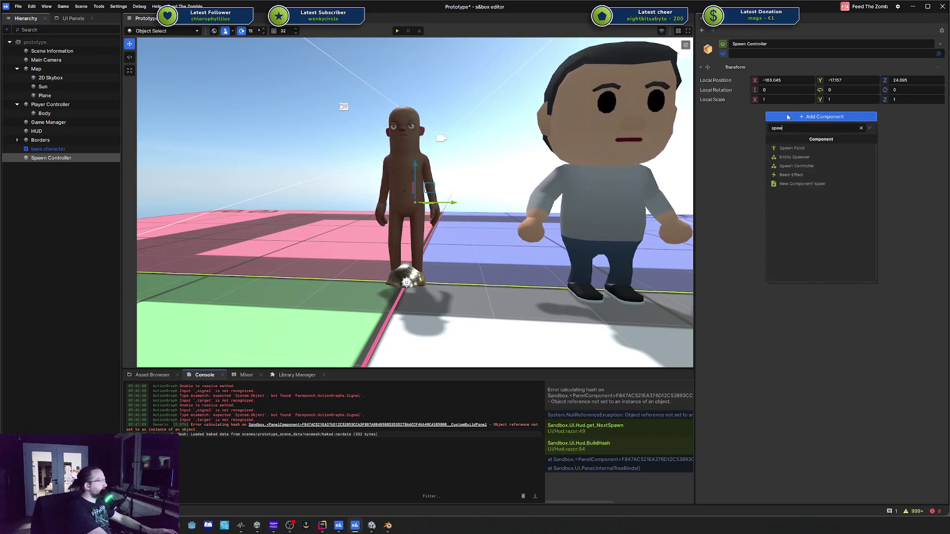
pyautogui.press('Down')
pyautogui.press('Down')
pyautogui.press('Return')
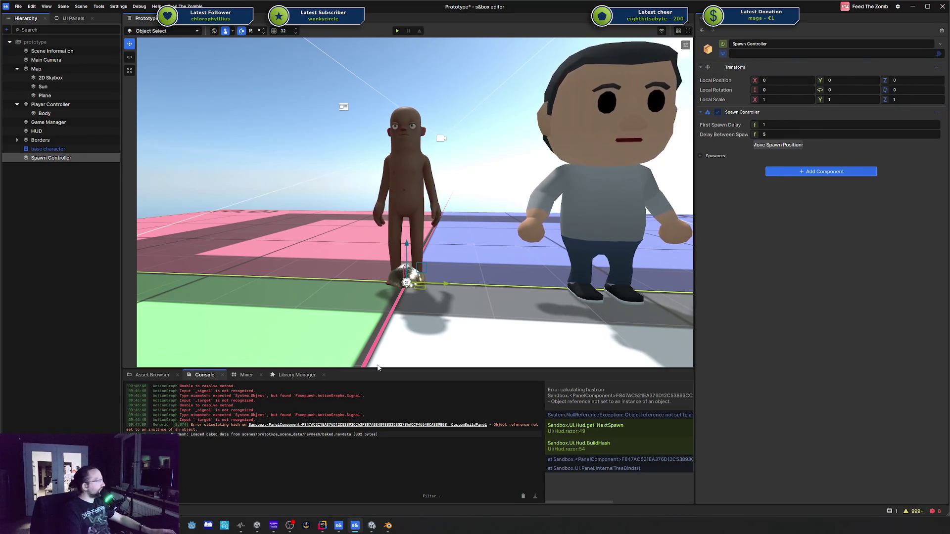
pyautogui.click(149, 375)
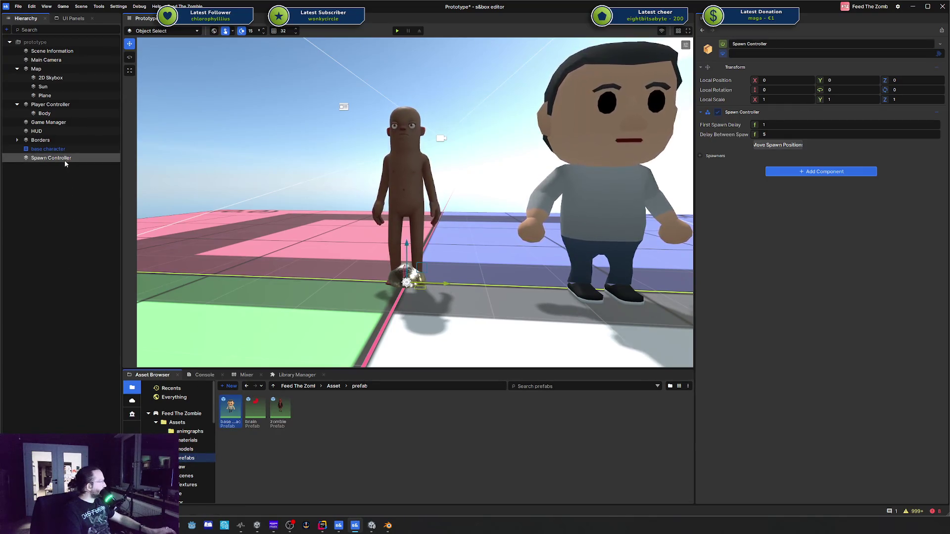
pyautogui.hotkey('ctrl', 's')
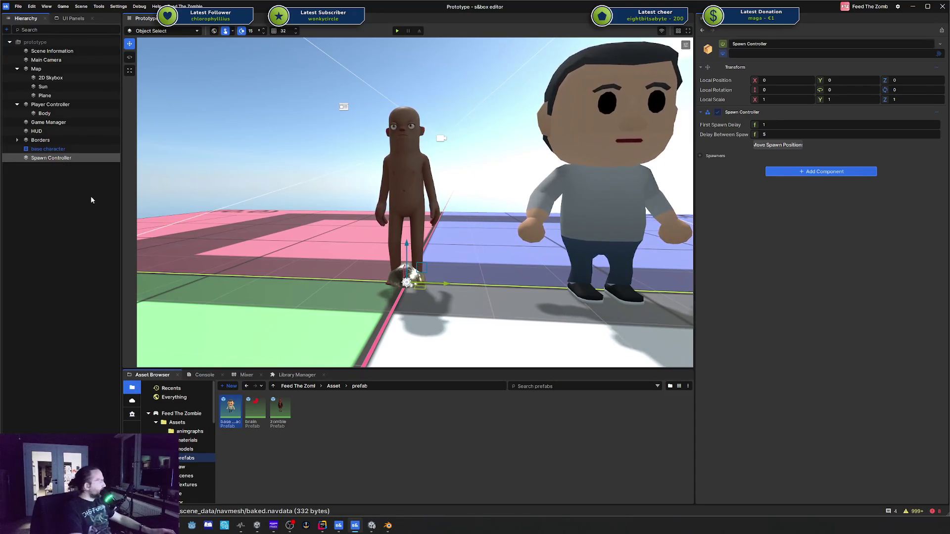
# Bring up Spawn Controller's right-click menu of child-object options
pyautogui.rightClick(50, 161)
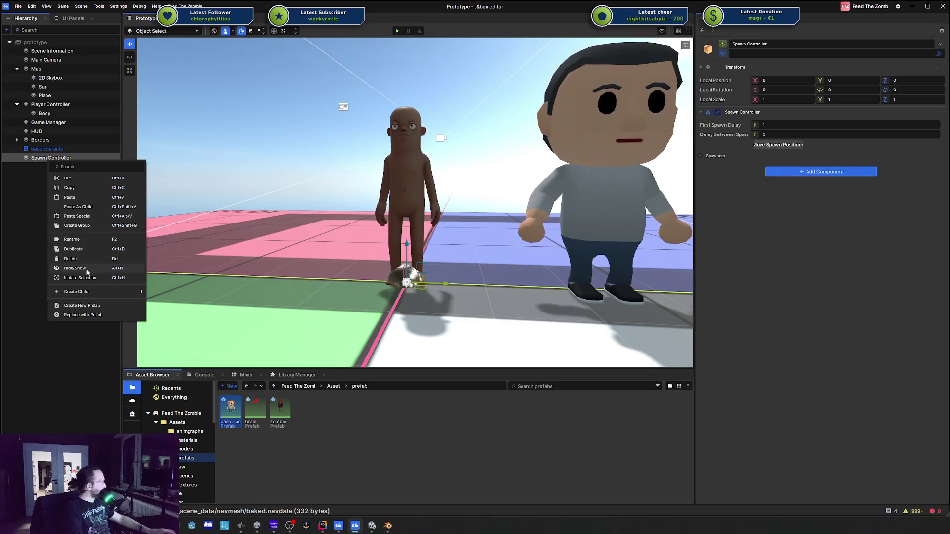
pyautogui.moveTo(115, 294)
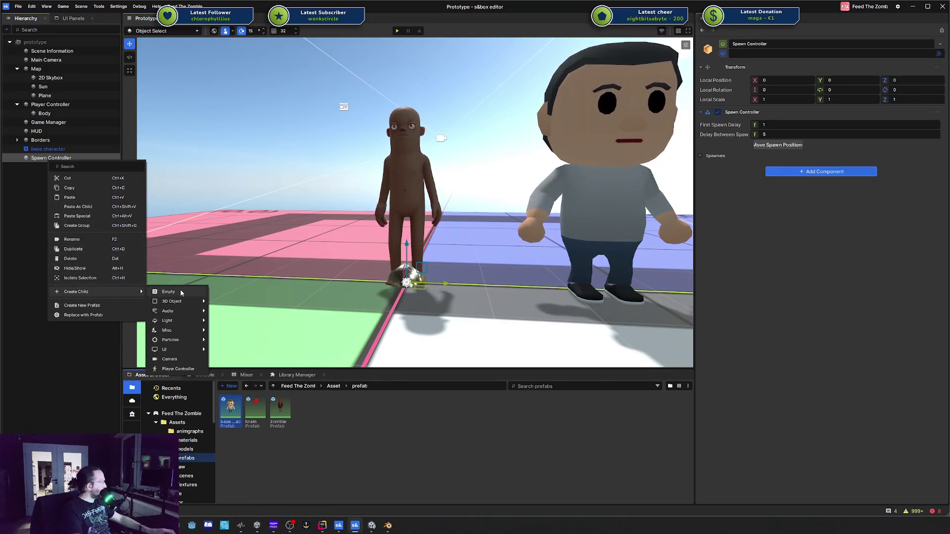
pyautogui.moveTo(180, 302)
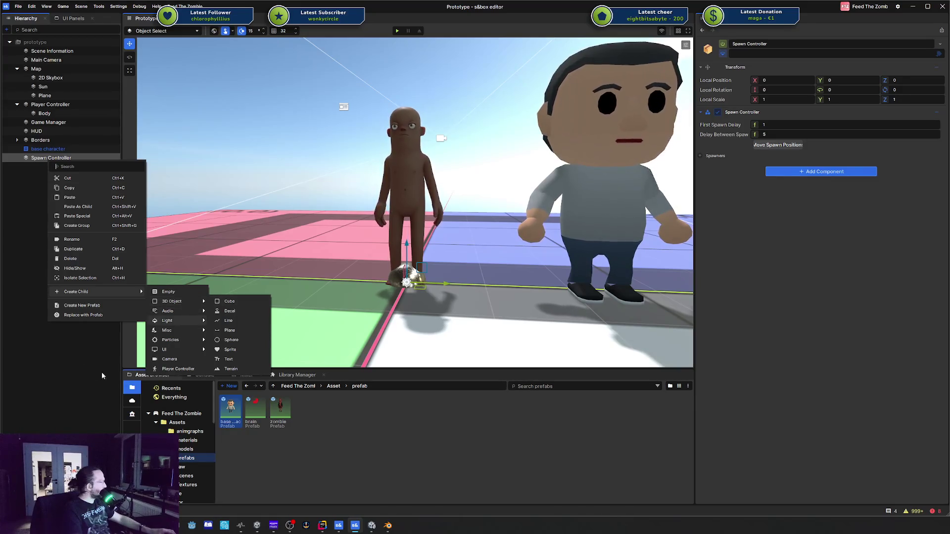
# Browse the models, materials, animgraphs, prefabs and raw asset folders
pyautogui.click(200, 449)
pyautogui.click(193, 440)
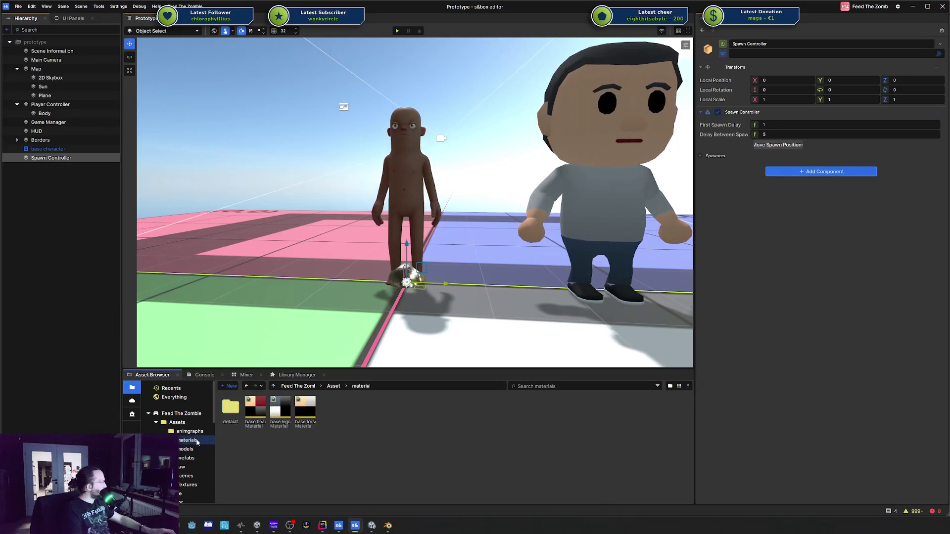
pyautogui.click(196, 433)
pyautogui.click(194, 440)
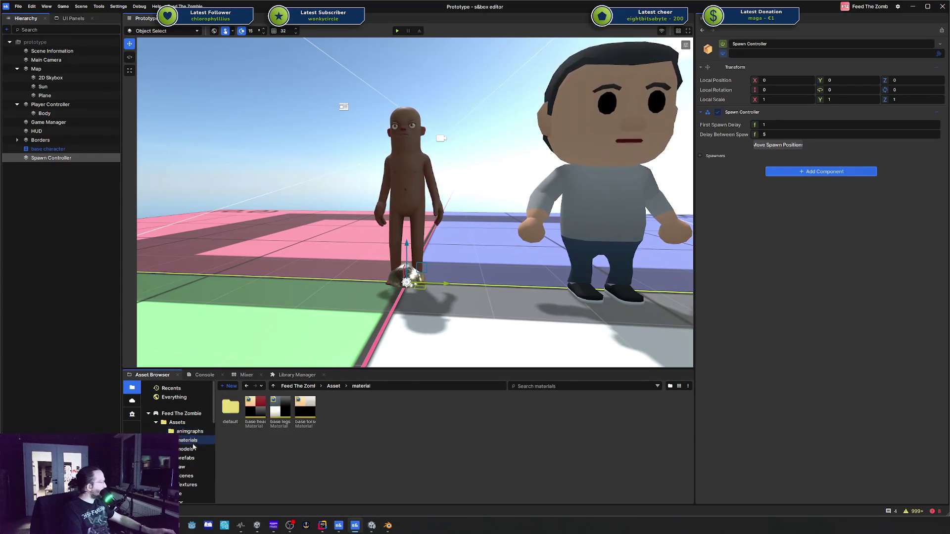
pyautogui.click(193, 449)
pyautogui.click(192, 458)
pyautogui.click(191, 468)
pyautogui.click(193, 458)
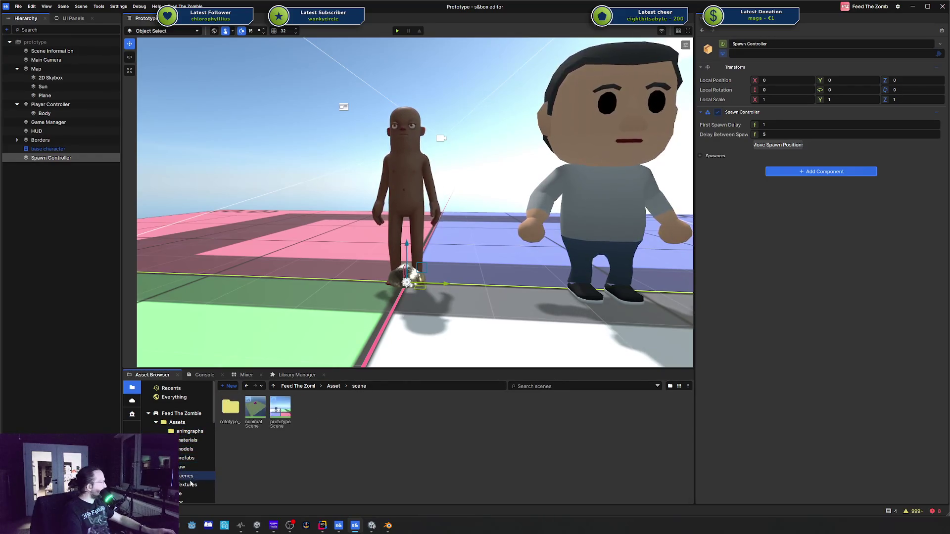
pyautogui.click(190, 440)
pyautogui.click(192, 458)
pyautogui.click(187, 449)
pyautogui.click(186, 443)
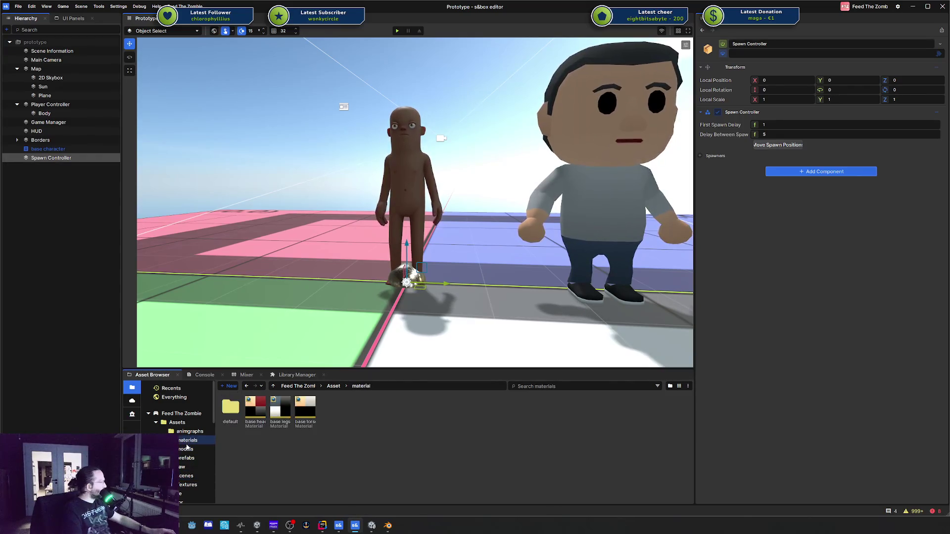
pyautogui.click(188, 449)
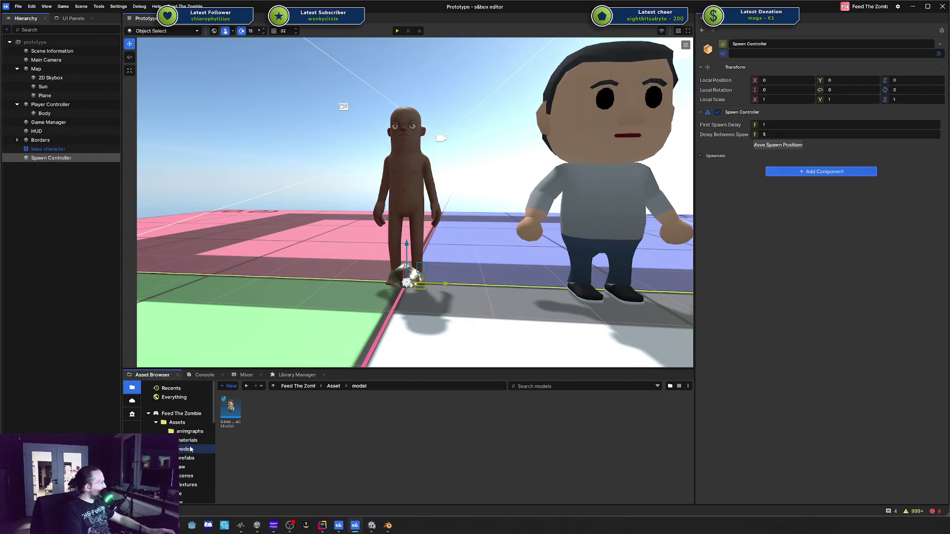
# Create a Sphere 3D object as a child of Spawn Controller
pyautogui.rightClick(45, 159)
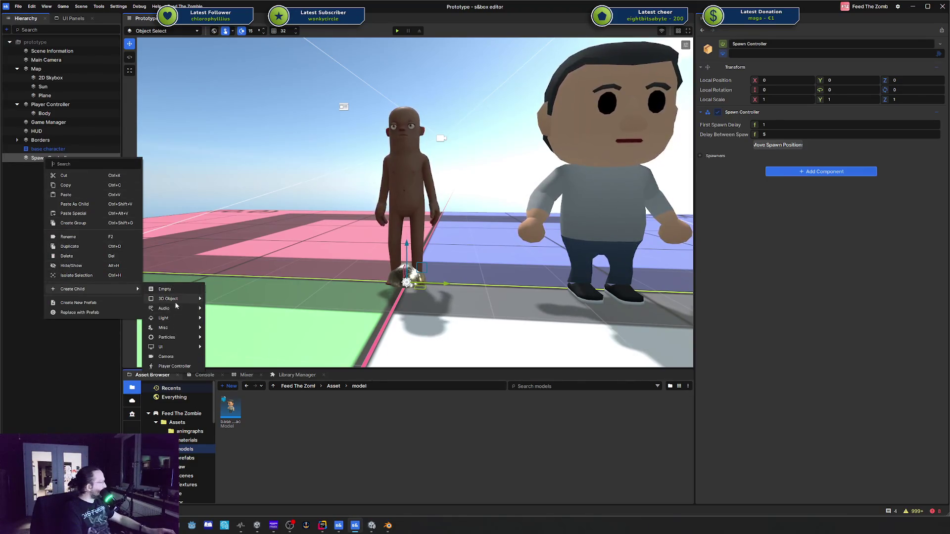
pyautogui.moveTo(177, 300)
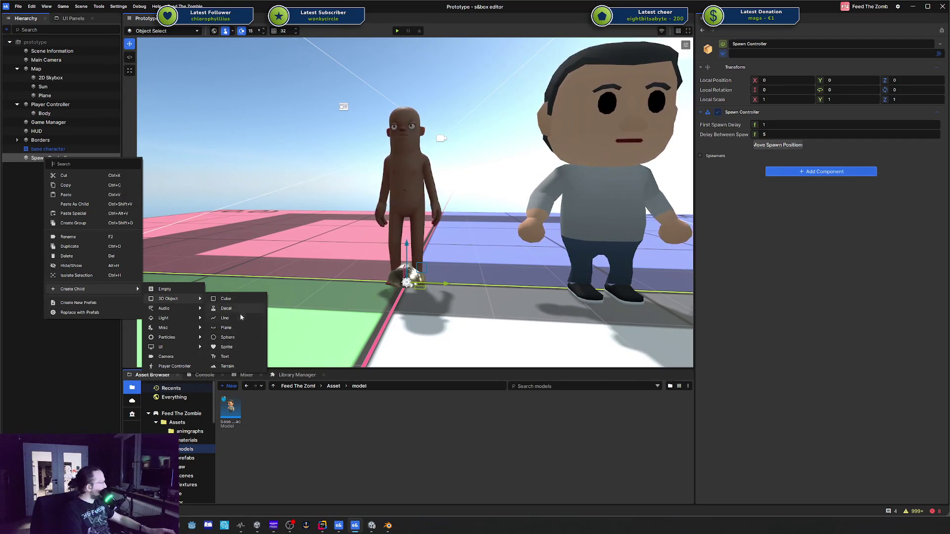
pyautogui.click(236, 338)
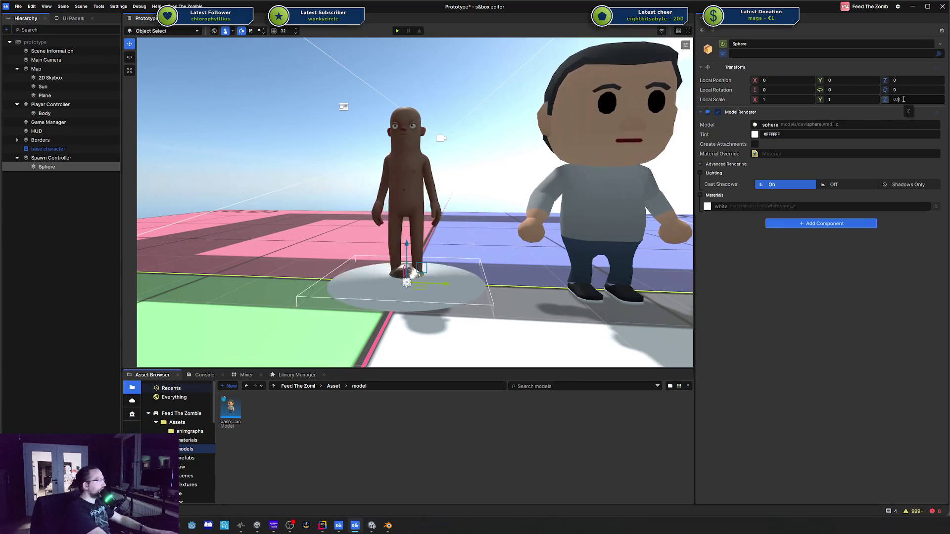
# Flatten the sphere to Z scale 0.1 and tint the disc red (#E20404)
pyautogui.press('Return')
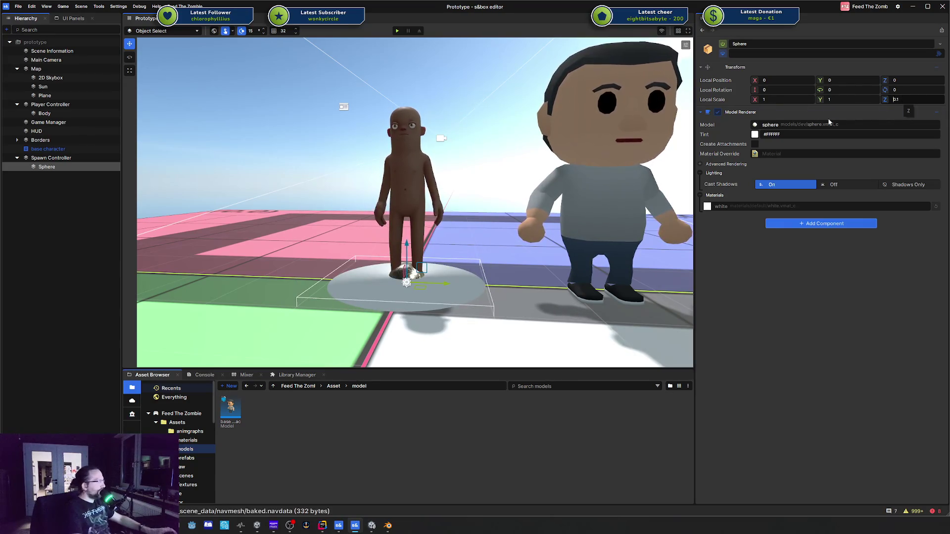
pyautogui.click(755, 136)
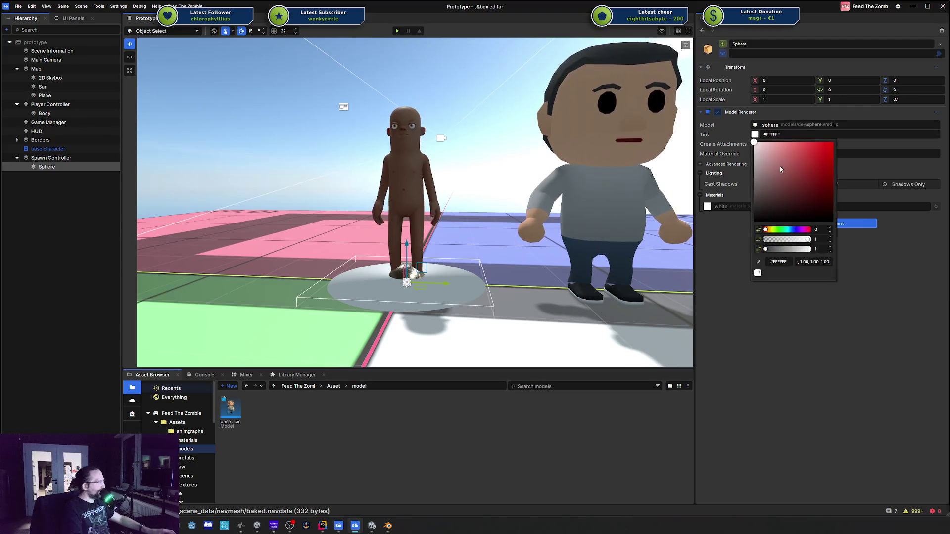
pyautogui.moveTo(786, 232); pyautogui.dragTo(778, 230)
pyautogui.moveTo(826, 164); pyautogui.dragTo(832, 154)
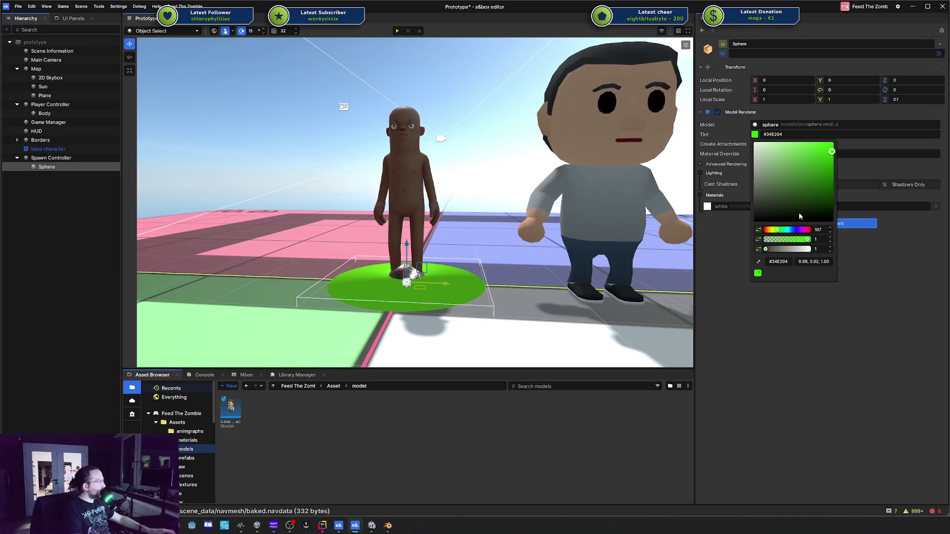
pyautogui.moveTo(782, 230); pyautogui.dragTo(810, 231)
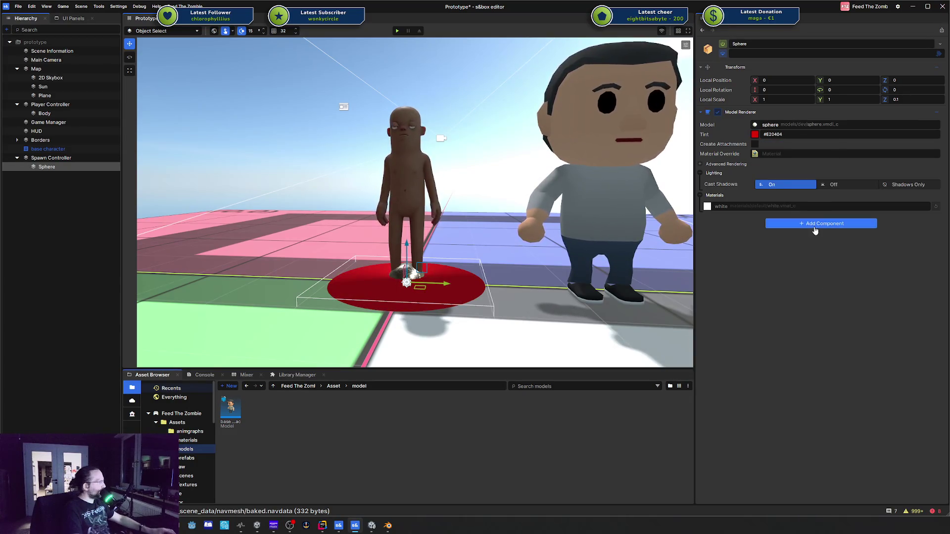
# Add an Entity Spawner with the zombie prefab as its Prefab, and rename the disc Zombie Spawner
pyautogui.click(814, 225)
pyautogui.write('Enti')
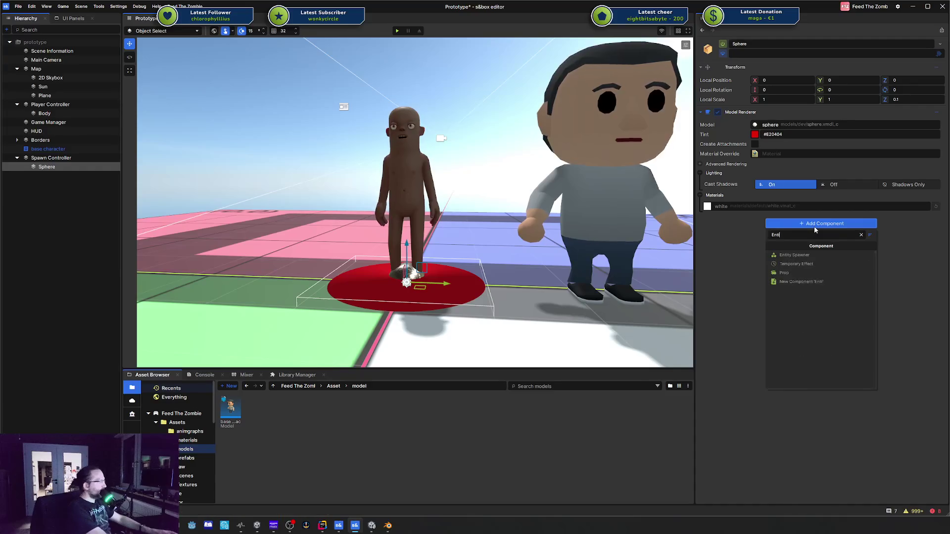
pyautogui.write('ty')
pyautogui.press('Return')
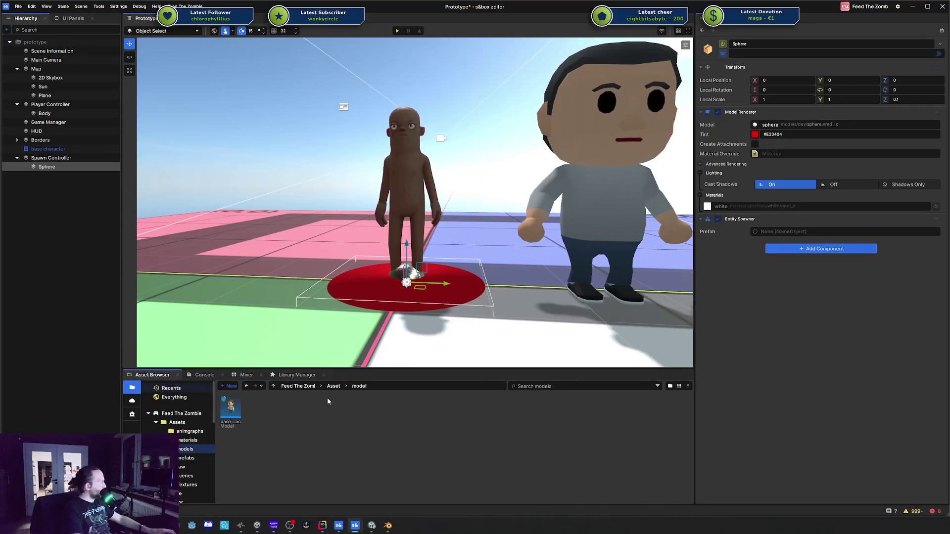
pyautogui.click(203, 458)
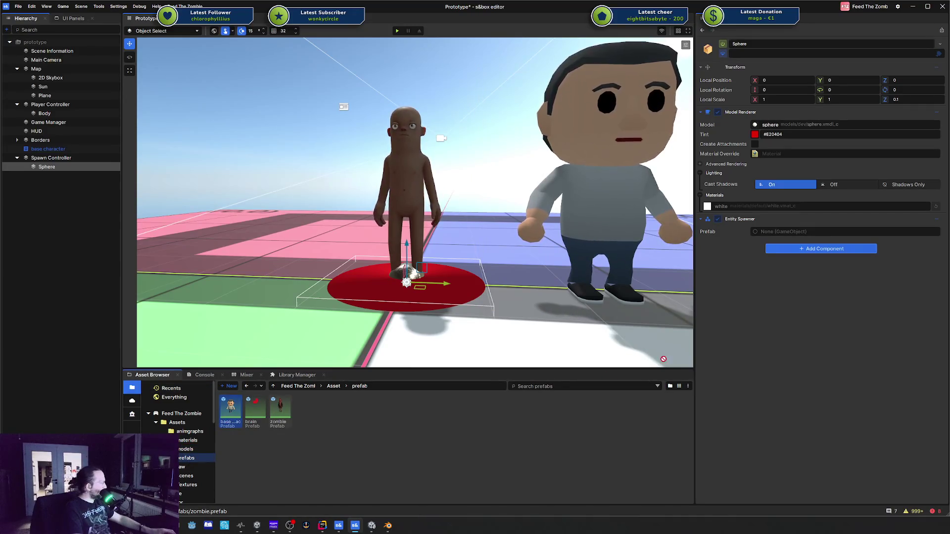
pyautogui.moveTo(820, 243); pyautogui.dragTo(812, 234)
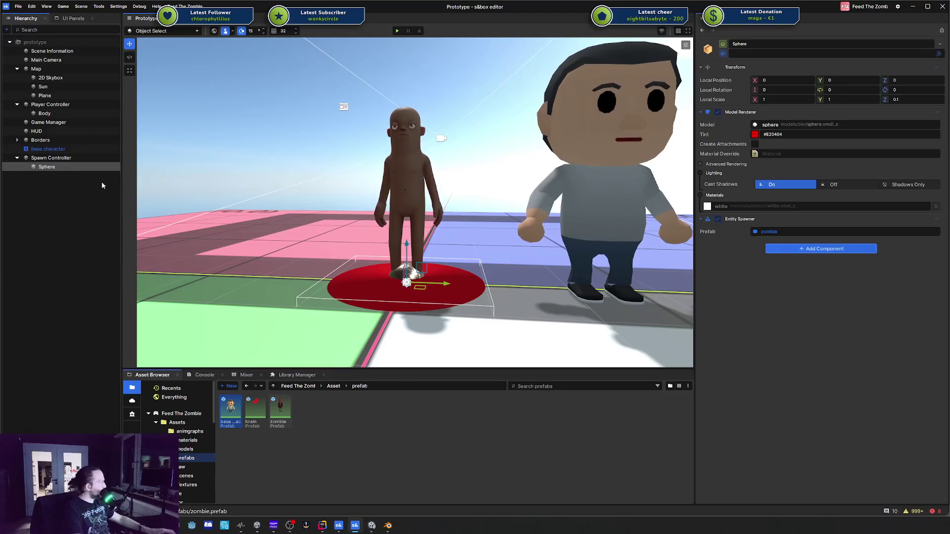
pyautogui.click(52, 167)
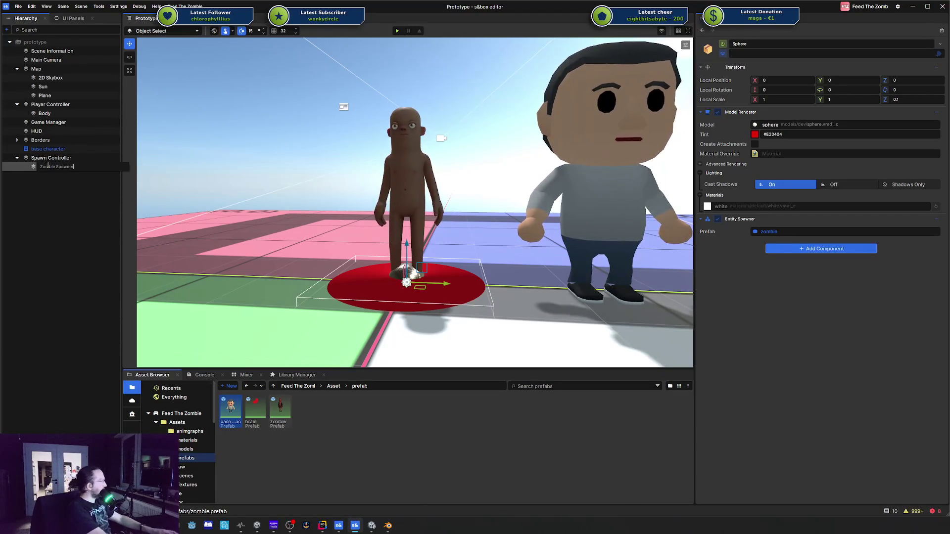
# Confirm the name Zombie Spawner, duplicate it, and rename the copy Brain Spawner
pyautogui.press('Return')
pyautogui.hotkey('ctrl', 'd')
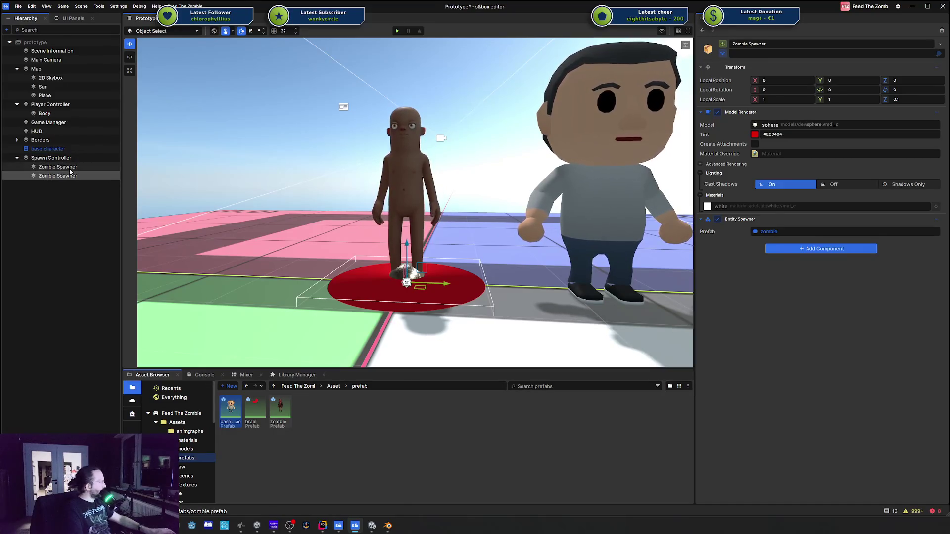
pyautogui.click(64, 176)
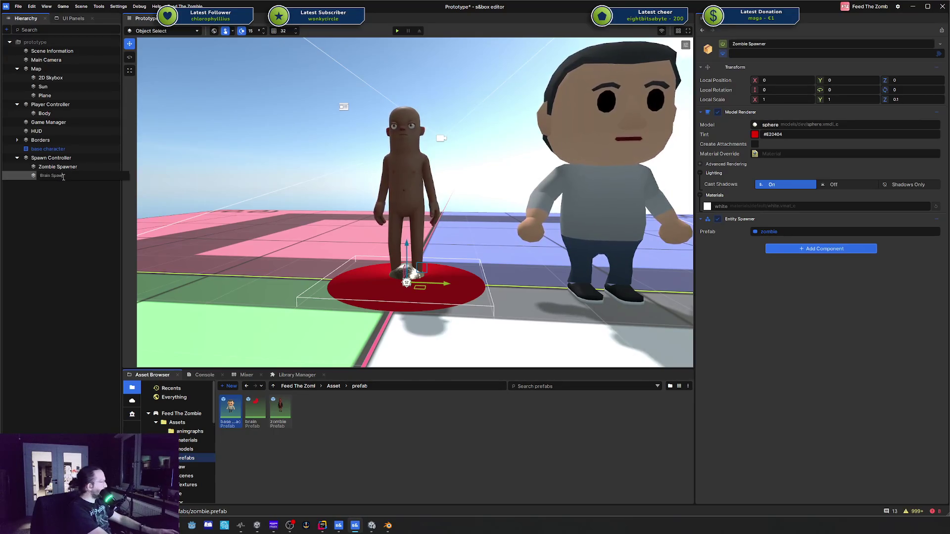
pyautogui.write('ner')
pyautogui.press('Return')
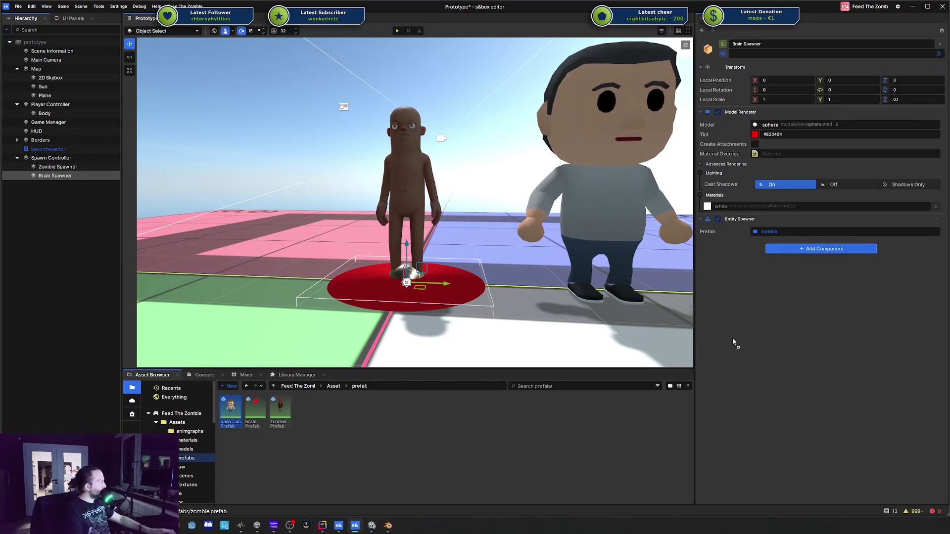
# Set the copy's Prefab to the brain prefab, tint it blue (#0485E2), move it to Y 64, and save
pyautogui.moveTo(799, 236); pyautogui.dragTo(795, 237)
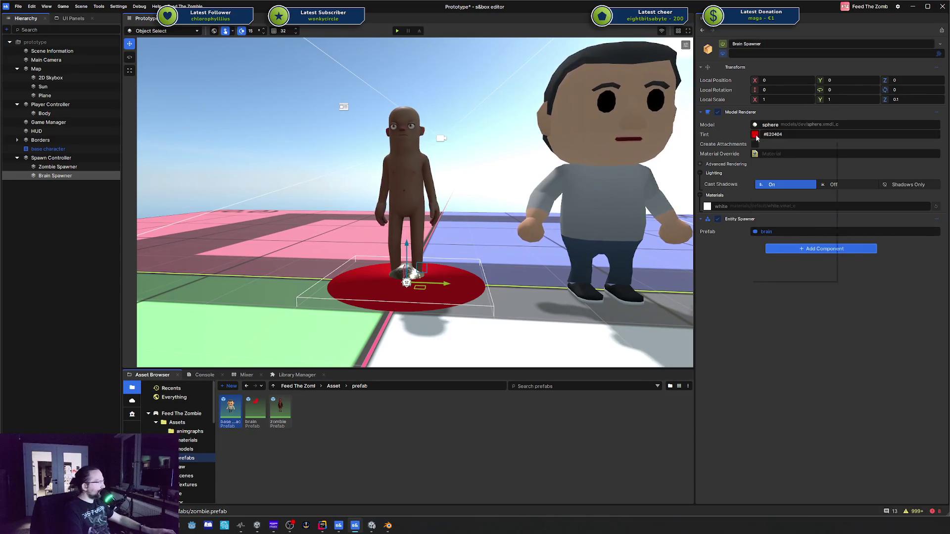
pyautogui.click(755, 134)
pyautogui.click(789, 230)
pyautogui.click(721, 350)
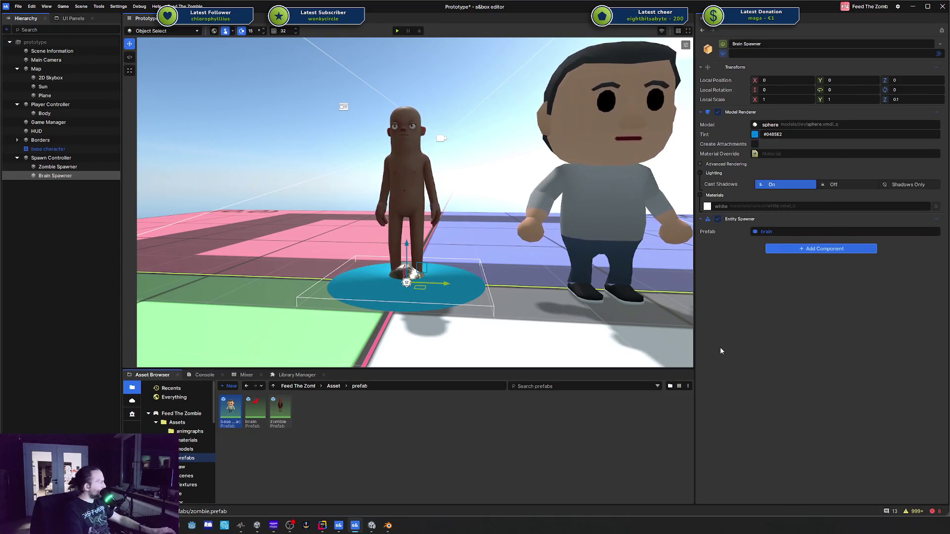
pyautogui.moveTo(435, 291); pyautogui.dragTo(618, 289)
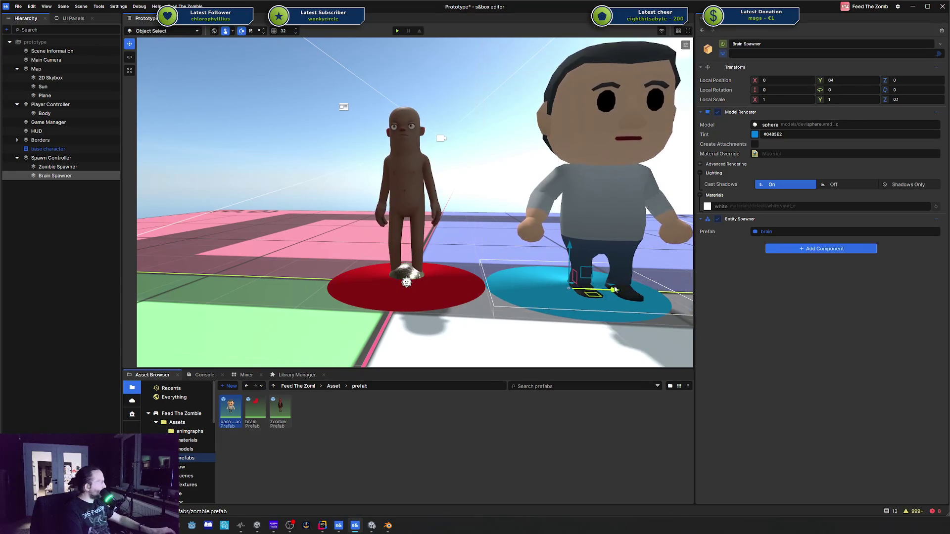
pyautogui.hotkey('ctrl', 's')
pyautogui.click(51, 157)
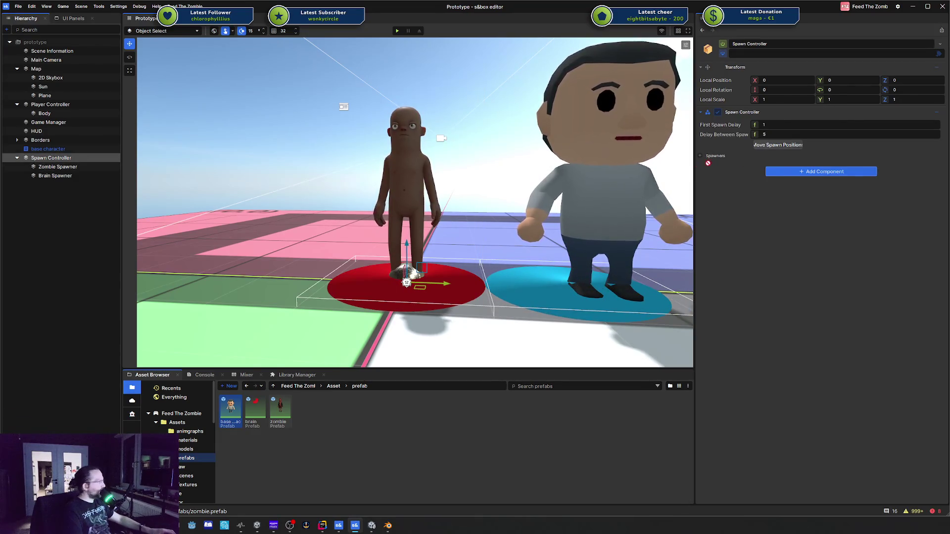
# Add Zombie Spawner and Brain Spawner to Spawn Controller's Spawners list and save
pyautogui.click(698, 156)
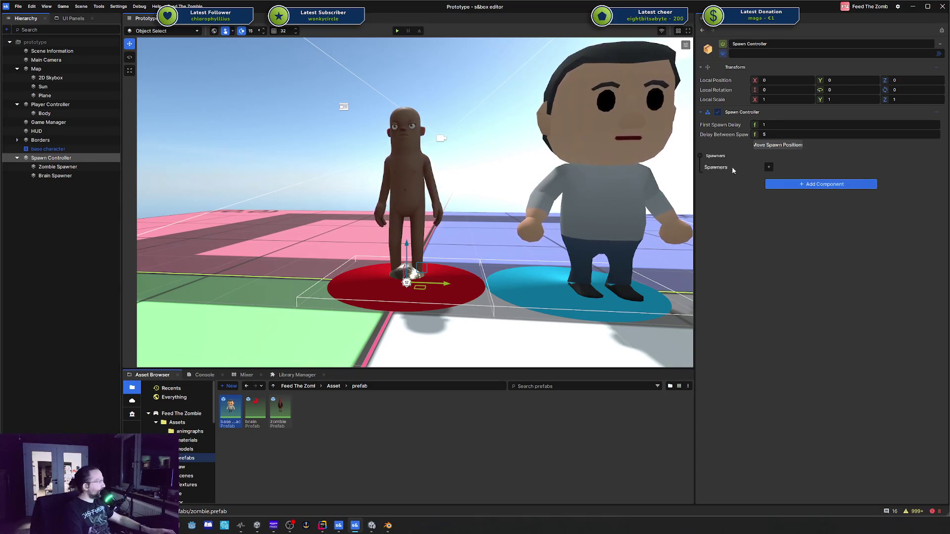
pyautogui.click(768, 166)
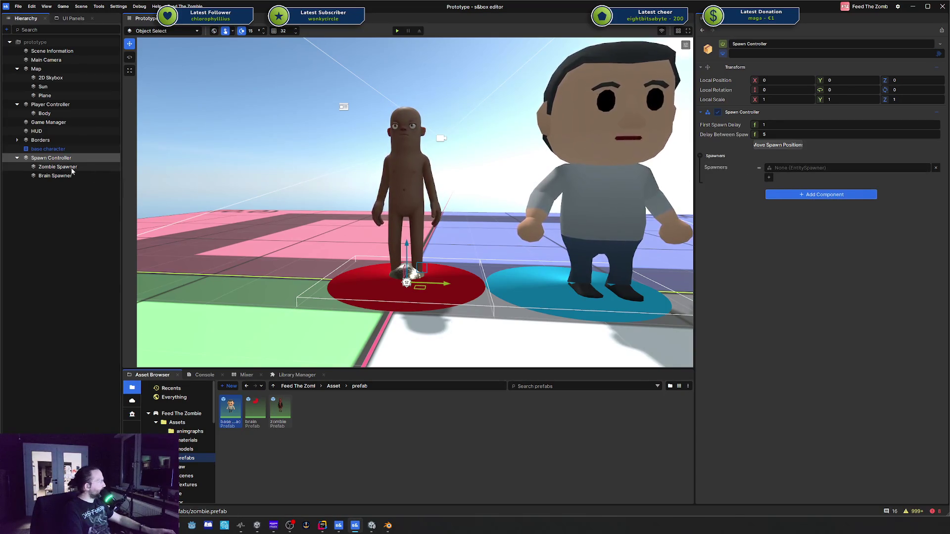
pyautogui.moveTo(72, 171); pyautogui.dragTo(777, 171)
pyautogui.moveTo(55, 176)
pyautogui.mouseDown()
pyautogui.moveTo(794, 178)
pyautogui.moveTo(769, 179)
pyautogui.mouseUp()
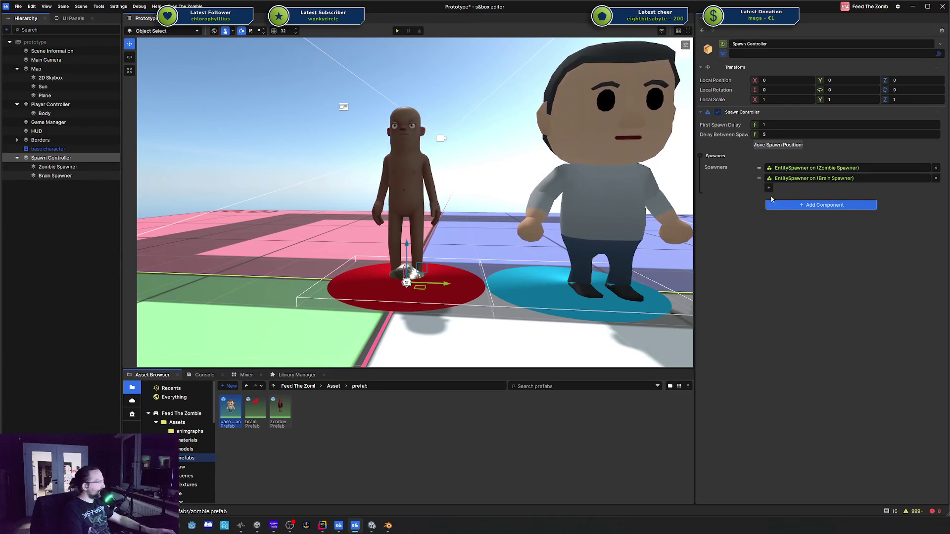
pyautogui.hotkey('ctrl', 's')
# Link the HUD's field to Spawn Controller and start play-testing the scene
pyautogui.click(49, 132)
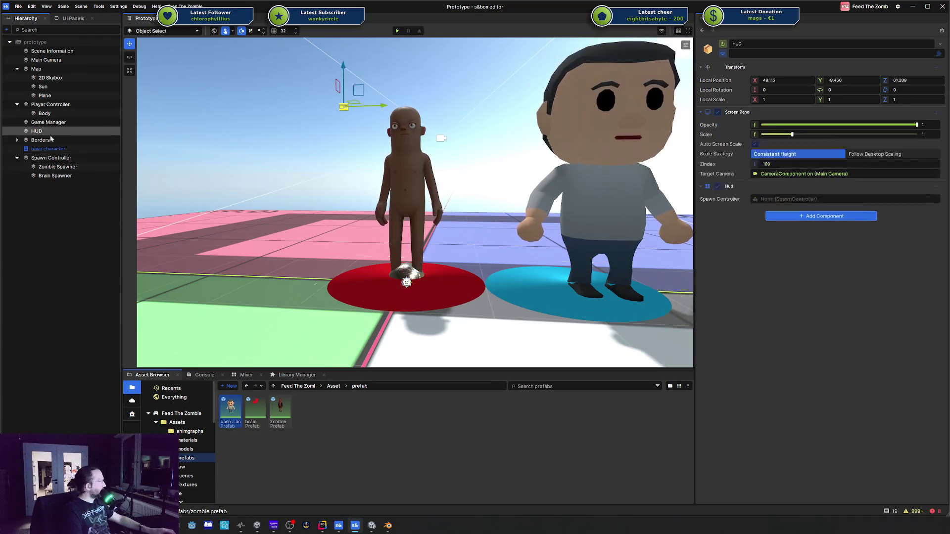
pyautogui.moveTo(51, 158)
pyautogui.mouseDown()
pyautogui.moveTo(396, 188)
pyautogui.moveTo(787, 199)
pyautogui.mouseUp()
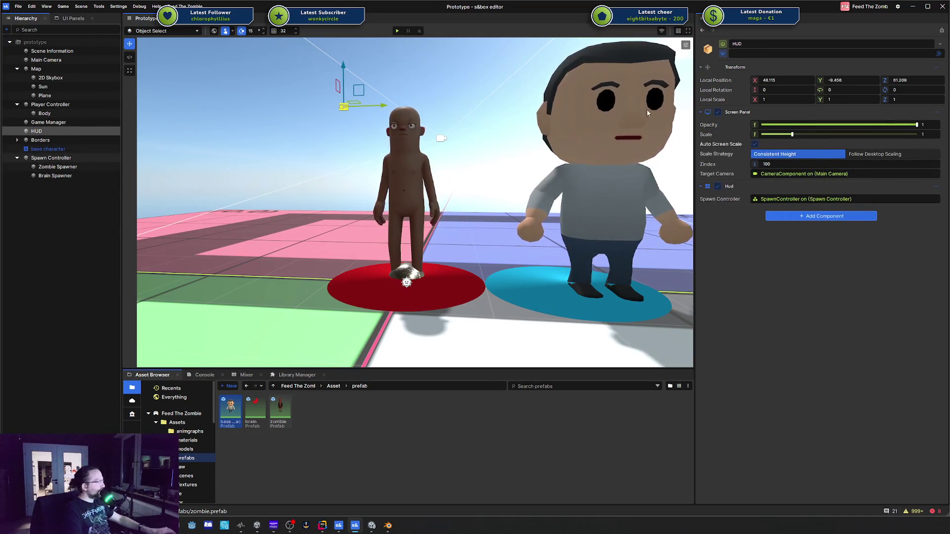
pyautogui.click(397, 29)
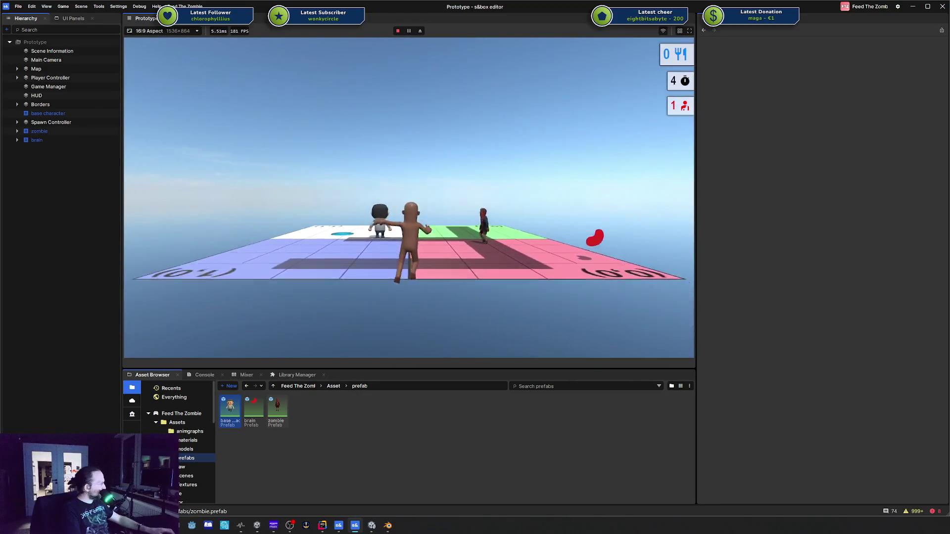
pyautogui.press('Escape')
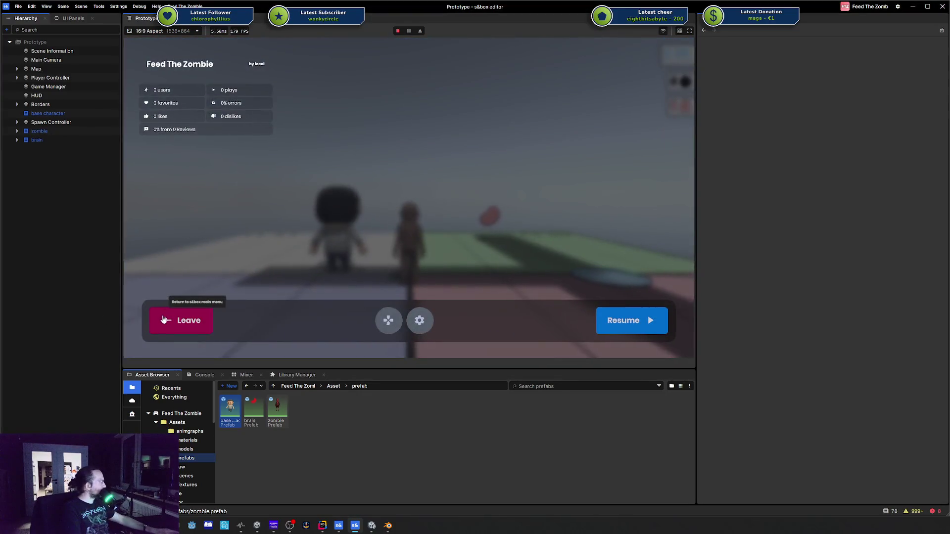
pyautogui.click(181, 320)
pyautogui.scroll(-5, 489, 209)
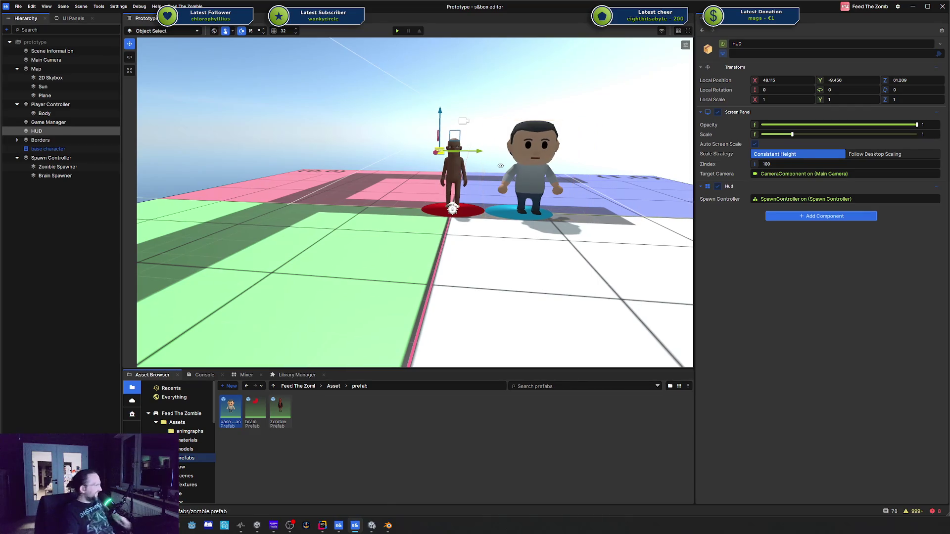
# Zoom, fly and orbit the viewport camera in close to the zombie and base character, facing them from the front
pyautogui.scroll(6, 500, 165)
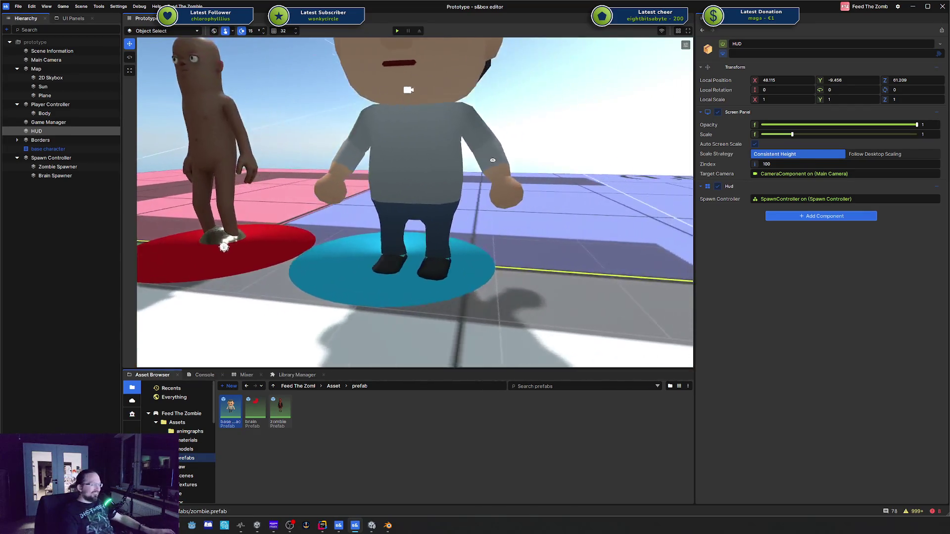
pyautogui.scroll(-8, 500, 165)
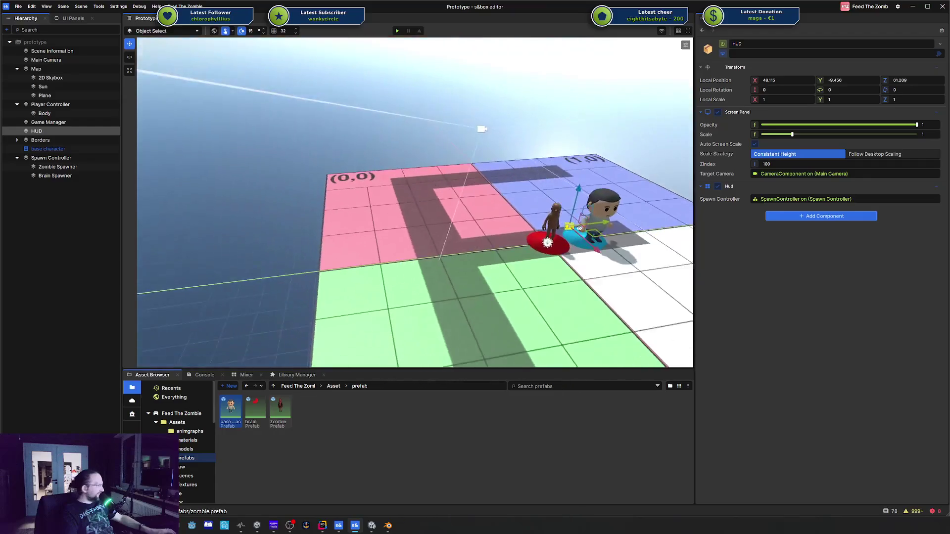
pyautogui.scroll(5, 501, 320)
pyautogui.scroll(-6, 500, 320)
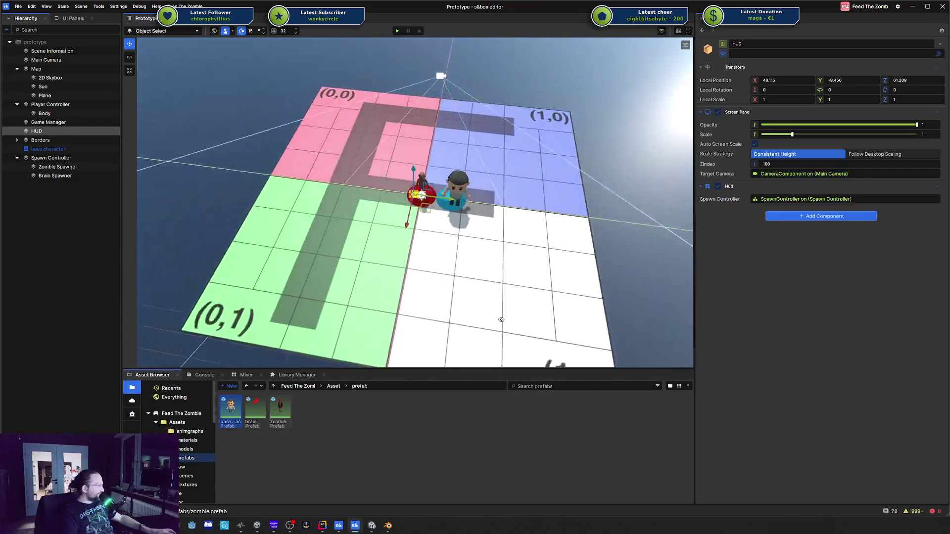
pyautogui.scroll(4, 501, 309)
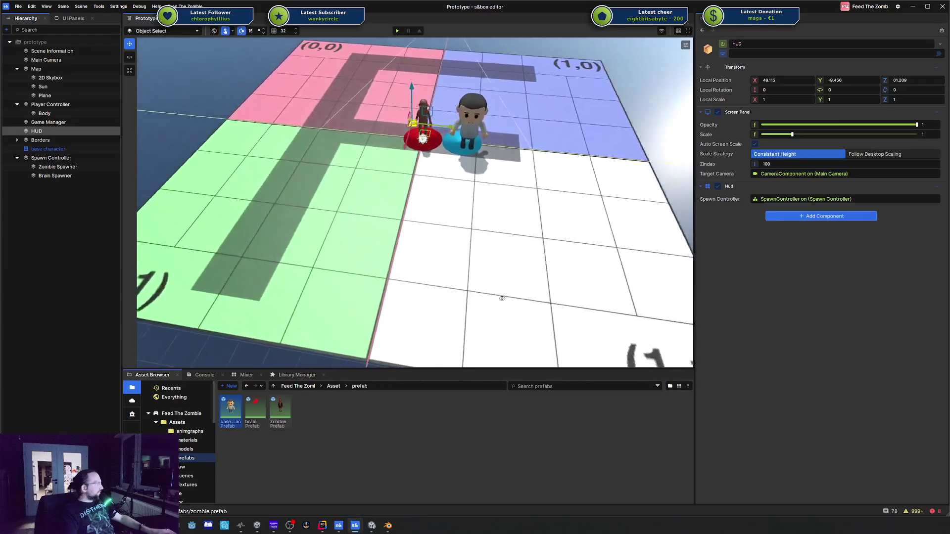
pyautogui.scroll(-2, 501, 298)
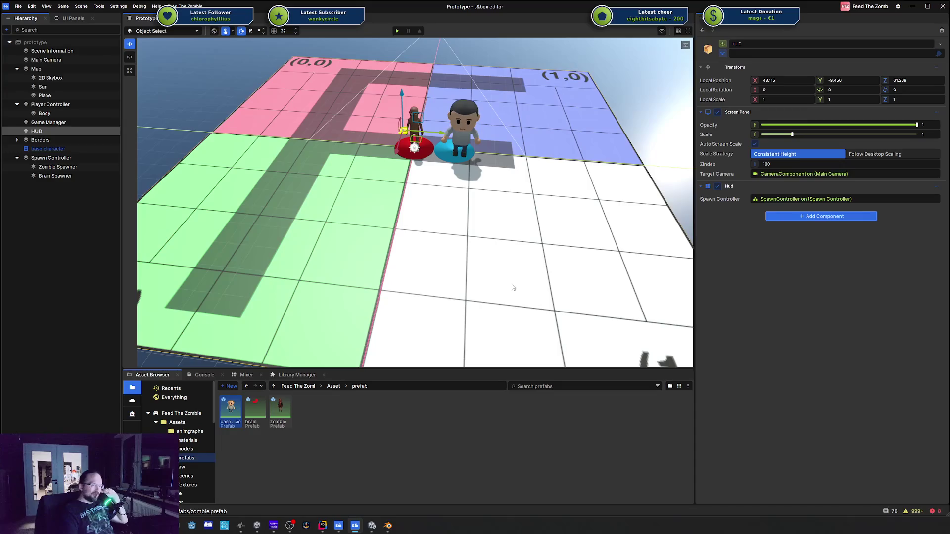
pyautogui.scroll(-2, 479, 247)
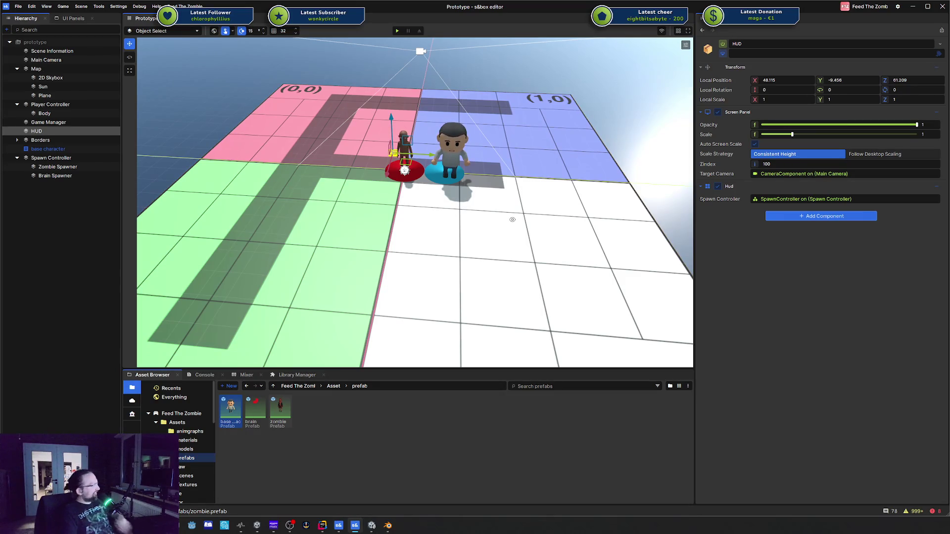
pyautogui.press('w')
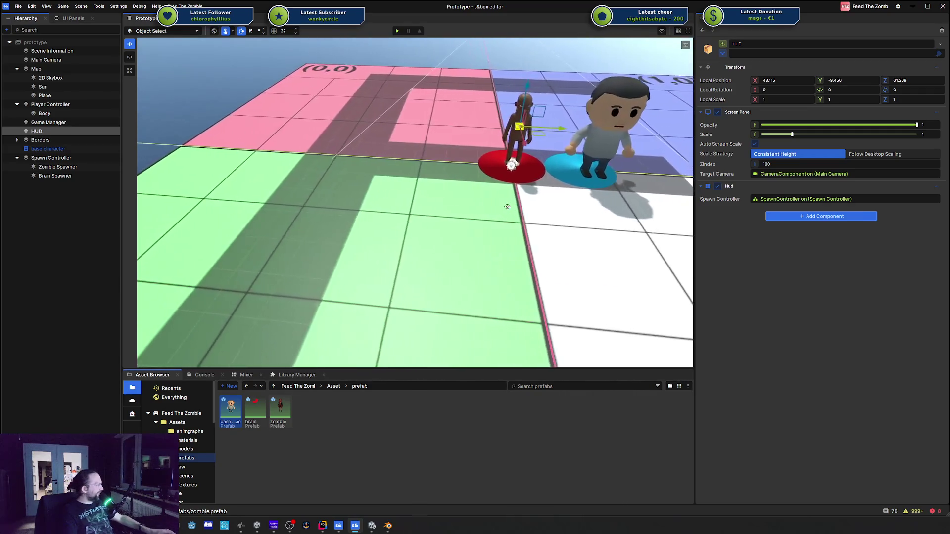
pyautogui.press('s')
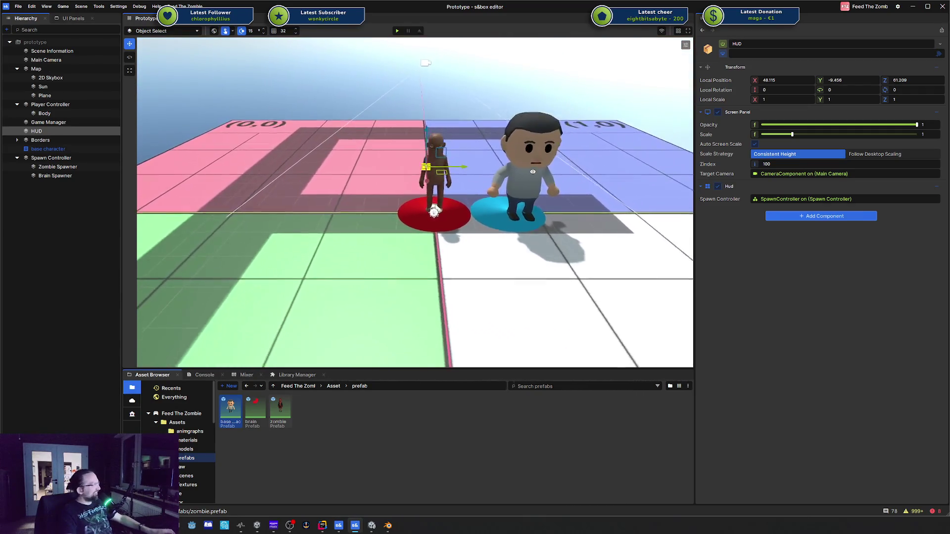
pyautogui.press('s')
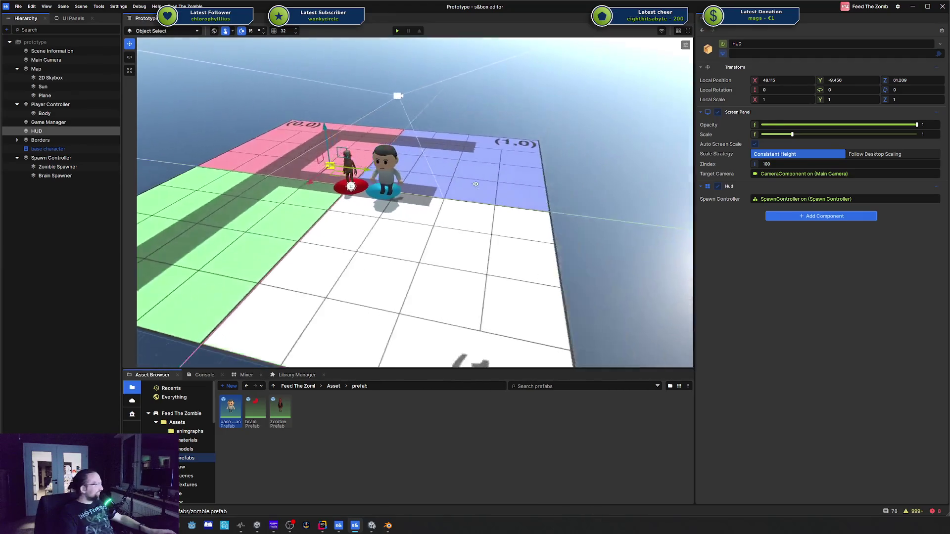
pyautogui.press('w')
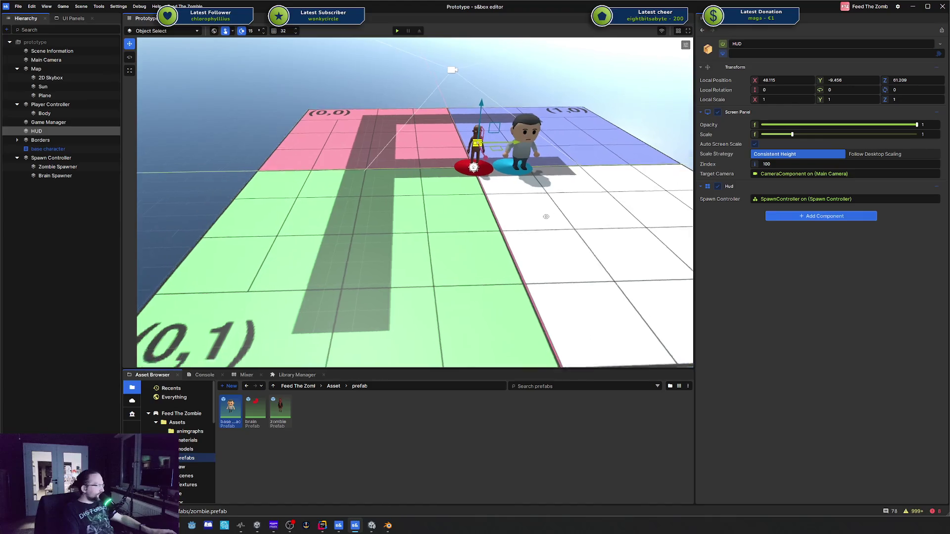
pyautogui.moveTo(576, 239)
pyautogui.mouseDown()
pyautogui.moveTo(475, 225)
pyautogui.moveTo(538, 161)
pyautogui.moveTo(539, 210)
pyautogui.mouseUp()
pyautogui.scroll(-10, 475, 225)
pyautogui.scroll(10, 539, 211)
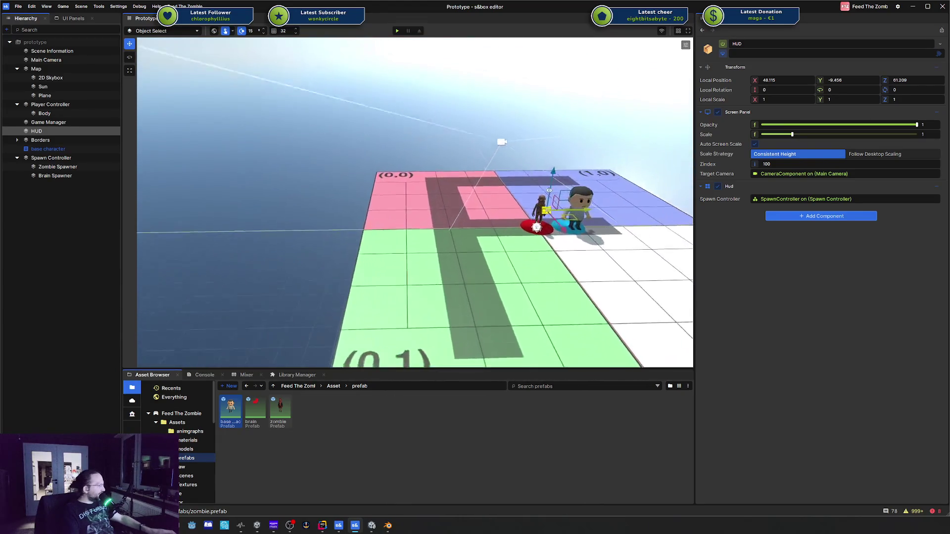
pyautogui.scroll(-3, 516, 188)
pyautogui.scroll(5, 524, 190)
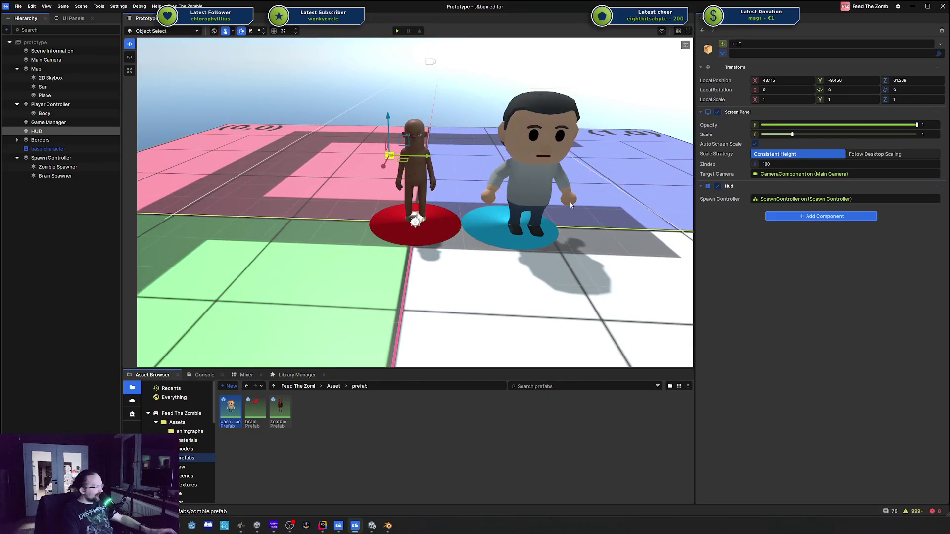
# Clear all Console messages and errors, then return to the prefabs in the Asset Browser
pyautogui.click(915, 512)
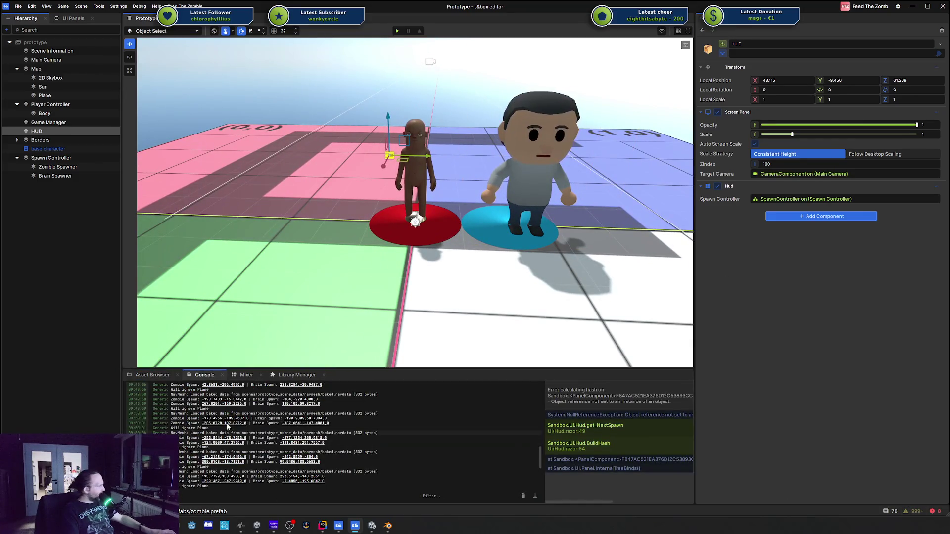
pyautogui.click(523, 497)
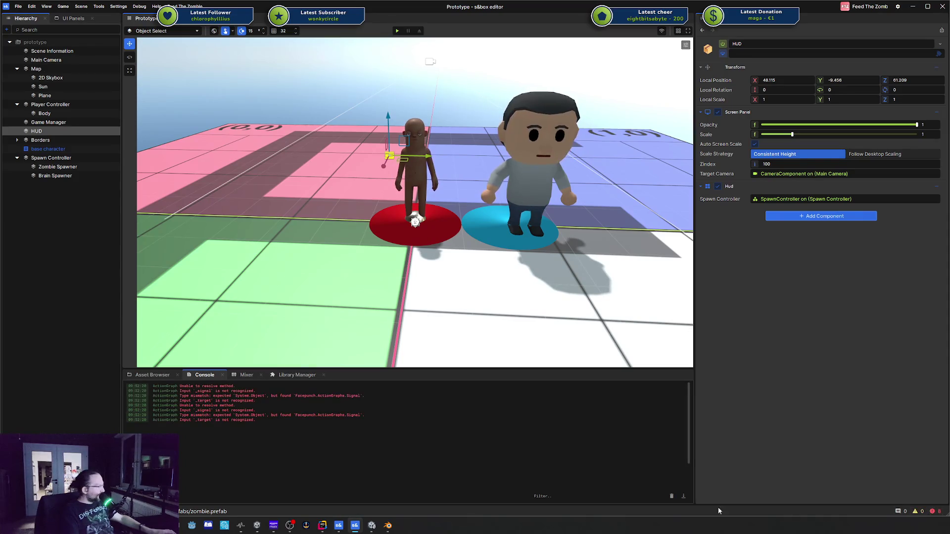
pyautogui.rightClick(257, 414)
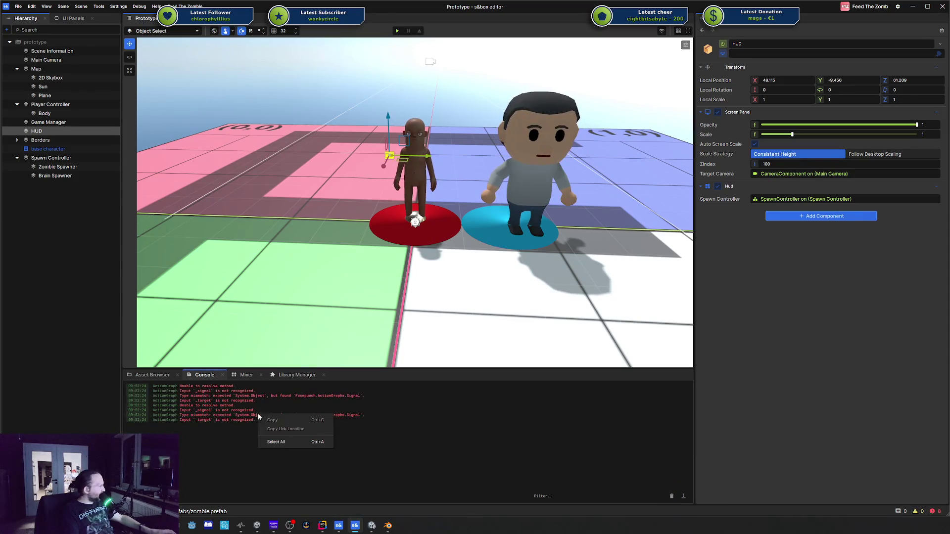
pyautogui.click(241, 437)
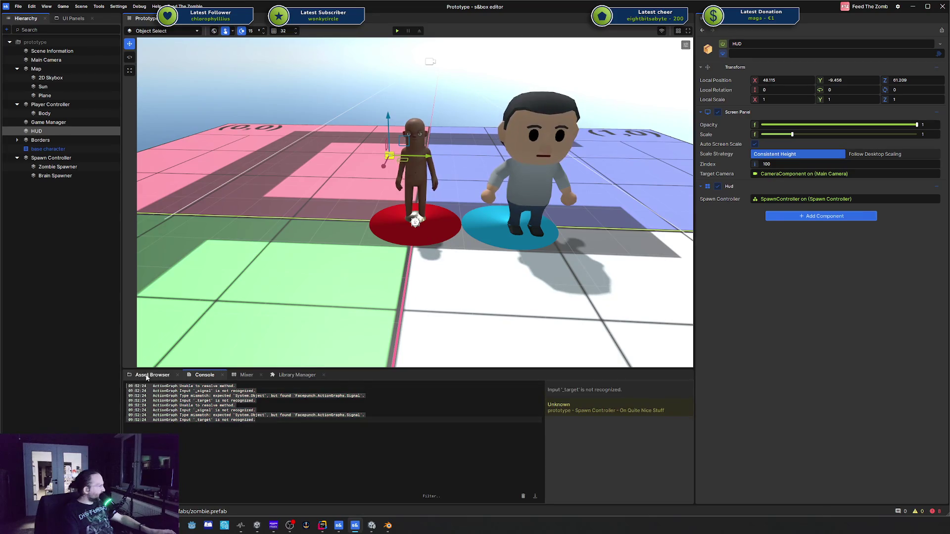
pyautogui.click(152, 375)
pyautogui.scroll(-10, 491, 240)
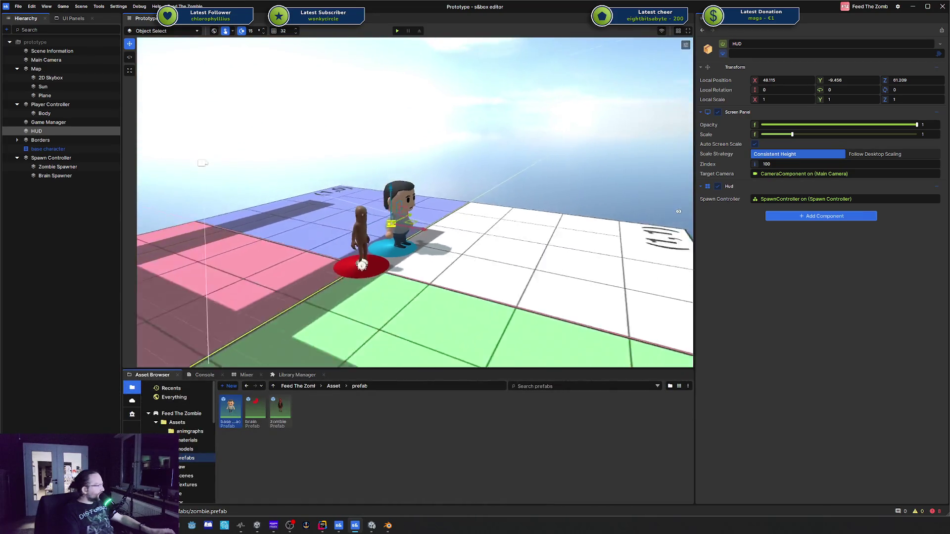
pyautogui.scroll(5, 584, 233)
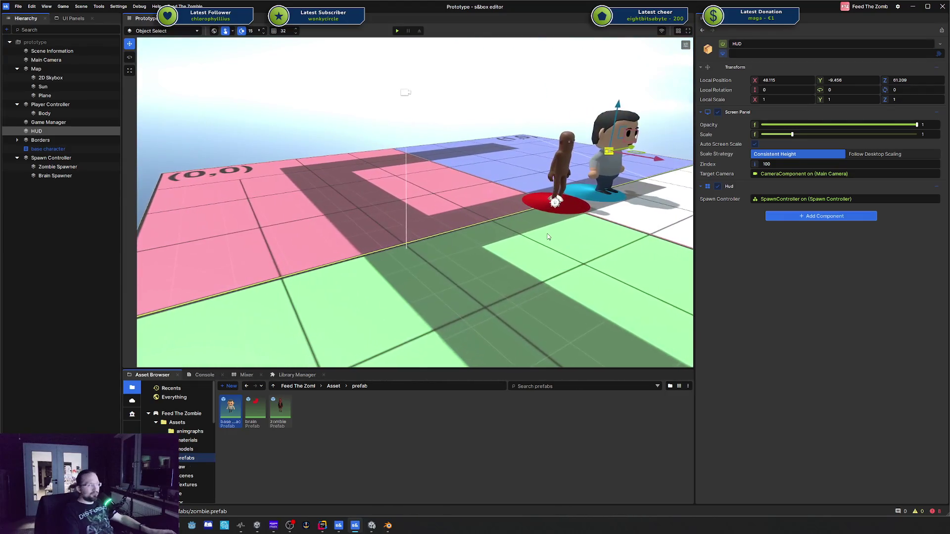
# Orbit and zoom the scene view to face the zombie and base character from the front
pyautogui.scroll(3, 508, 216)
pyautogui.moveTo(508, 216); pyautogui.dragTo(551, 160)
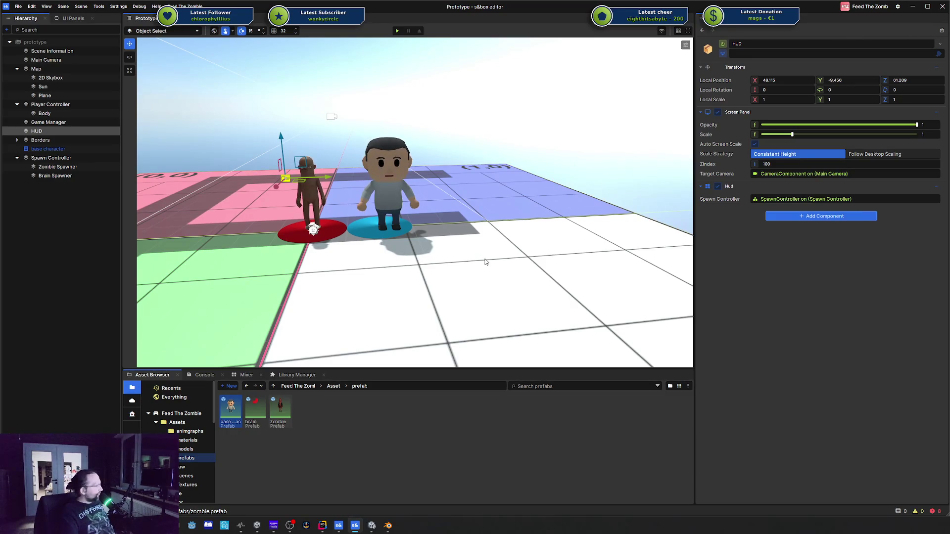
pyautogui.scroll(2, 457, 254)
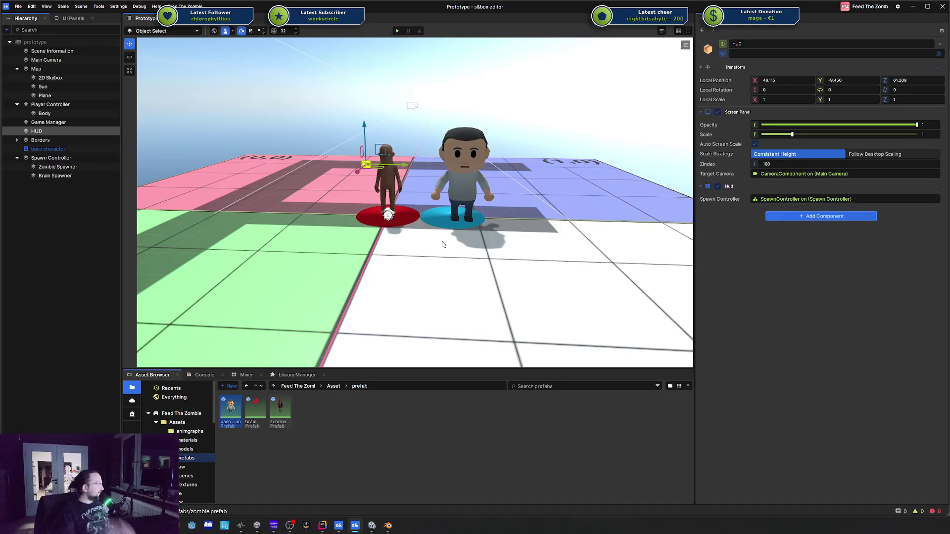
pyautogui.moveTo(275, 108); pyautogui.dragTo(280, 104)
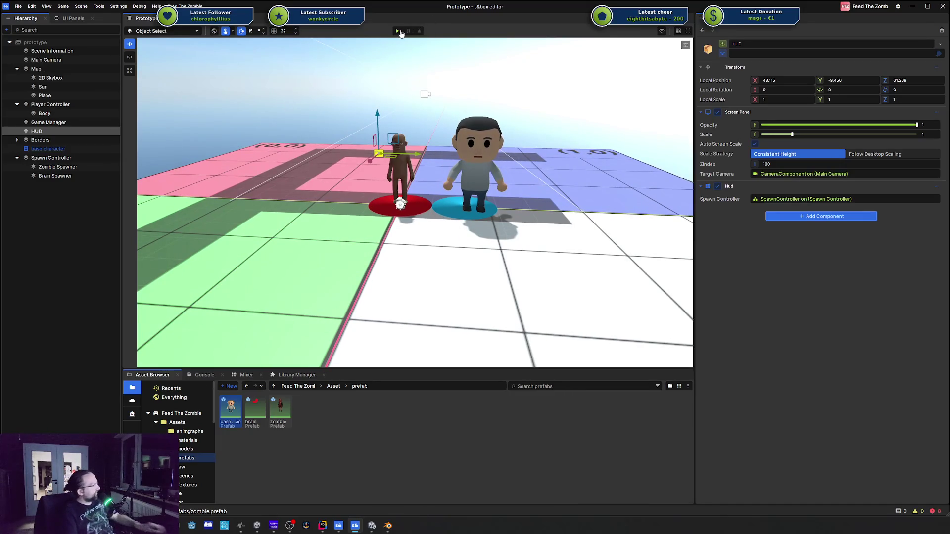
# Play the scene, toggle the pause menu, and inspect the Prototype root while spawning runs
pyautogui.click(396, 31)
pyautogui.press('Escape')
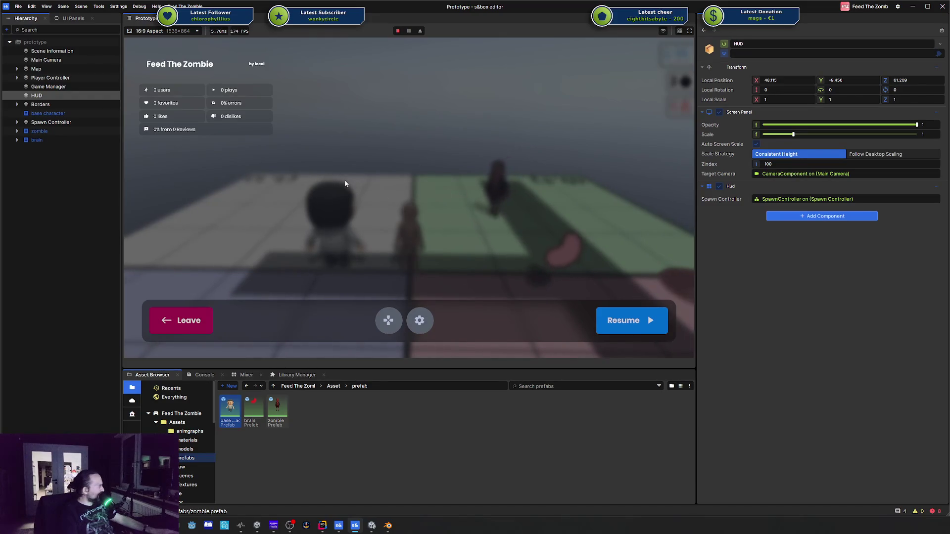
pyautogui.press('Escape')
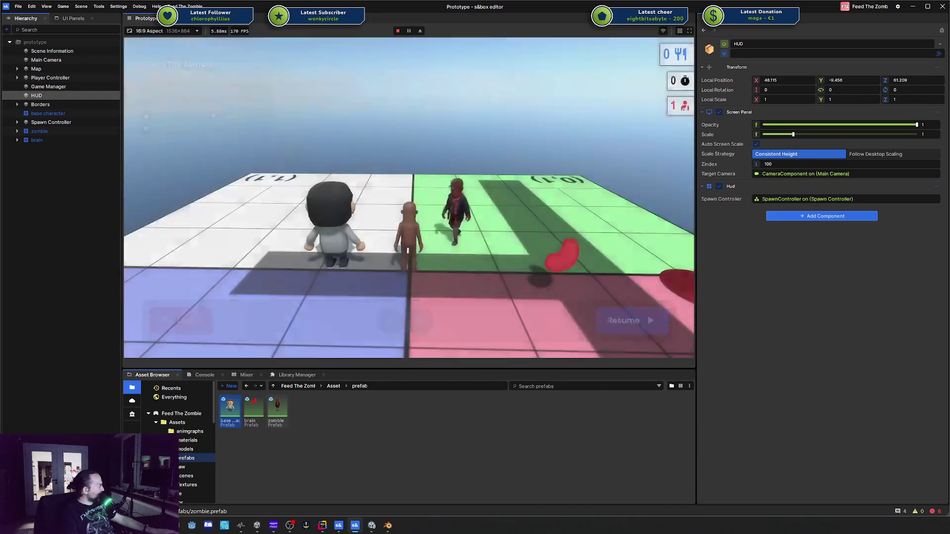
pyautogui.press('Escape')
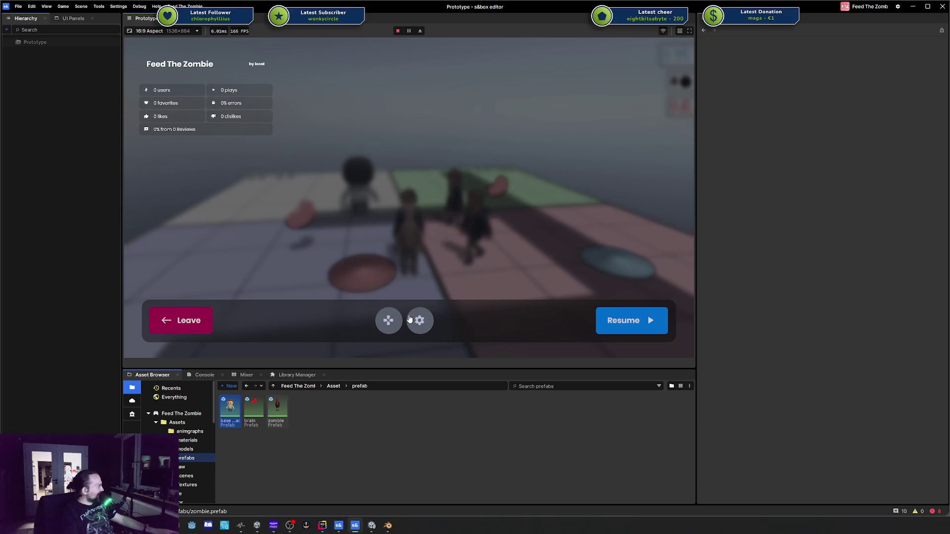
pyautogui.click(20, 42)
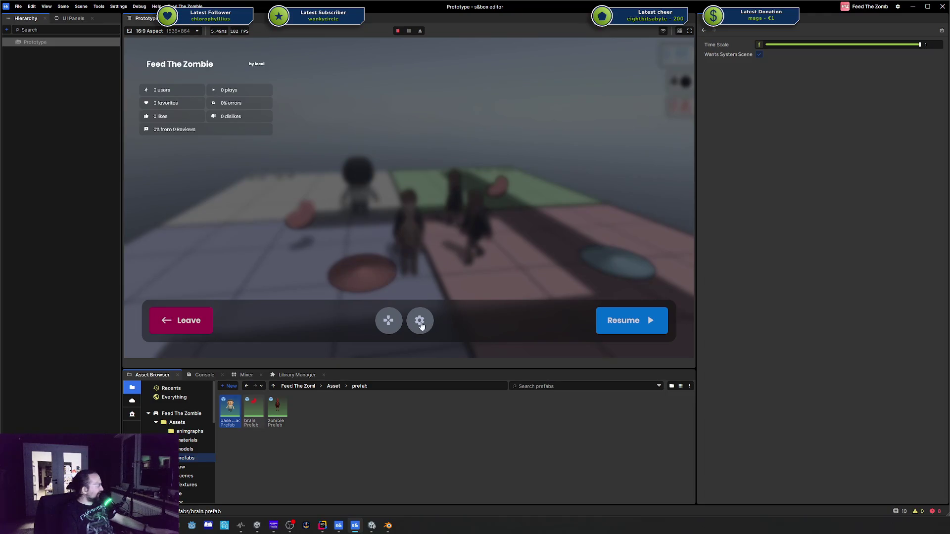
# Check the Key Binds settings, then stop play and orbit the camera around the characters
pyautogui.click(397, 31)
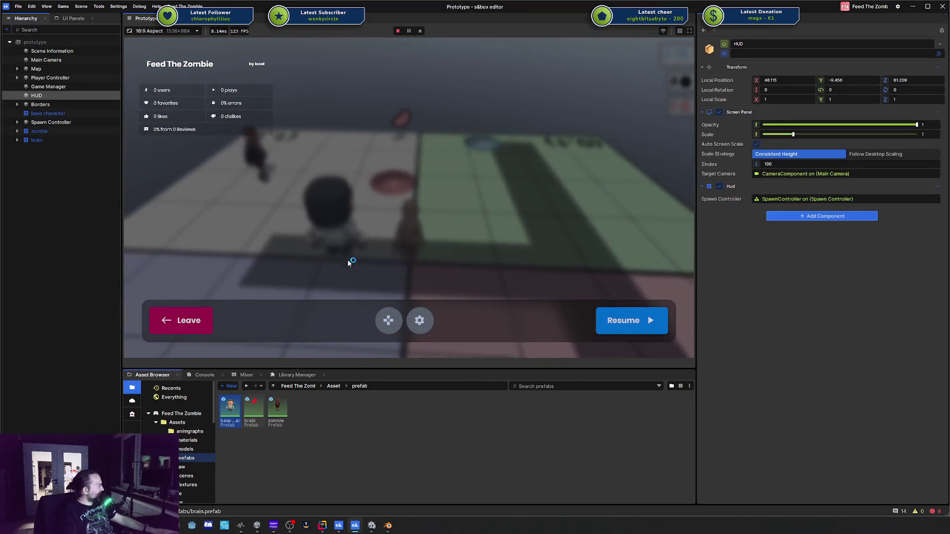
pyautogui.click(419, 320)
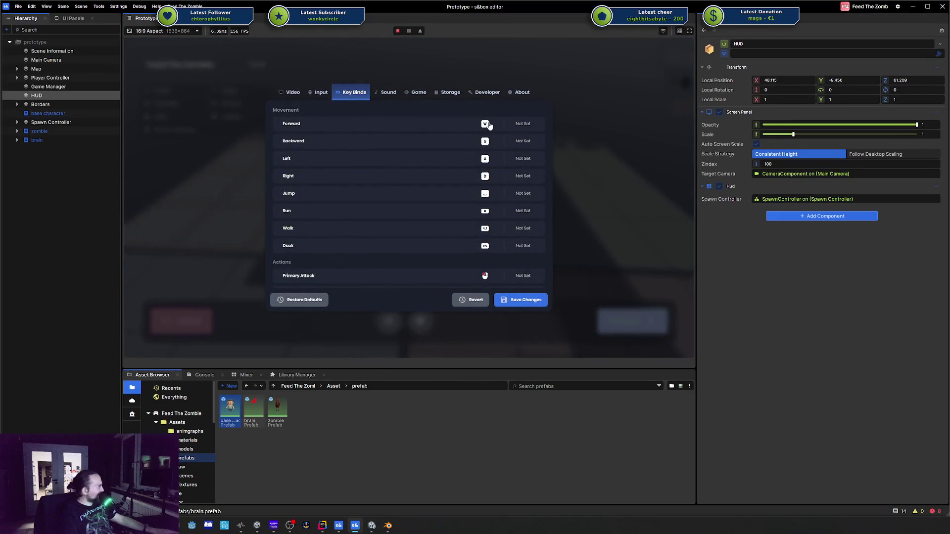
pyautogui.scroll(-5, 473, 159)
pyautogui.scroll(5, 413, 159)
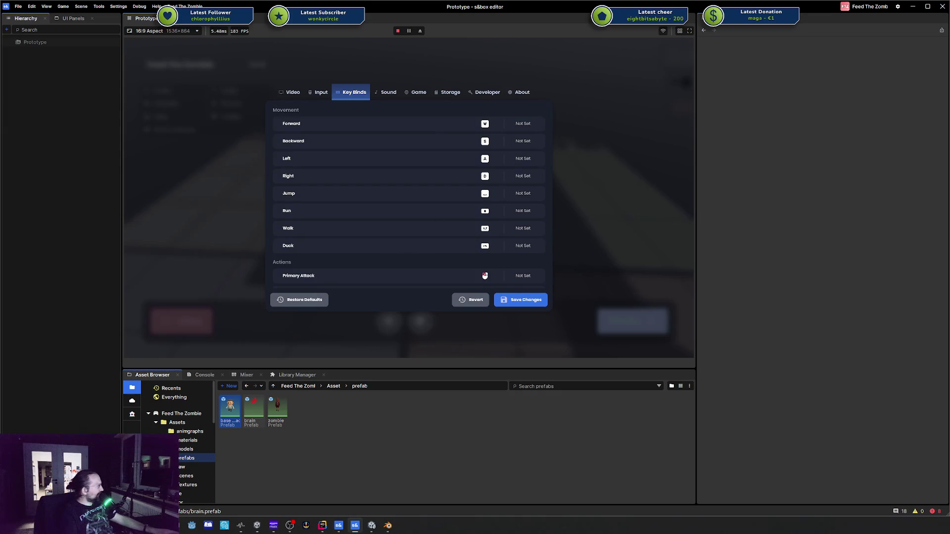
pyautogui.click(397, 32)
pyautogui.moveTo(517, 142)
pyautogui.mouseDown()
pyautogui.moveTo(310, 151)
pyautogui.moveTo(514, 203)
pyautogui.moveTo(541, 235)
pyautogui.moveTo(512, 228)
pyautogui.moveTo(514, 200)
pyautogui.moveTo(515, 207)
pyautogui.moveTo(462, 13)
pyautogui.mouseUp()
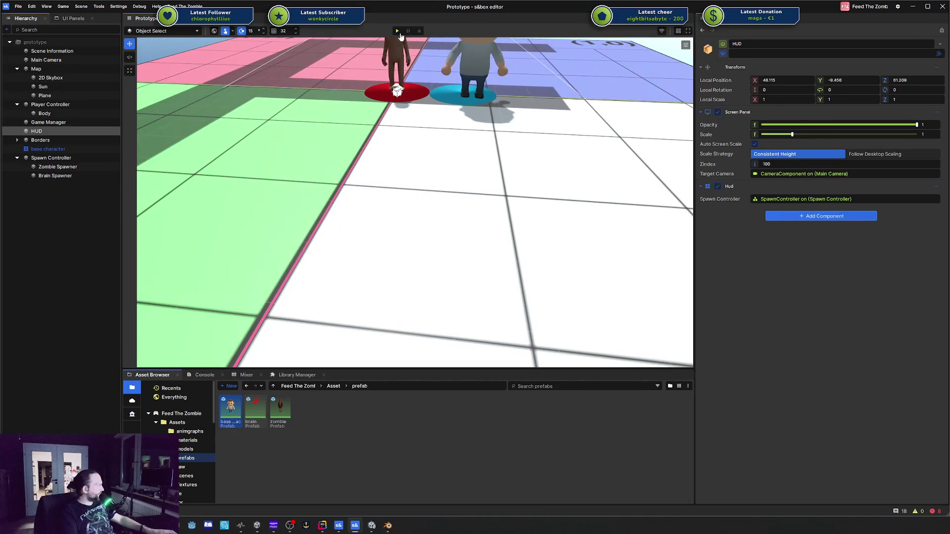
# Briefly play-test, inspect the spawned brain, stop, and open the Console's ActionGraph errors
pyautogui.click(397, 31)
pyautogui.press('Escape')
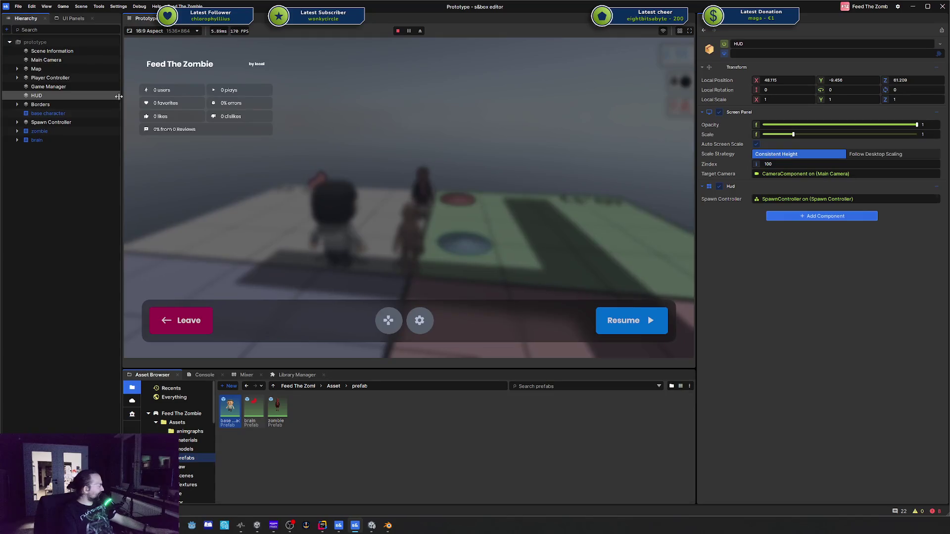
pyautogui.click(39, 140)
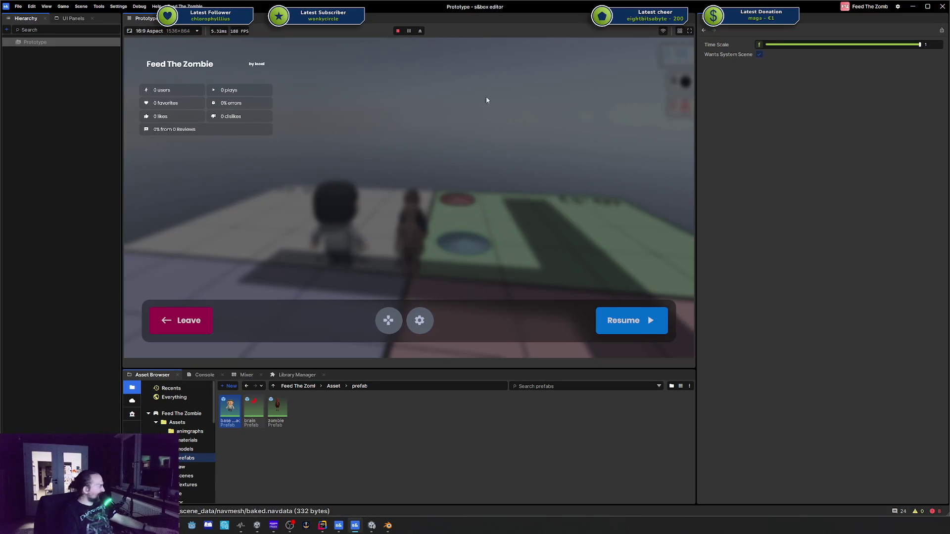
pyautogui.click(397, 31)
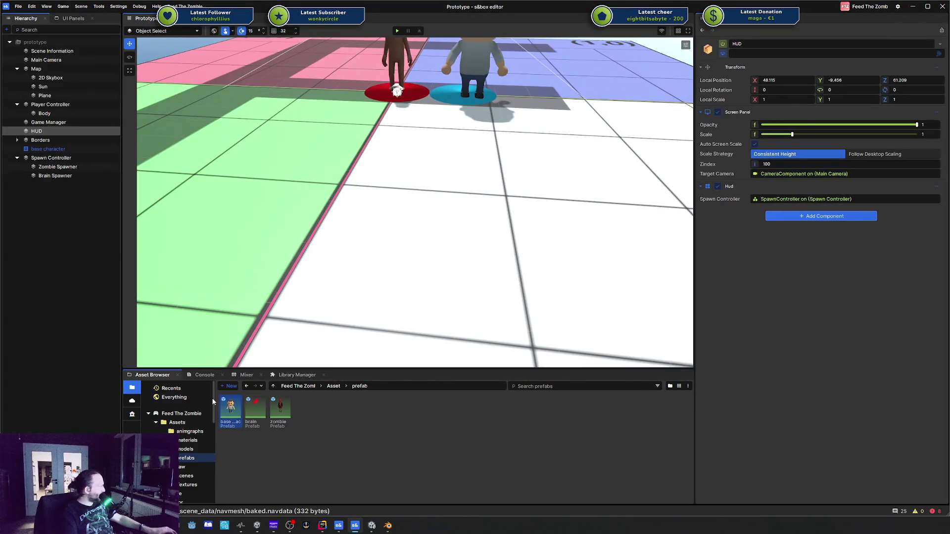
pyautogui.click(204, 375)
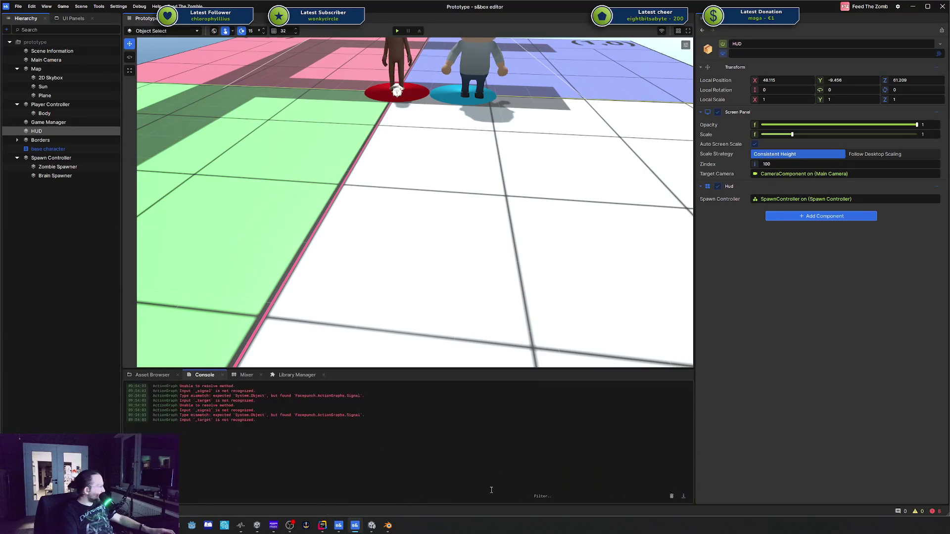
# Open the broken 'On Quite Nice Stuff' action graph from the last ActionGraph error
pyautogui.click(219, 420)
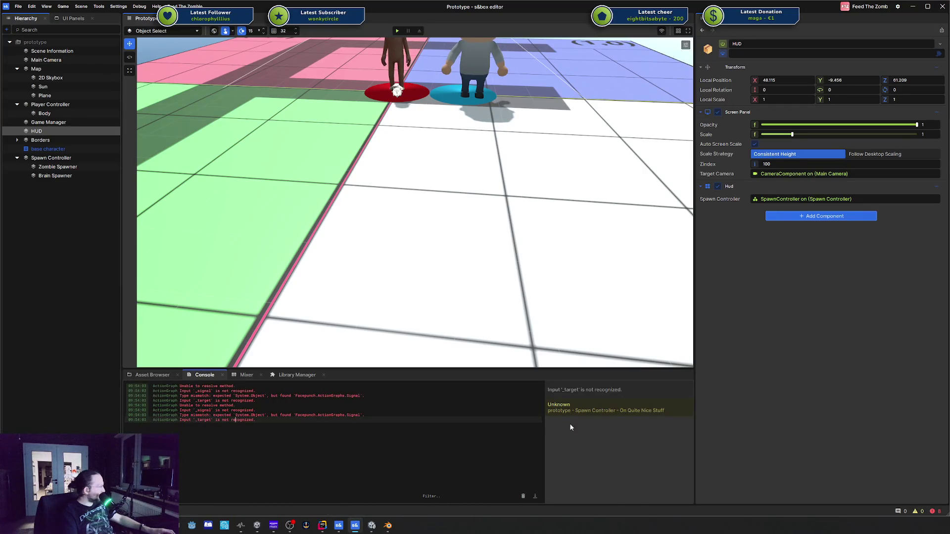
pyautogui.doubleClick(569, 409)
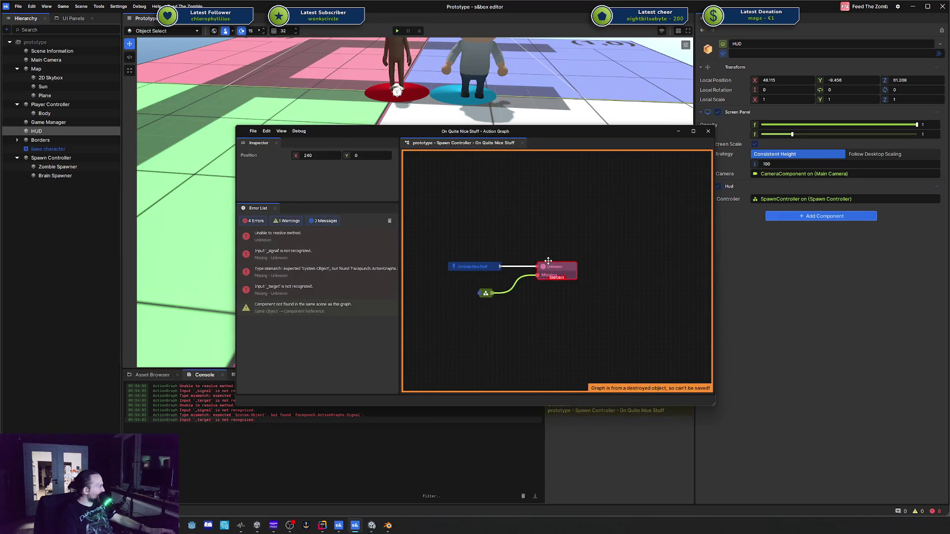
pyautogui.click(508, 213)
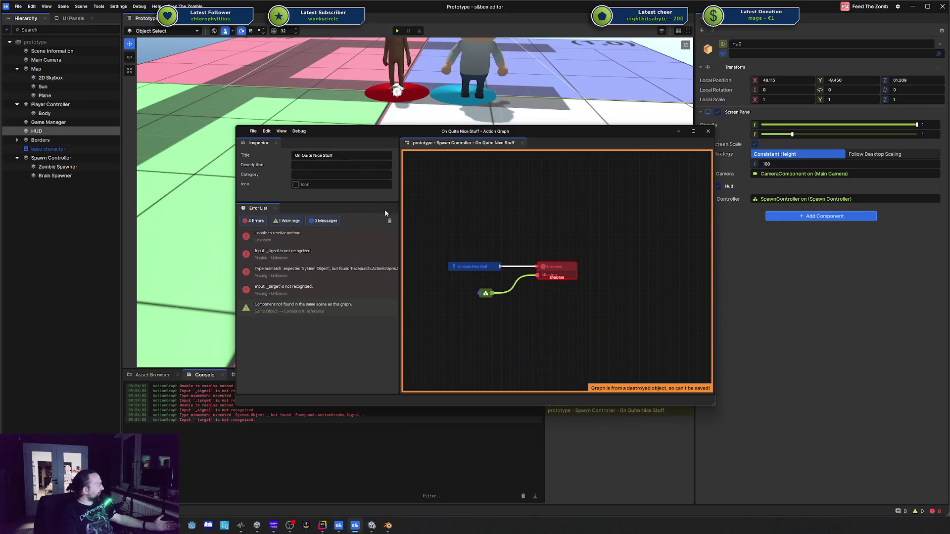
# Delete the Unknown node and its attached node, save, close the graph, and replay the scene
pyautogui.moveTo(449, 210); pyautogui.dragTo(560, 307)
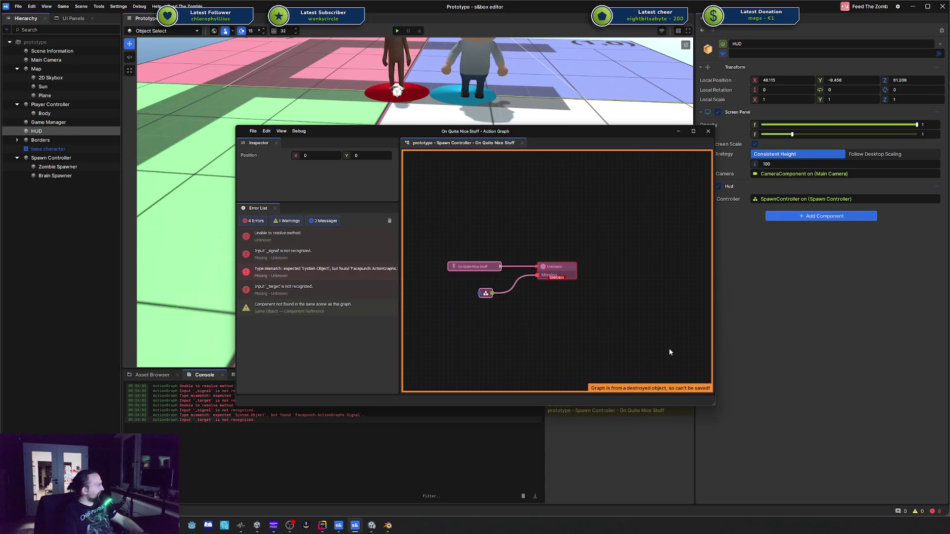
pyautogui.press('Delete')
pyautogui.hotkey('ctrl', 's')
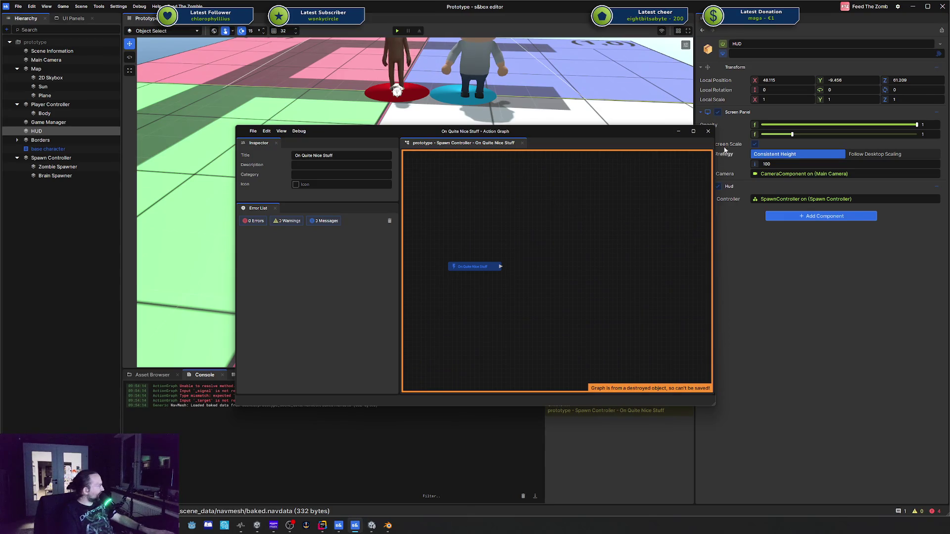
pyautogui.click(707, 132)
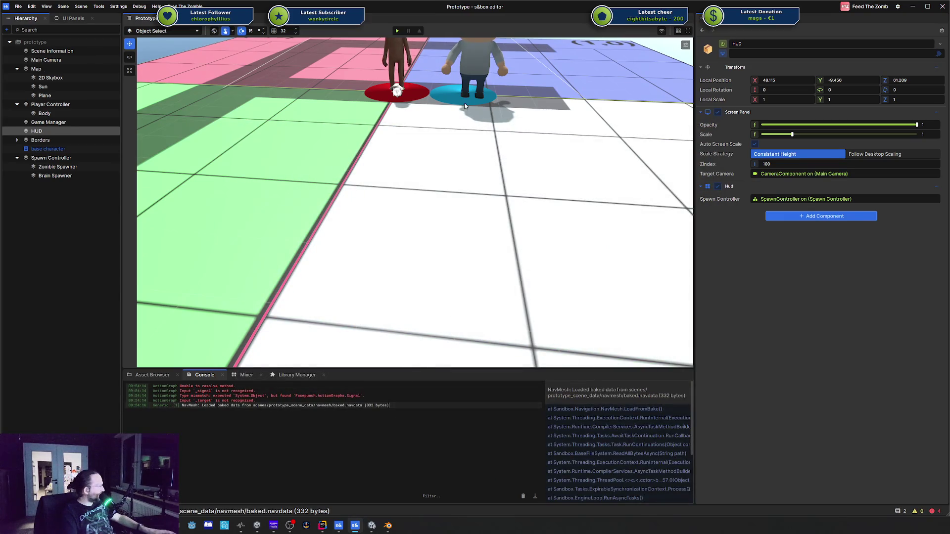
pyautogui.click(397, 30)
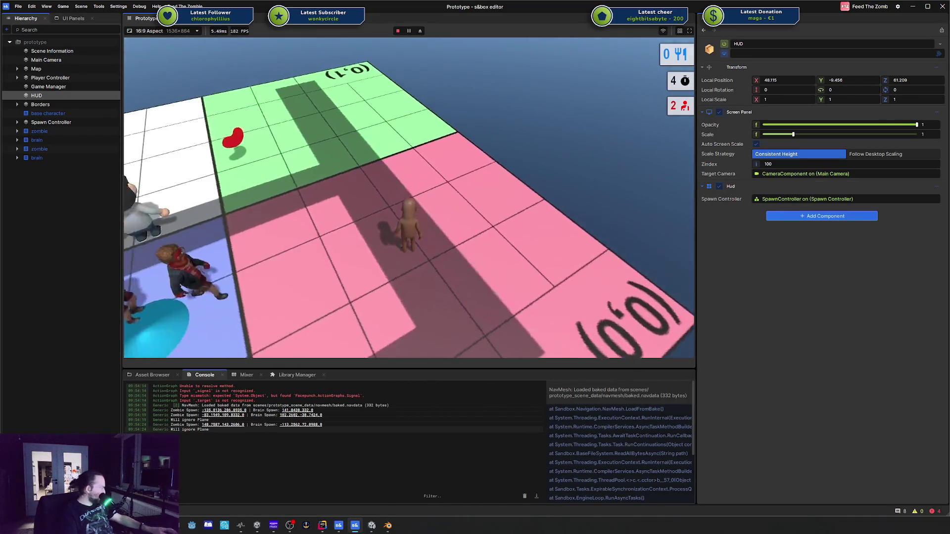
# Pause the running game, leave play mode and start the scene playing again
pyautogui.press('super')
pyautogui.press('super')
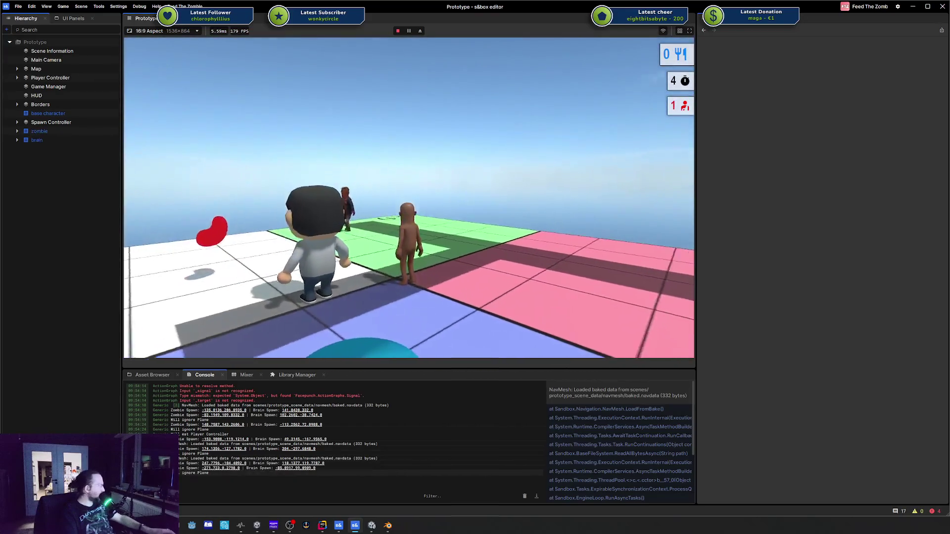
pyautogui.press('Escape')
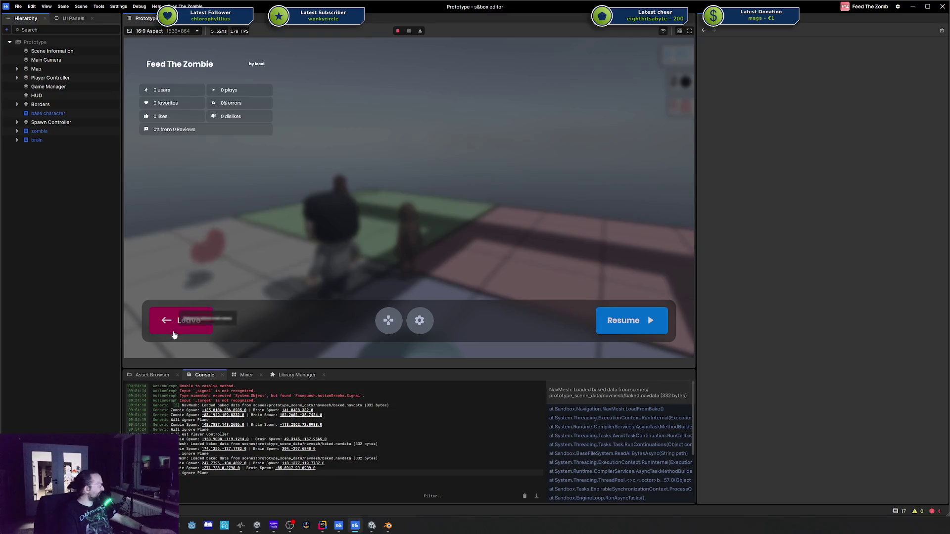
pyautogui.click(174, 334)
pyautogui.click(399, 31)
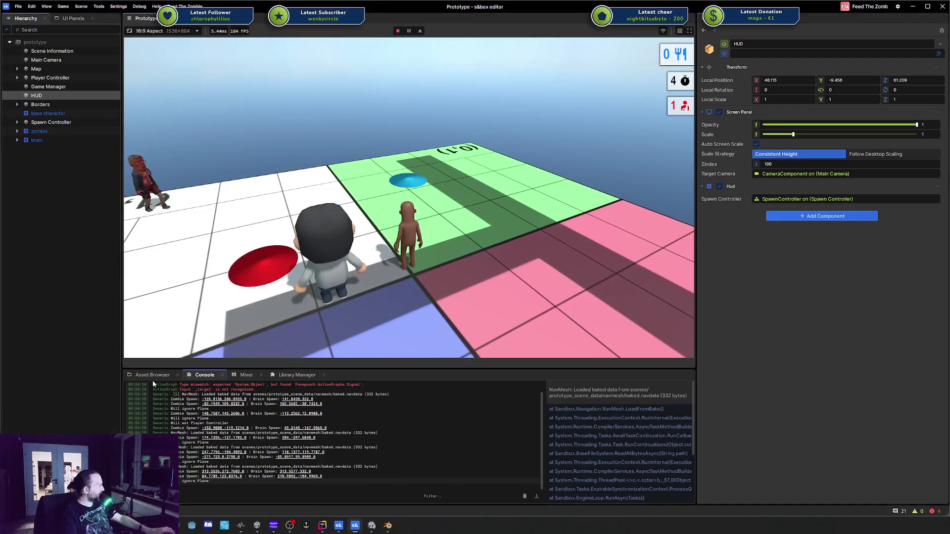
# Refocus the running game and glance at Hud.razor in Rider before returning
pyautogui.press('super')
pyautogui.click(475, 261)
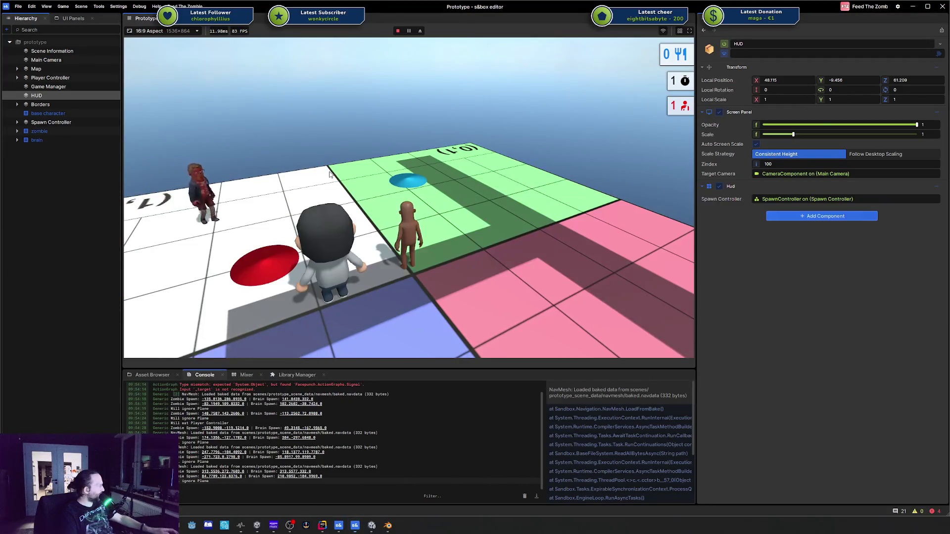
pyautogui.hotkey('alt', 'Tab')
pyautogui.hotkey('alt', 'Tab')
pyautogui.hotkey('alt', 'Tab')
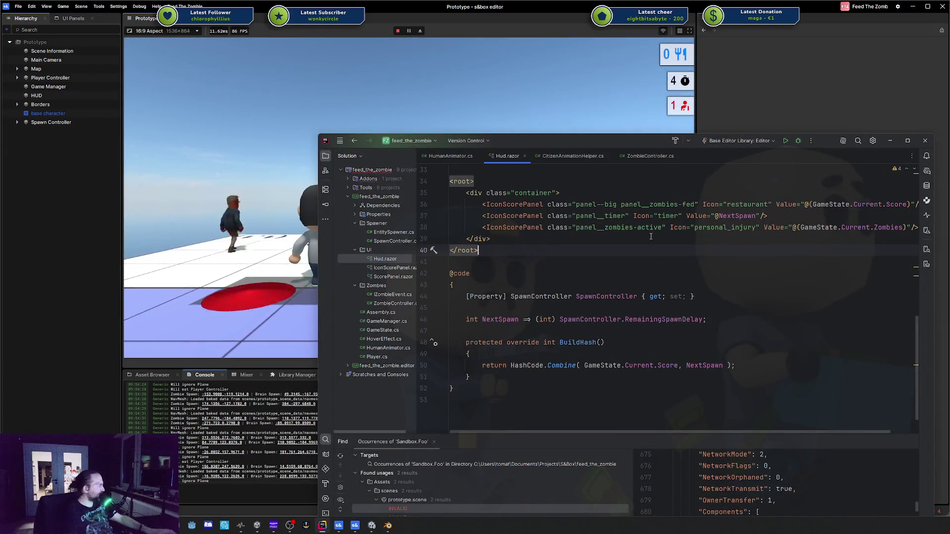
pyautogui.hotkey('alt', 'Tab')
# Open settings at key bindings from the pause menu, discard changes, resume, then pause again
pyautogui.press('Escape')
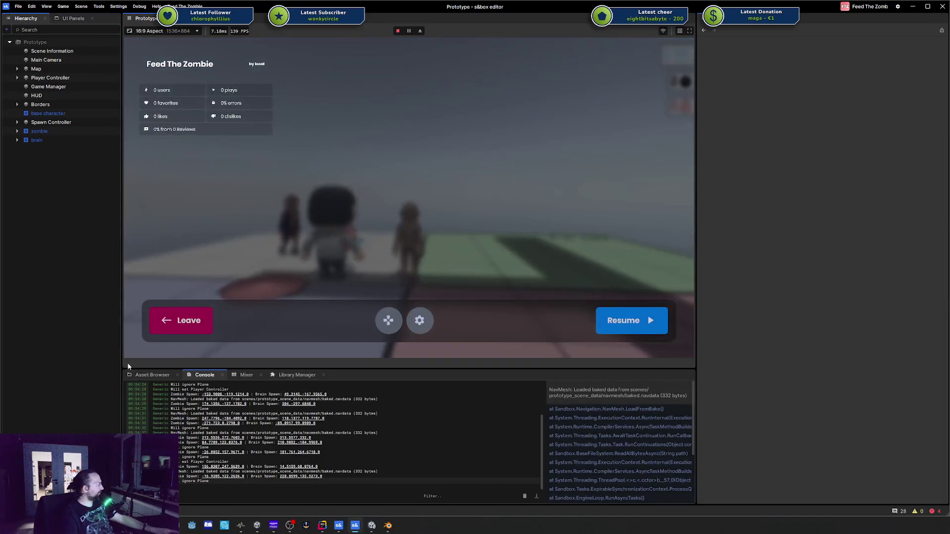
pyautogui.click(394, 326)
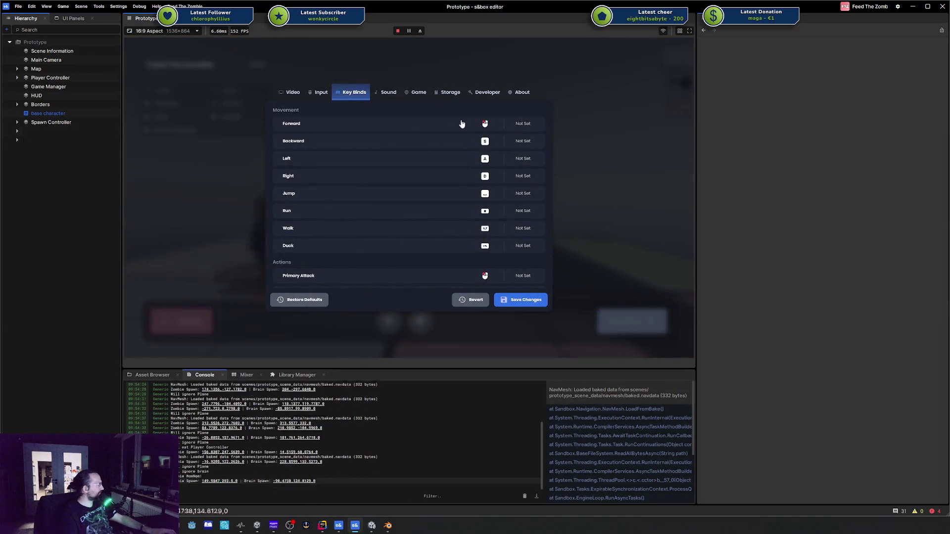
pyautogui.click(463, 304)
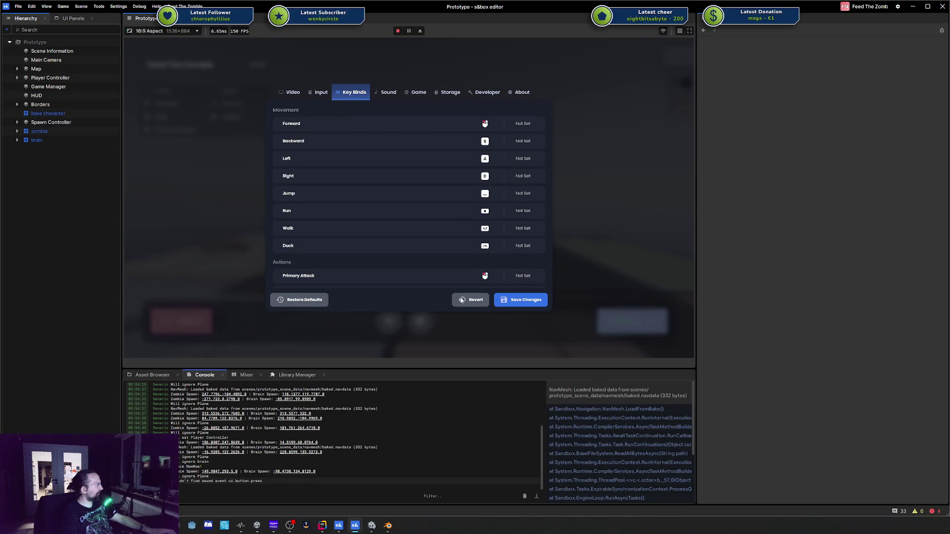
pyautogui.click(467, 305)
pyautogui.click(470, 306)
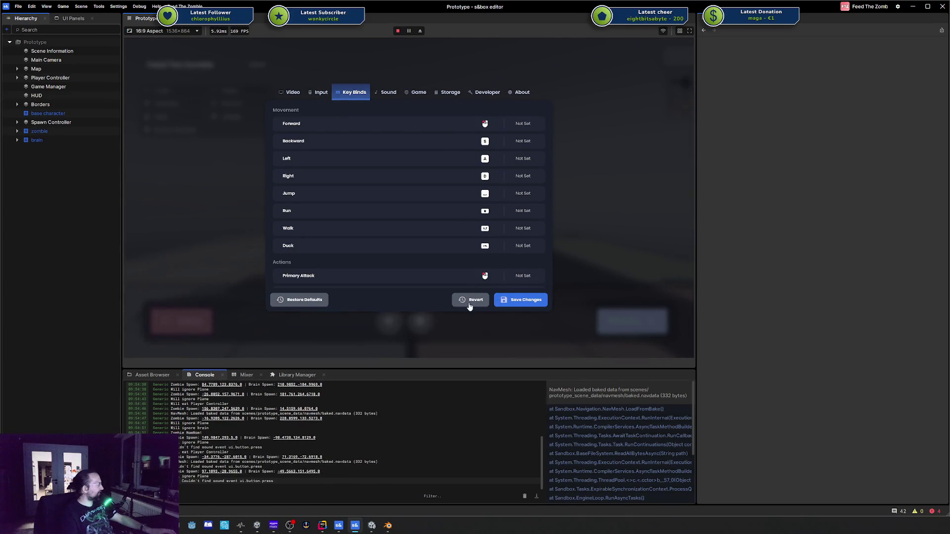
pyautogui.press('Escape')
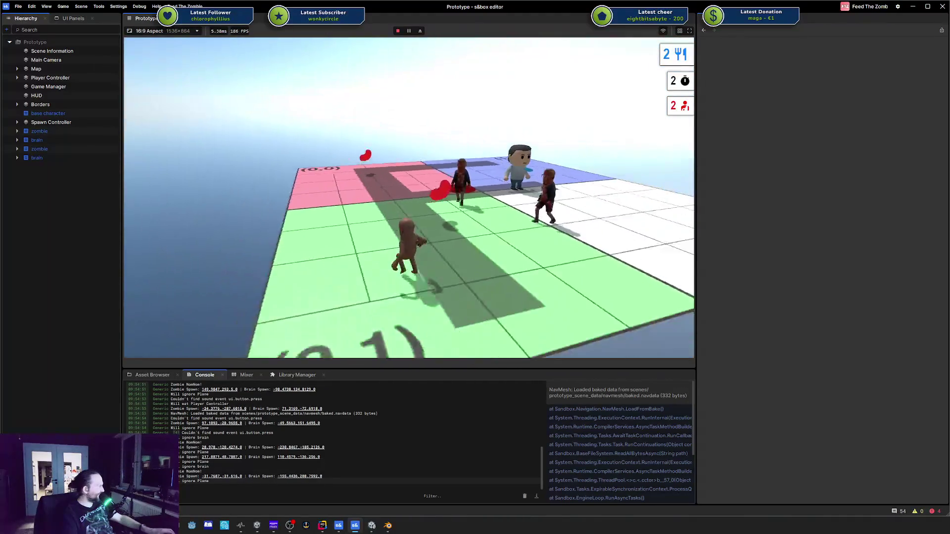
pyautogui.press('Escape')
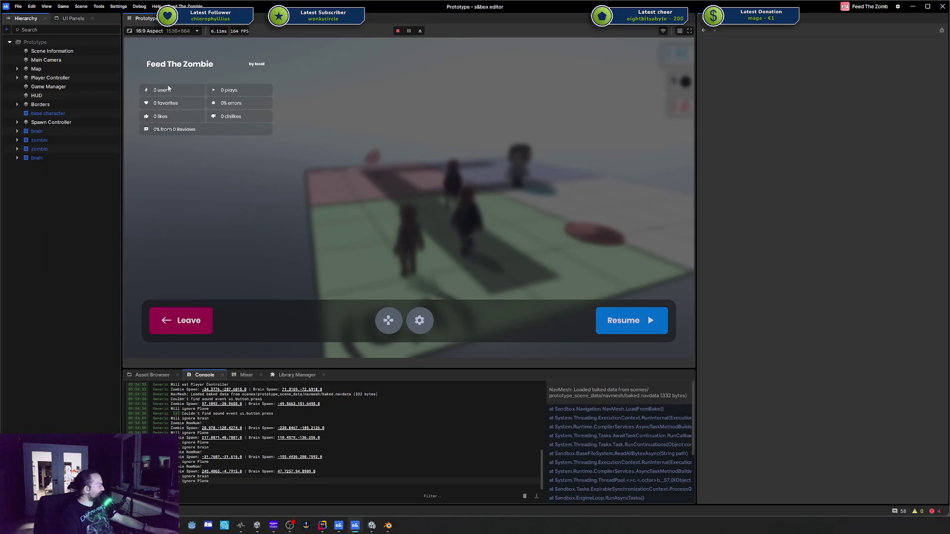
# Try favouriting and rating the game, and view the review form and local organisation page
pyautogui.click(164, 104)
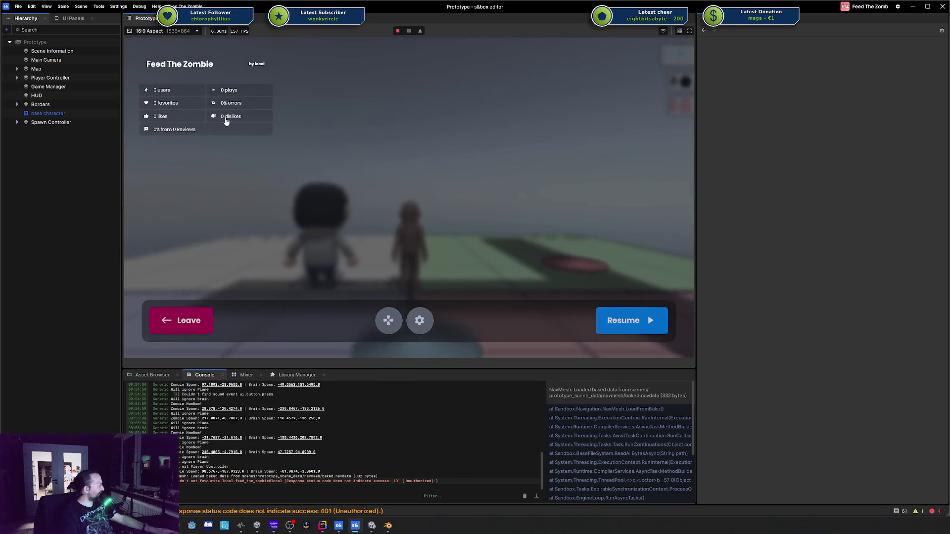
pyautogui.click(214, 117)
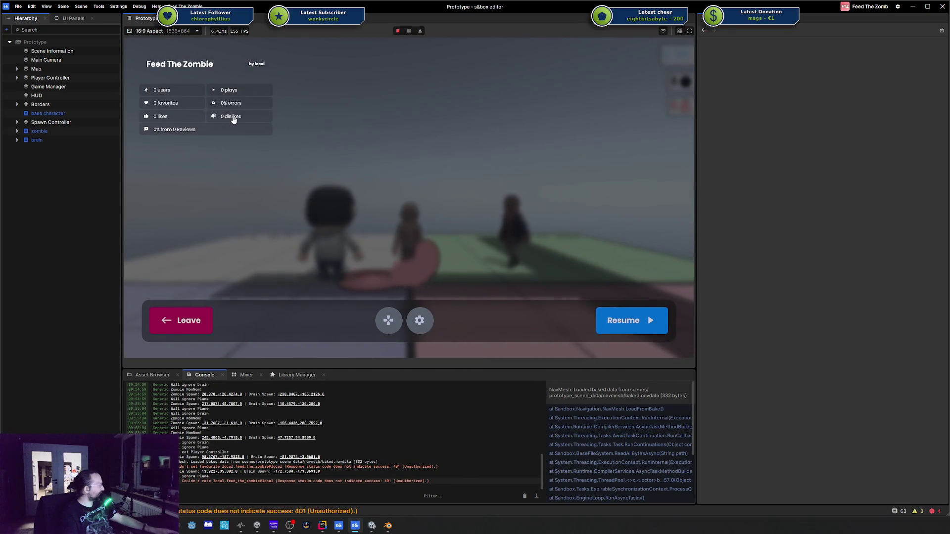
pyautogui.click(173, 131)
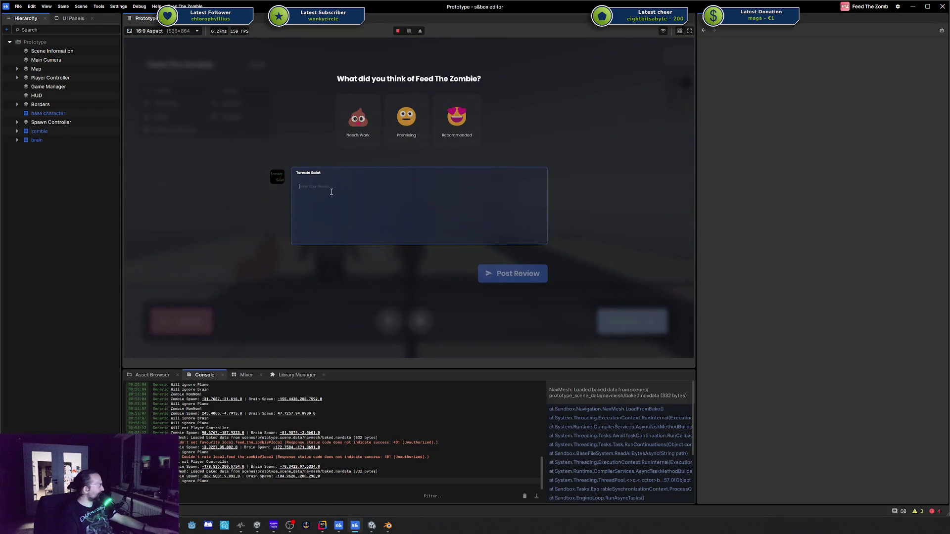
pyautogui.press('Escape')
pyautogui.click(256, 65)
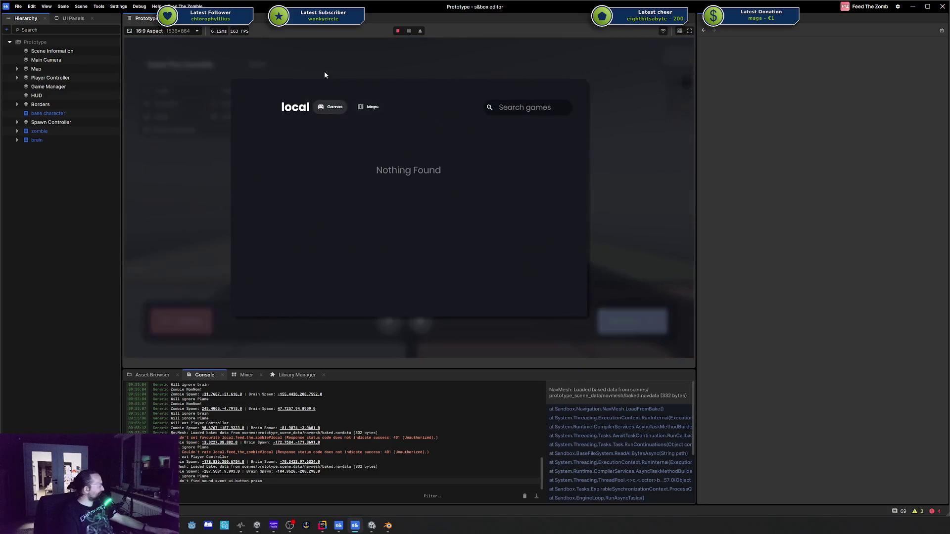
pyautogui.press('Escape')
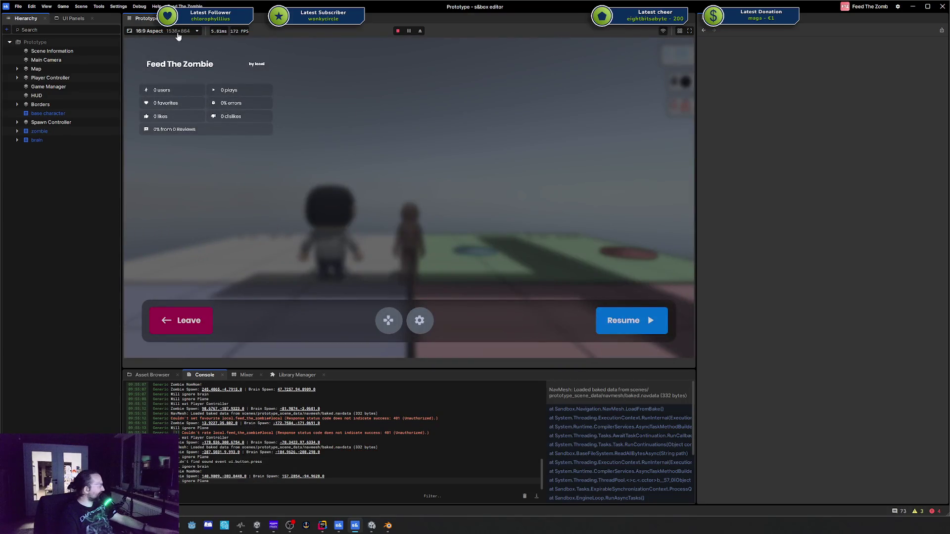
# Browse the Developer, About, Game and Video settings tabs, then stop play mode
pyautogui.click(410, 323)
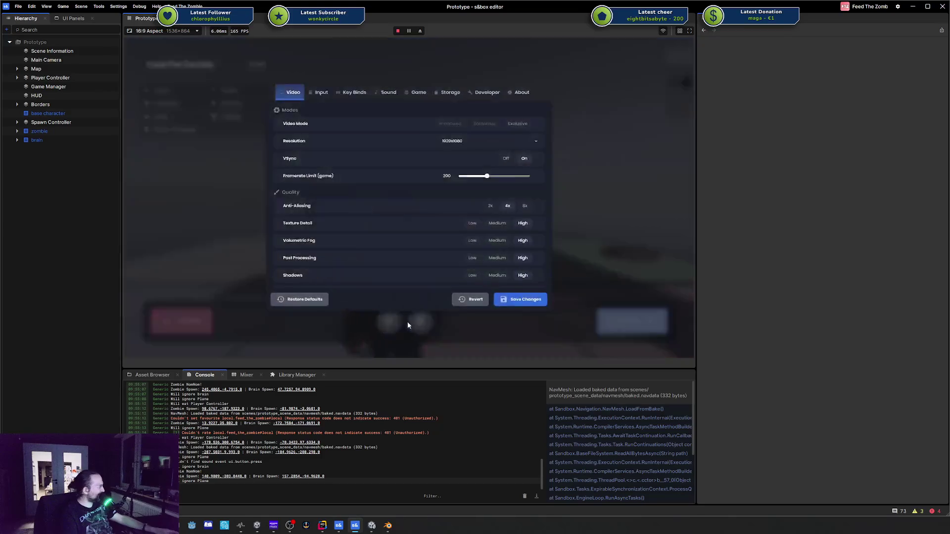
pyautogui.press('Escape')
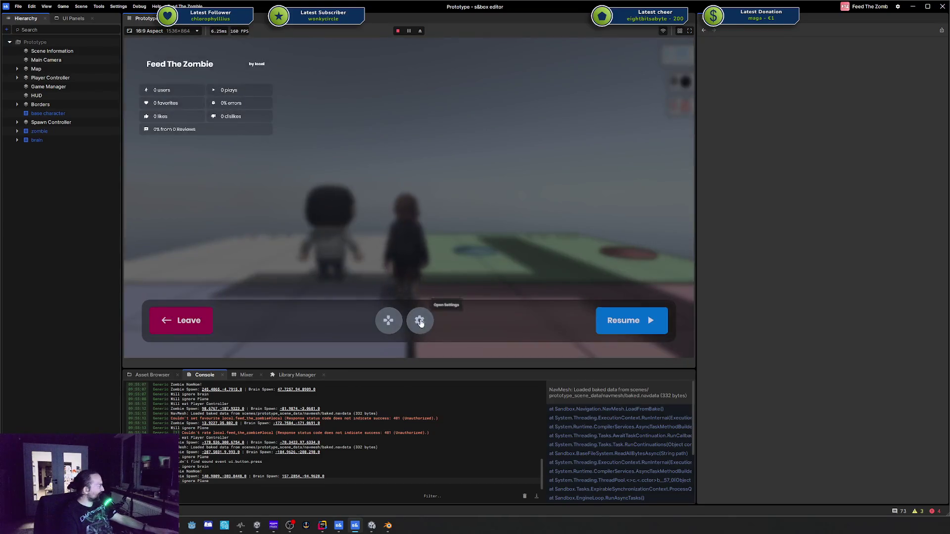
pyautogui.click(420, 321)
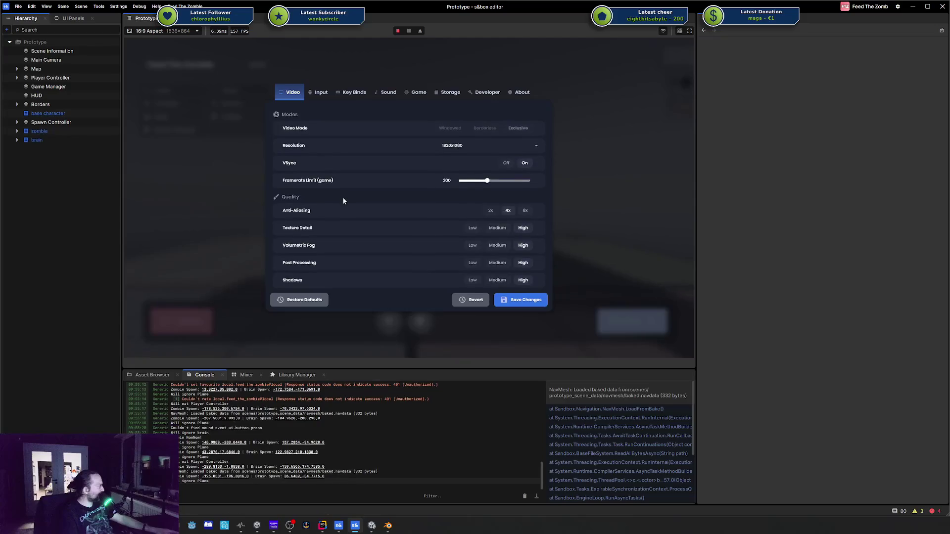
pyautogui.scroll(-1, 343, 201)
pyautogui.click(487, 92)
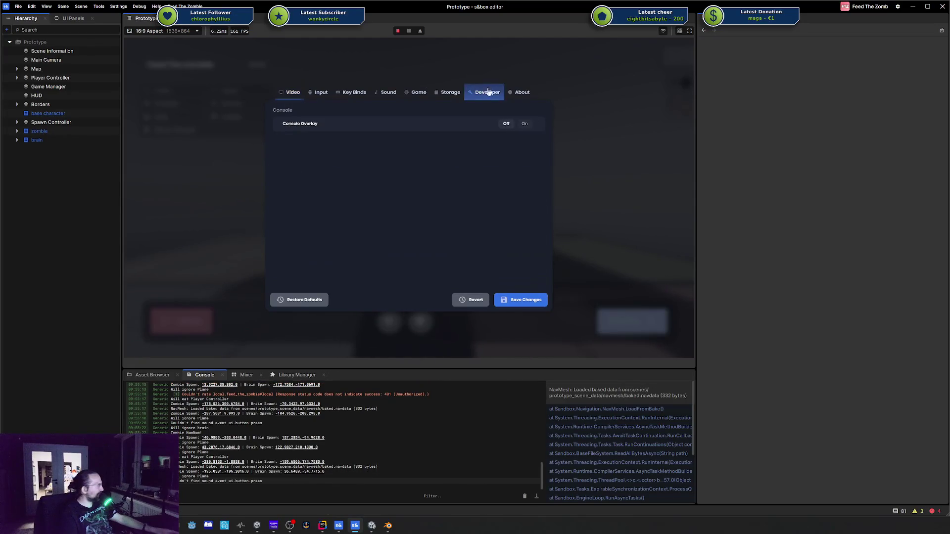
pyautogui.click(521, 92)
pyautogui.click(419, 92)
pyautogui.click(290, 96)
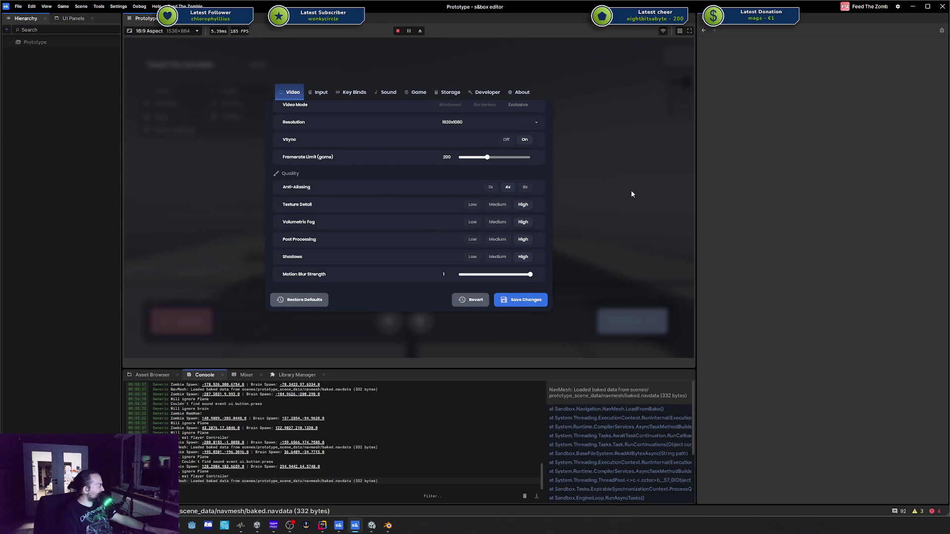
pyautogui.click(399, 31)
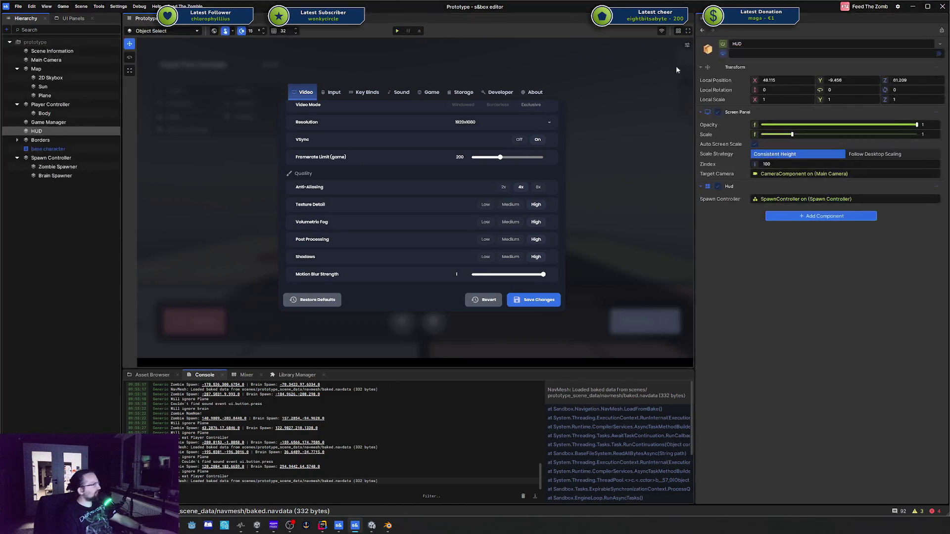